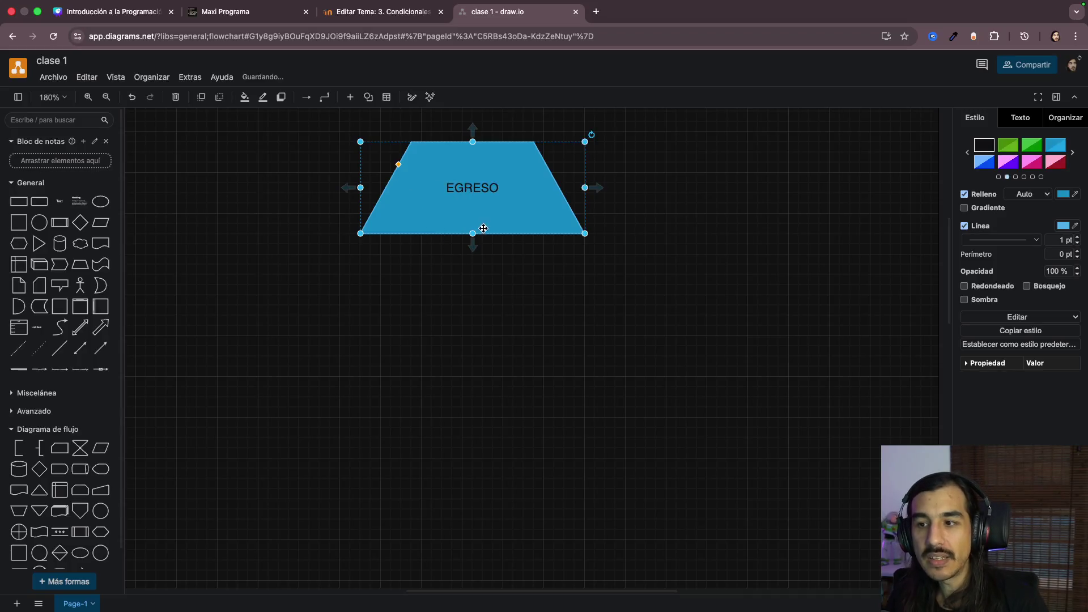
Step: Shorten EGRESO and add a blue Manual Operation trapezoid labelled INGRESO beneath it, widened to match
drag(474, 233, 475, 218)
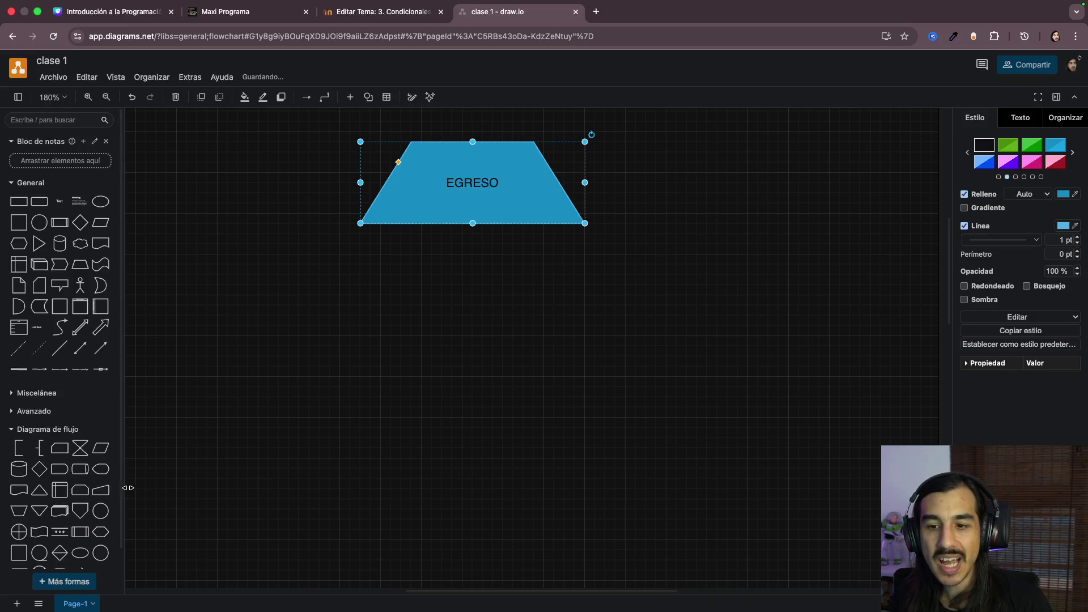
mouse_move(60, 510)
click(19, 513)
drag(519, 352, 400, 295)
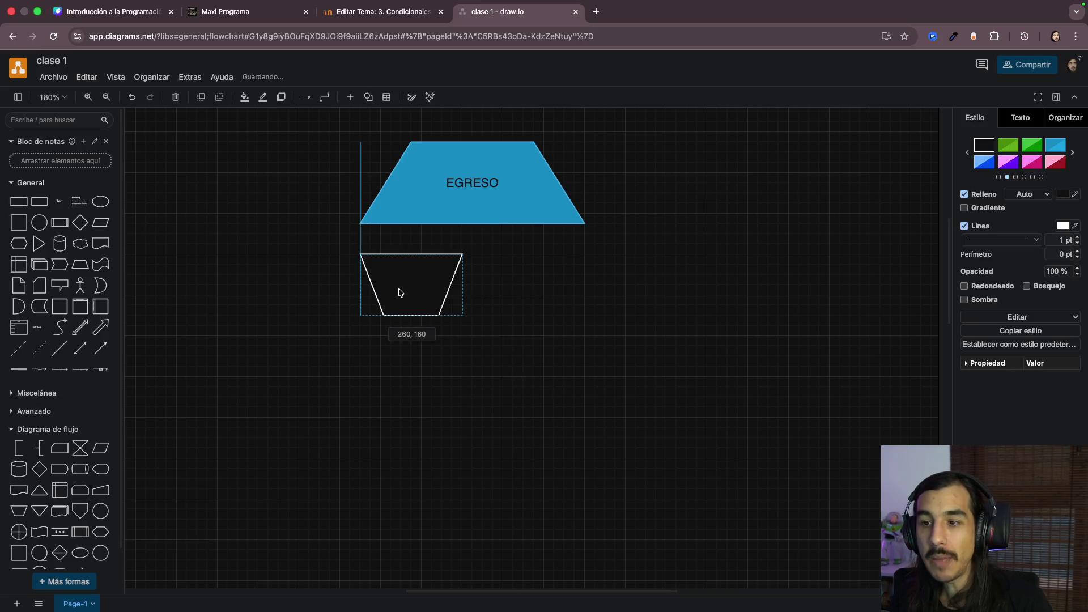
drag(463, 316, 585, 316)
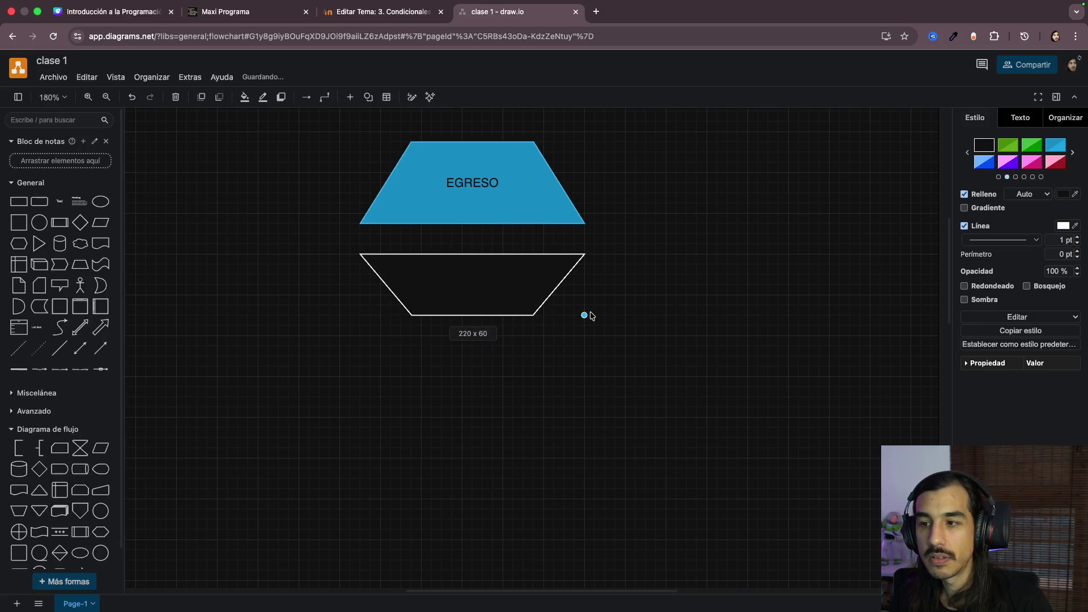
click(1055, 145)
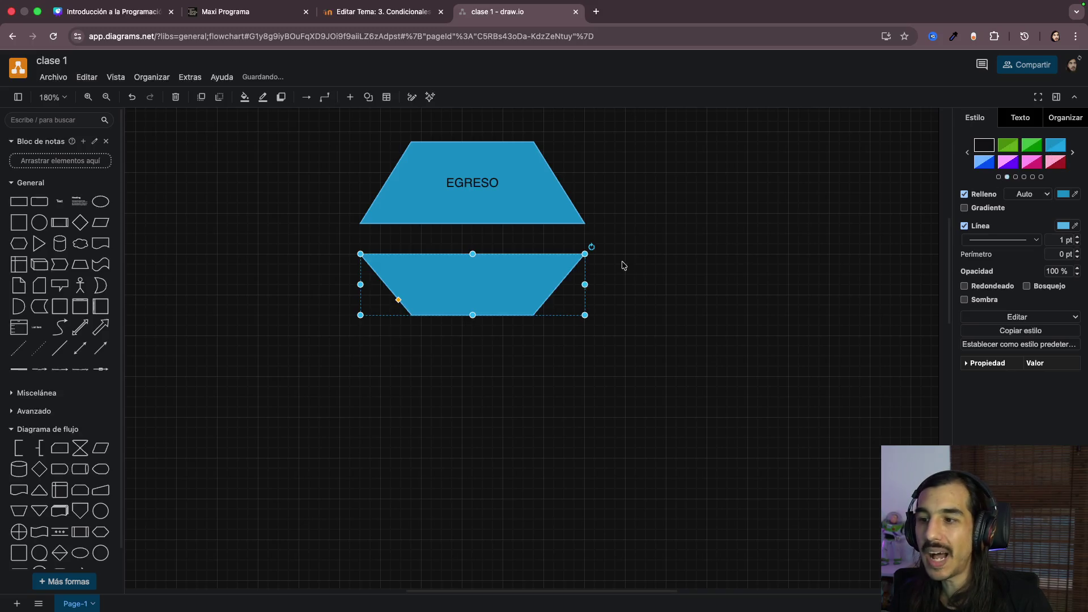
double_click(472, 288)
text(INGRESO)
Step: Select EGRESO and INGRESO in turn to compare the two shapes
click(507, 196)
click(510, 281)
click(734, 268)
click(487, 191)
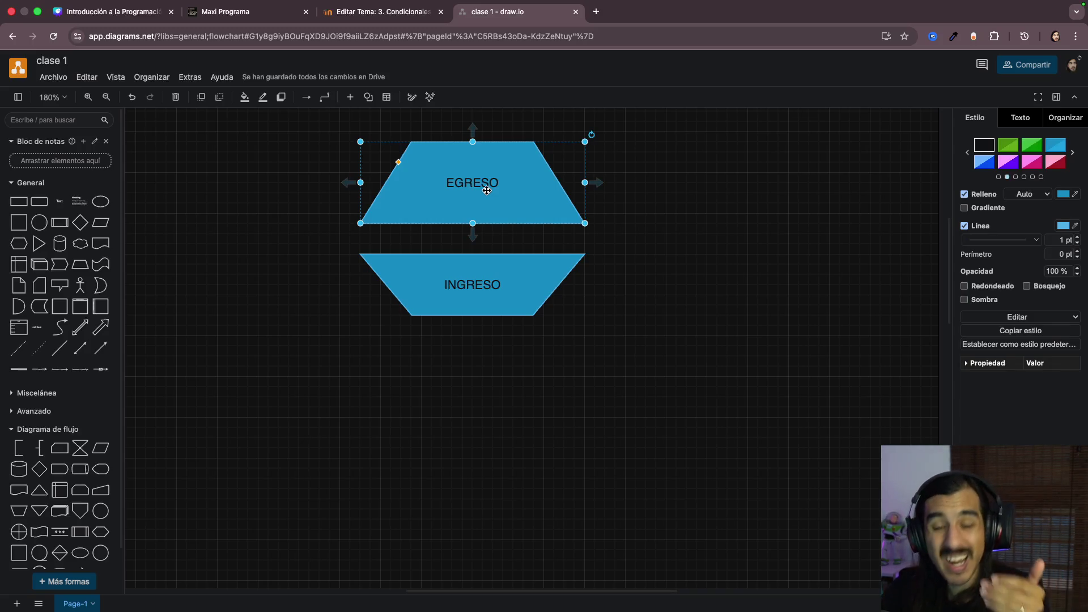
Step: Reduce EGRESO to 60 px height to match INGRESO and nudge INGRESO slightly left
click(481, 270)
click(479, 148)
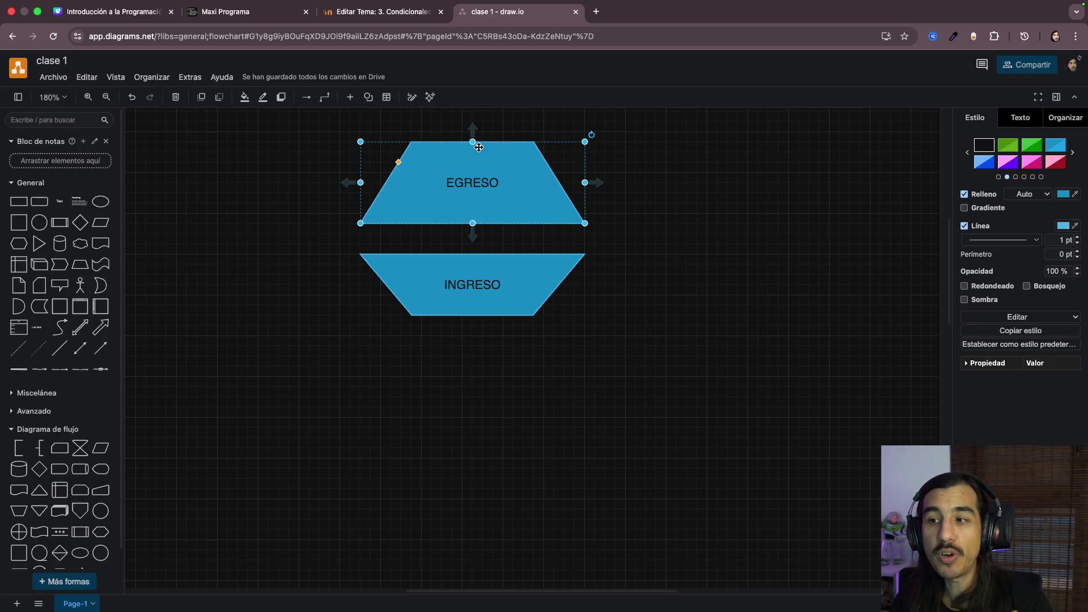
drag(472, 142, 471, 162)
click(465, 255)
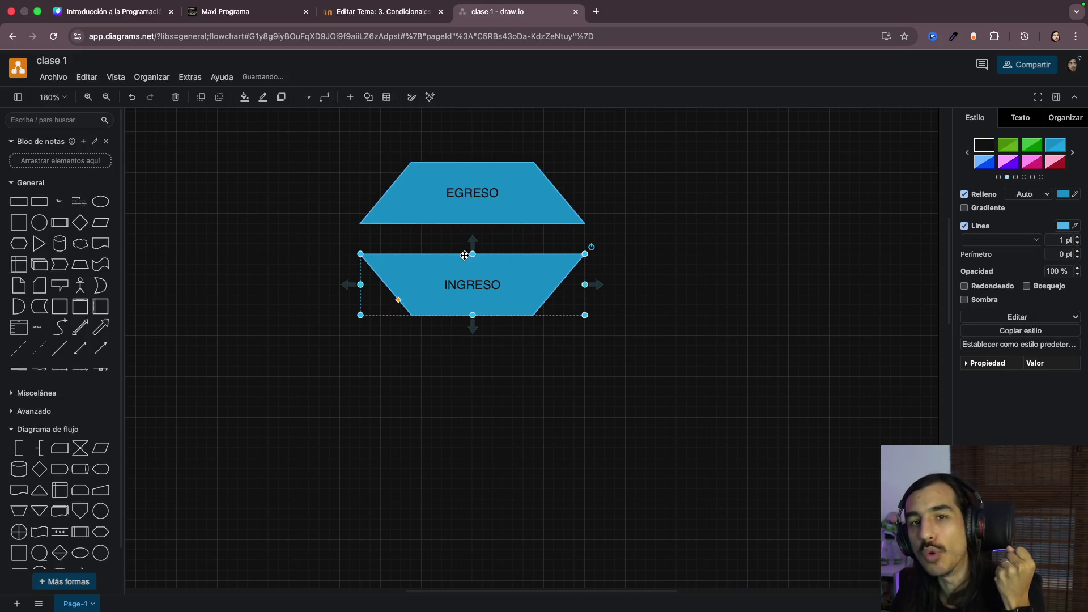
drag(474, 284, 471, 284)
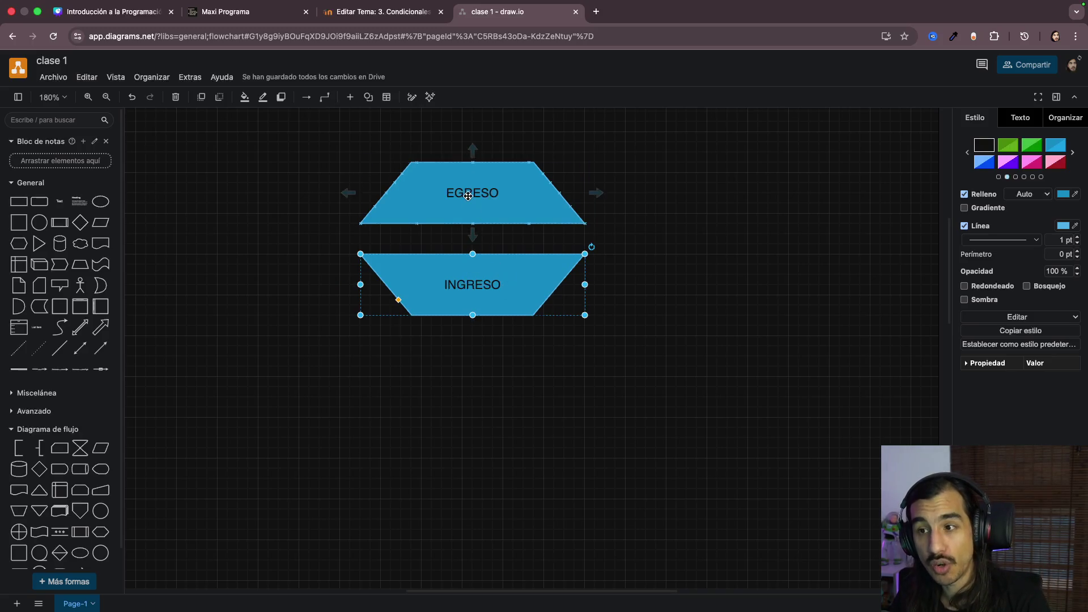
Step: Reposition EGRESO and INGRESO so they stack centred, one directly above the other
drag(489, 194, 715, 194)
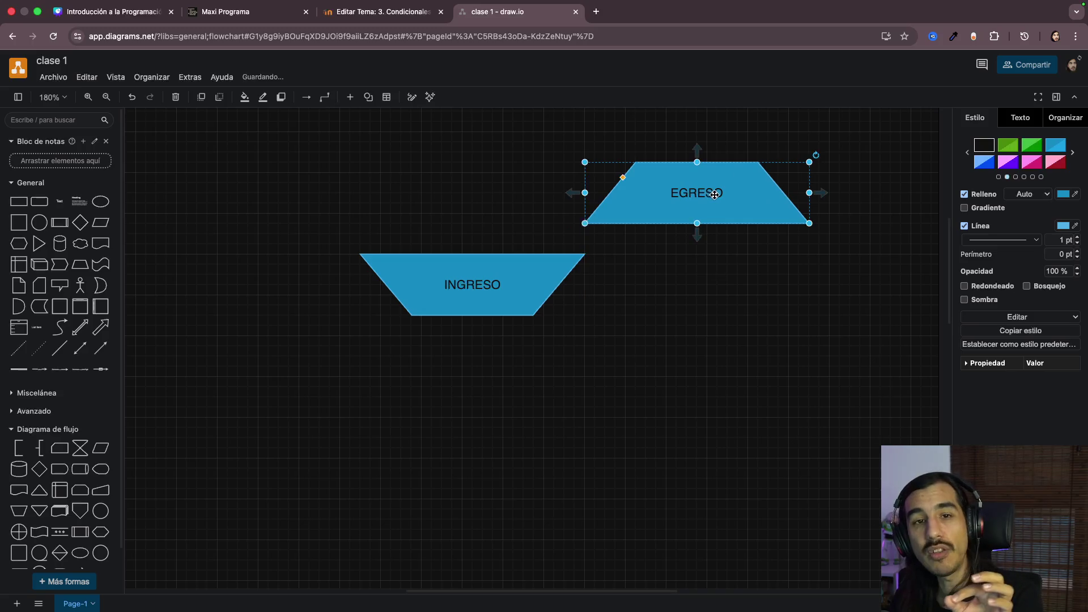
drag(490, 294, 712, 285)
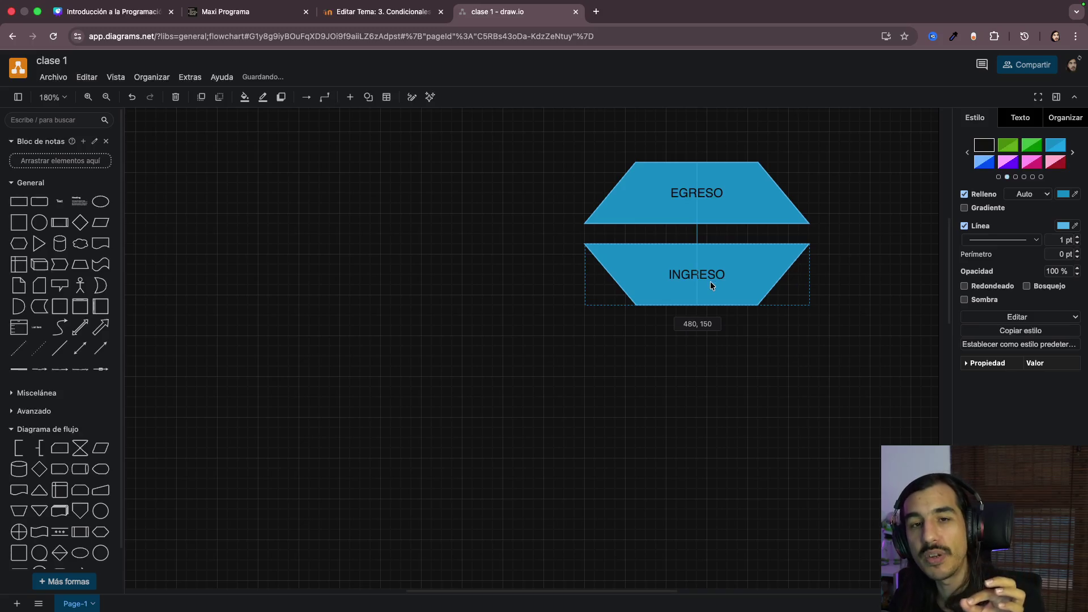
drag(710, 282, 445, 280)
drag(656, 216, 420, 211)
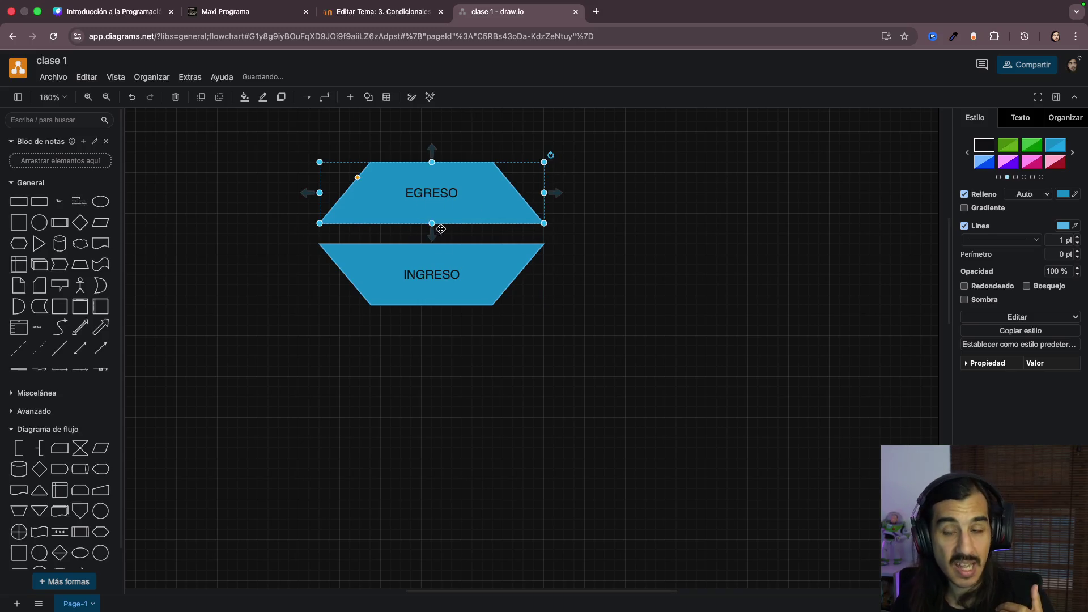
click(439, 264)
click(489, 341)
mouse_move(17, 202)
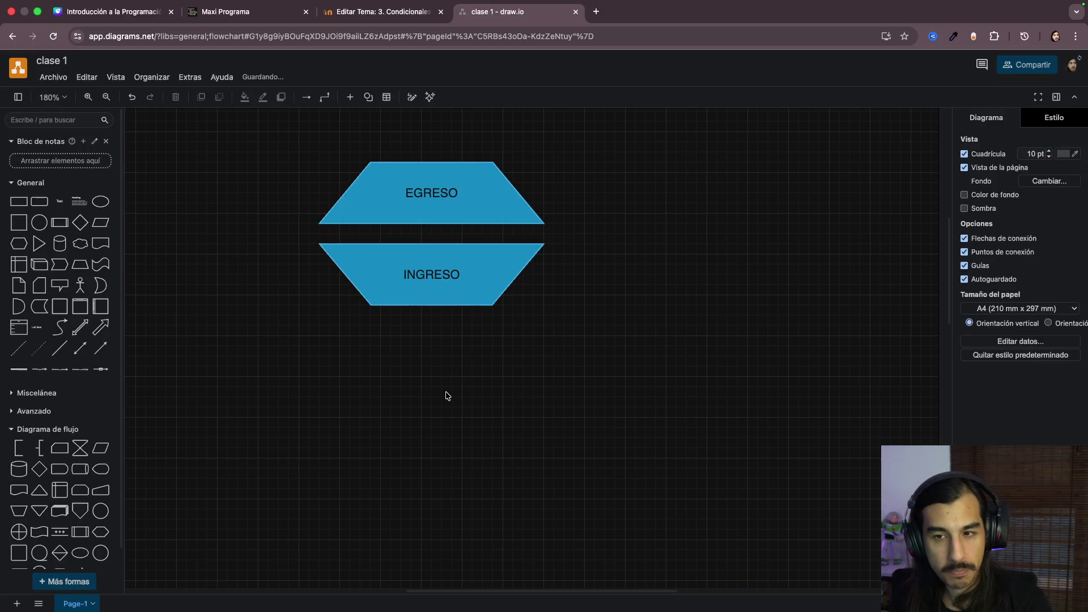
Step: Add a wide, short blue rectangle labelled PROCESO below INGRESO
click(17, 203)
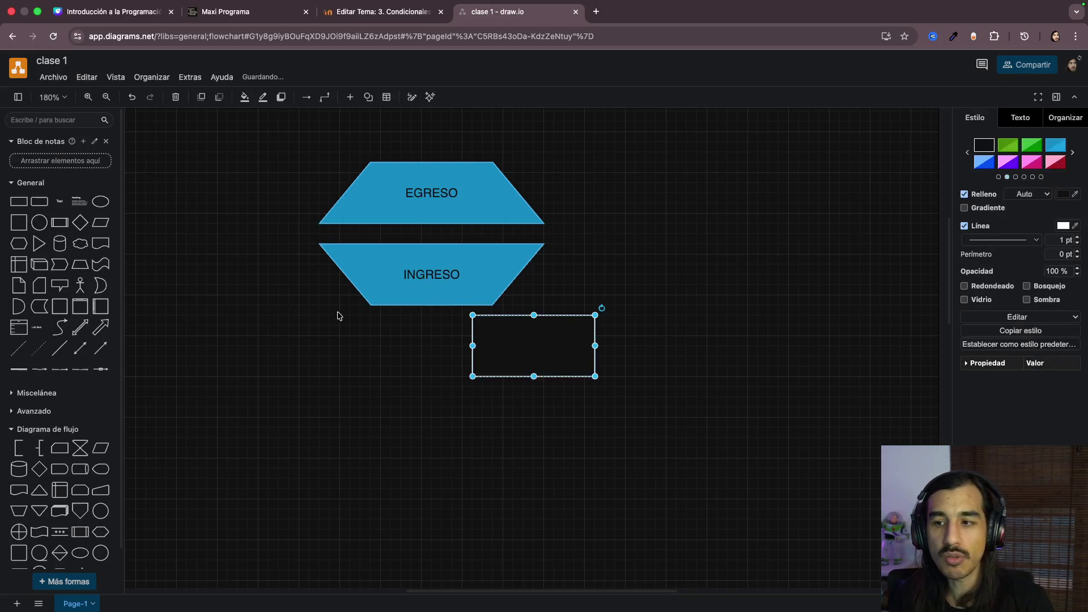
drag(511, 328, 372, 342)
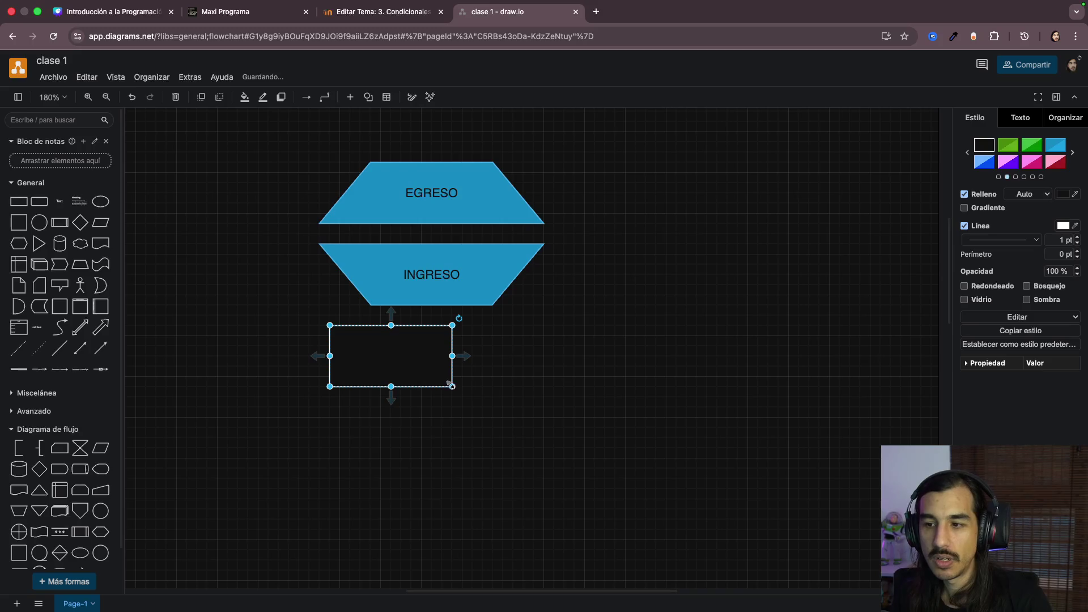
drag(452, 386, 555, 376)
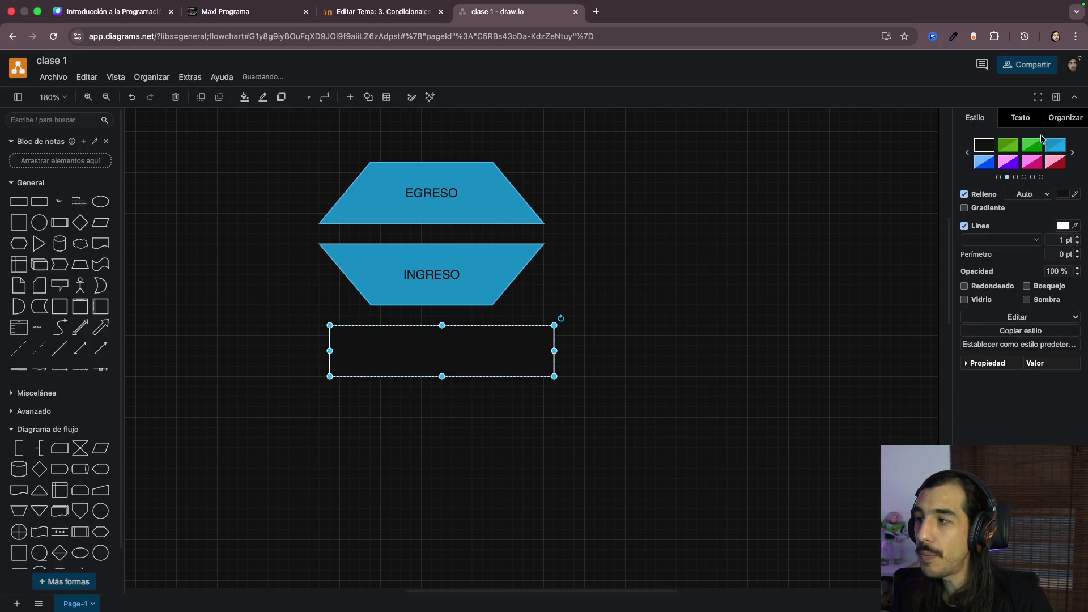
click(1055, 147)
double_click(481, 347)
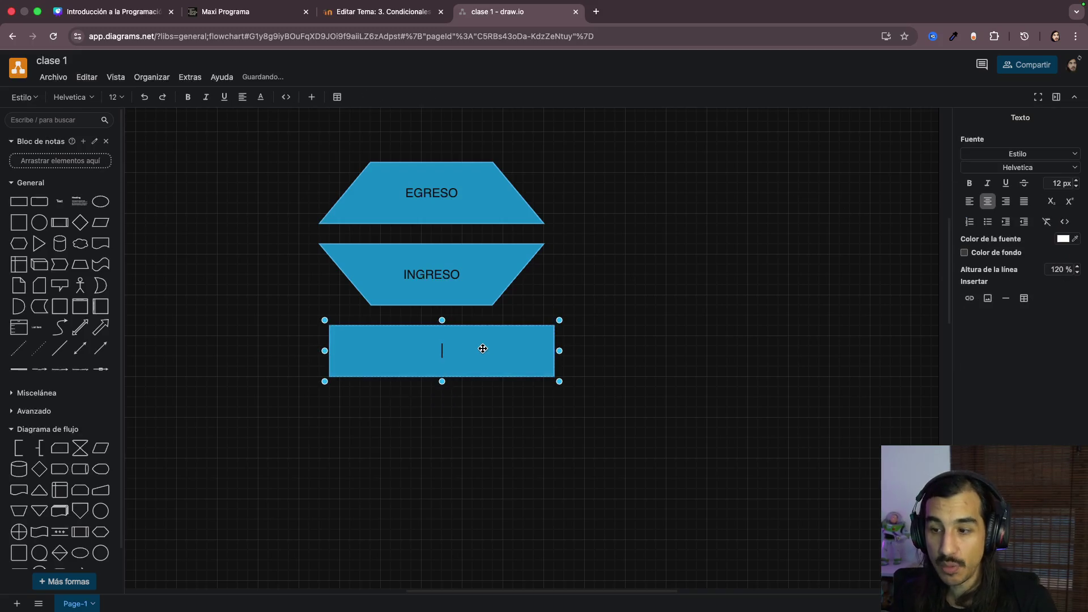
text(PROCESO)
key(Escape)
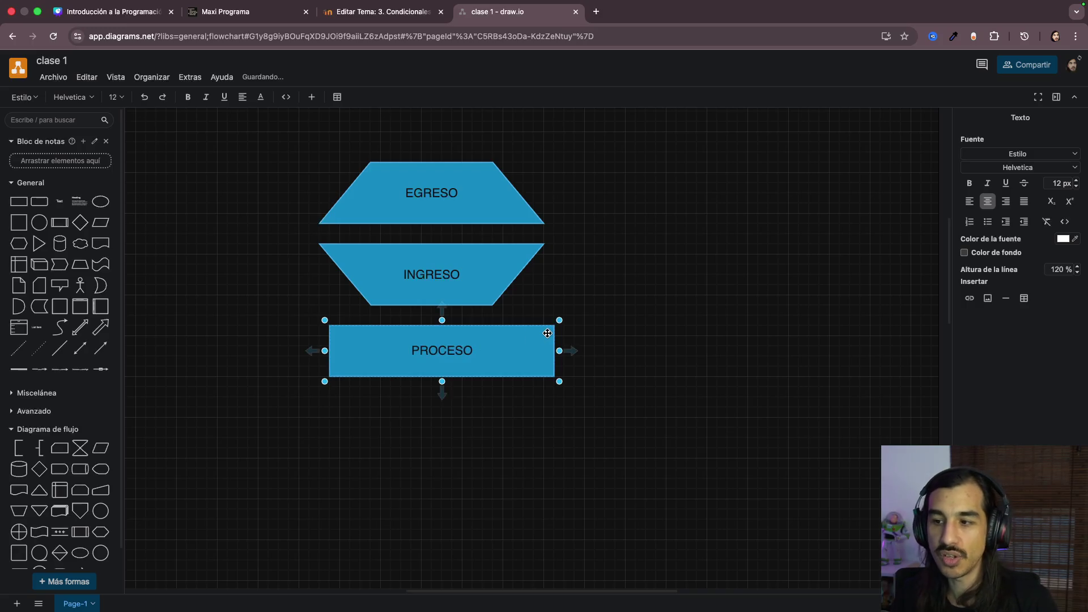
Step: Align PROCESO under INGRESO and drop a circle shape onto the canvas
click(652, 301)
drag(485, 346, 474, 349)
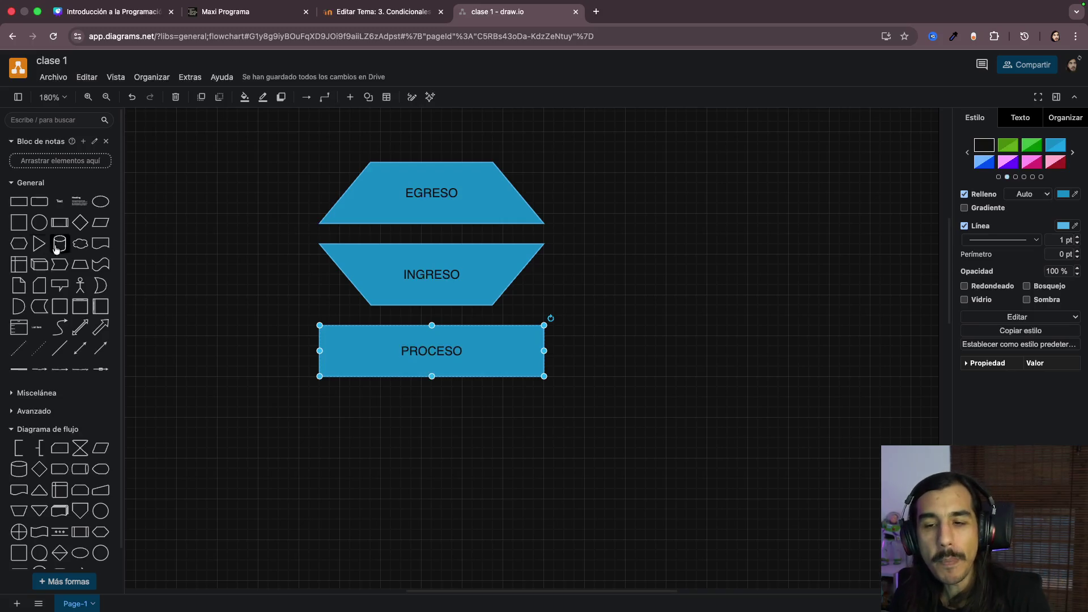
click(39, 223)
Step: Make a small blue circle labelled I at the upper left of the page
drag(530, 355, 215, 211)
drag(259, 244, 228, 212)
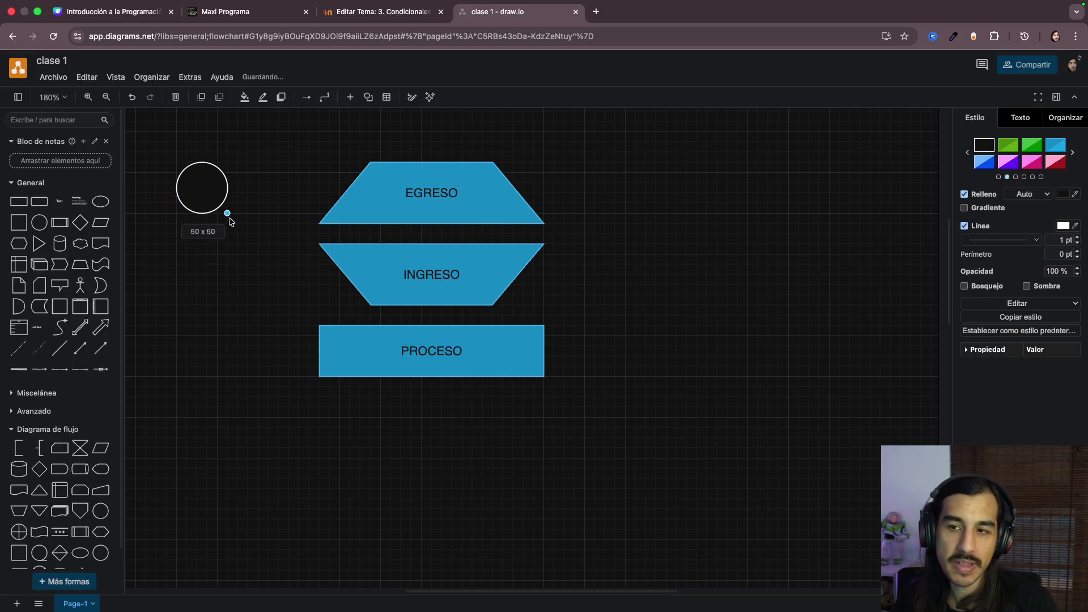
click(1055, 146)
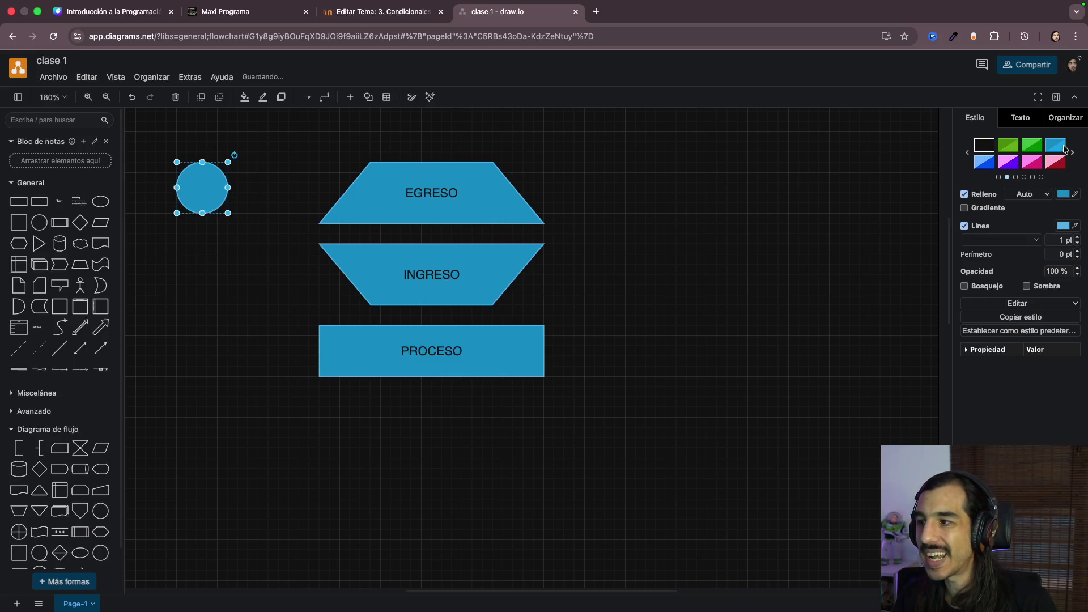
double_click(202, 187)
text(I)
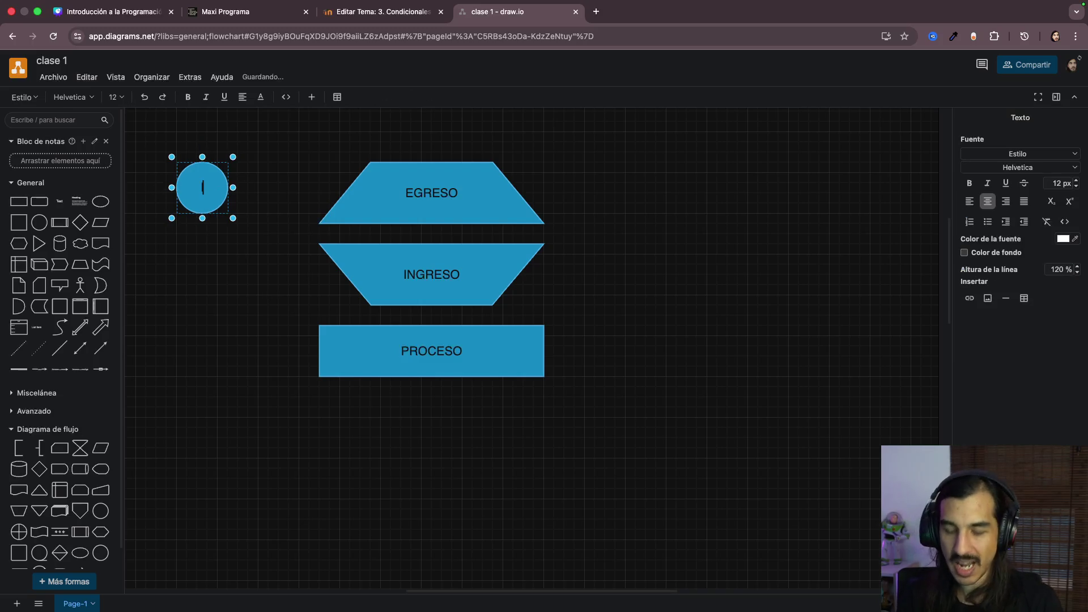
click(241, 412)
Step: Duplicate the I circle below it and relabel the copy F
click(212, 211)
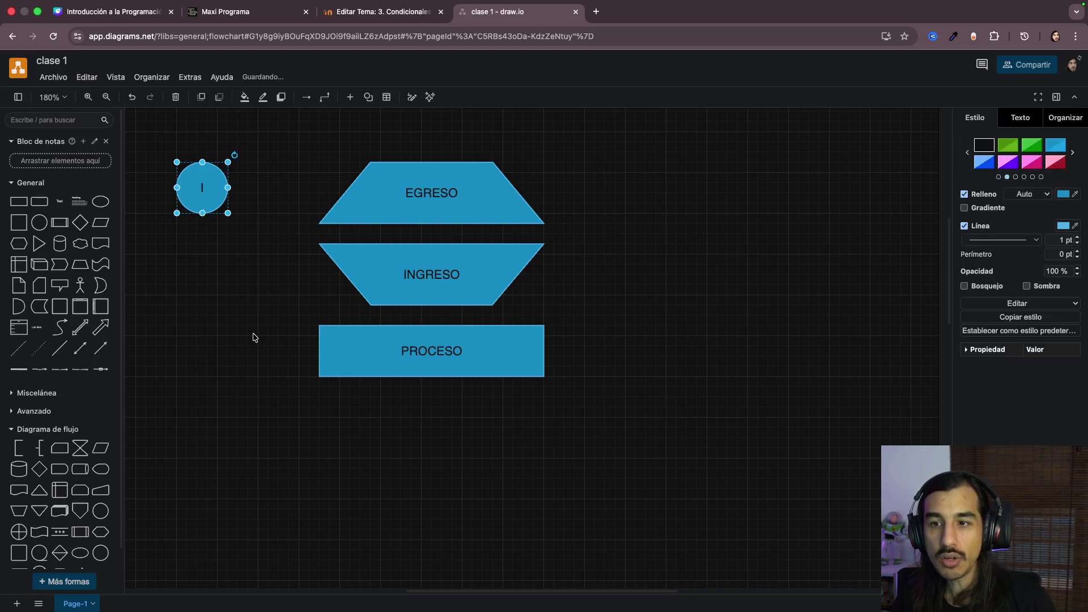
key(super+c)
key(super+v)
drag(266, 344, 193, 276)
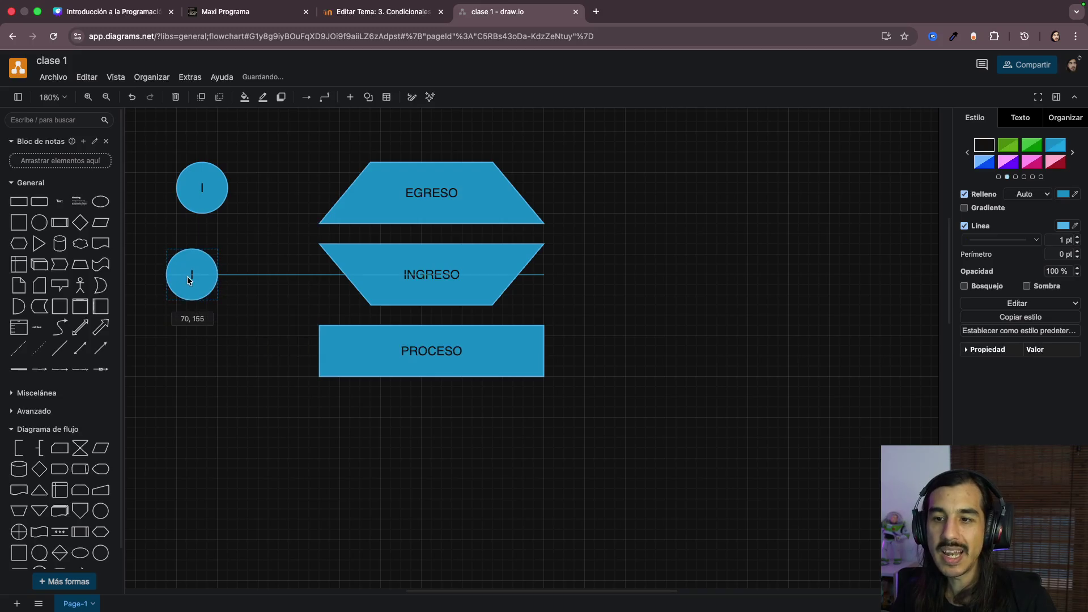
key(F2)
text(F)
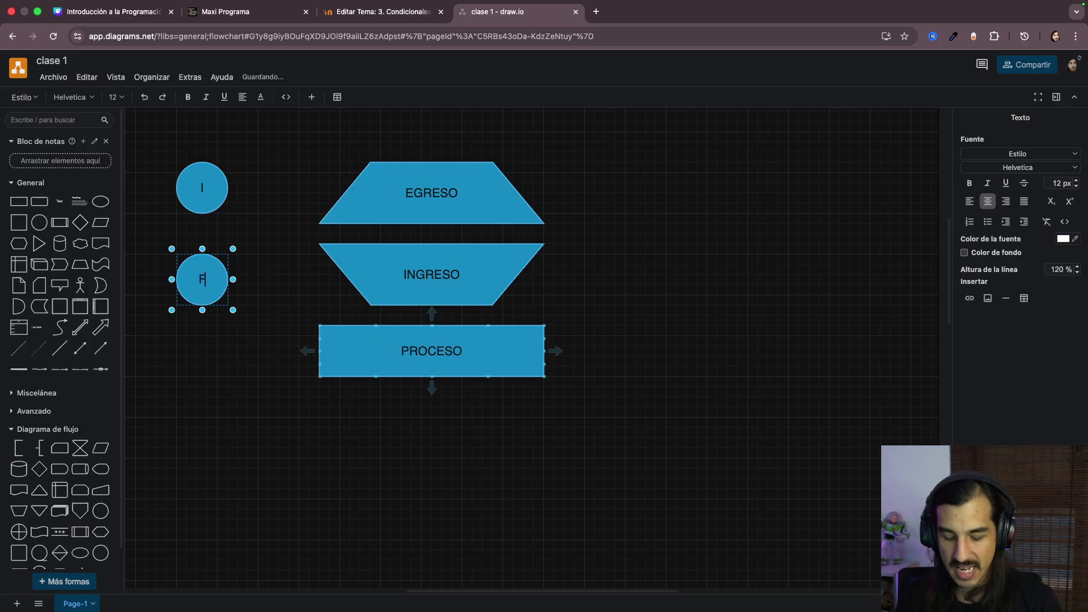
click(216, 446)
Step: Check the I and F circles, then add a straight line to the diagram
click(202, 187)
click(202, 280)
click(284, 247)
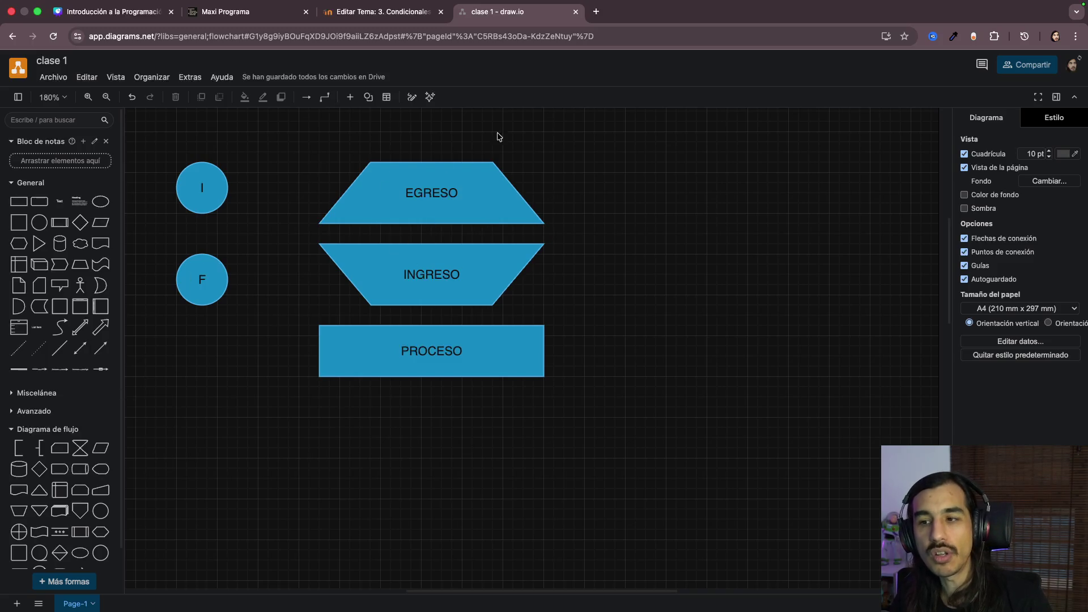
click(59, 348)
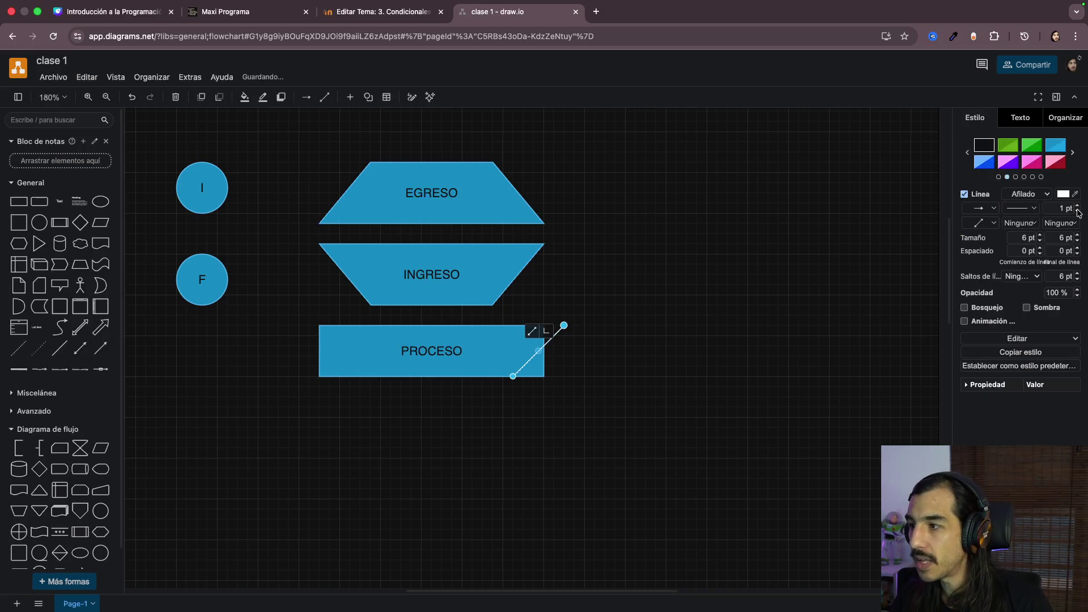
click(563, 358)
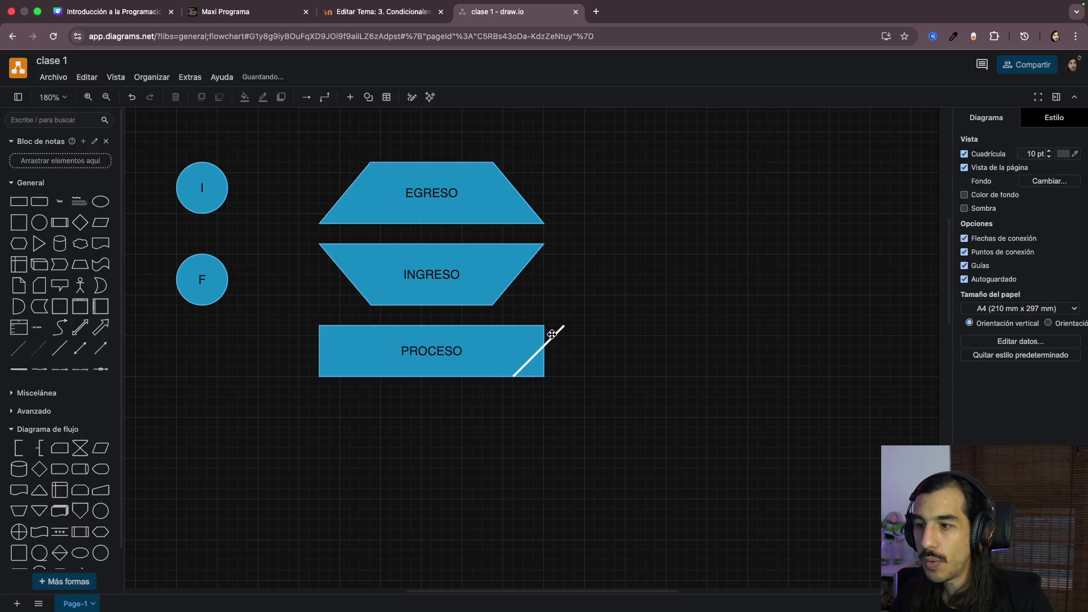
drag(551, 335, 267, 204)
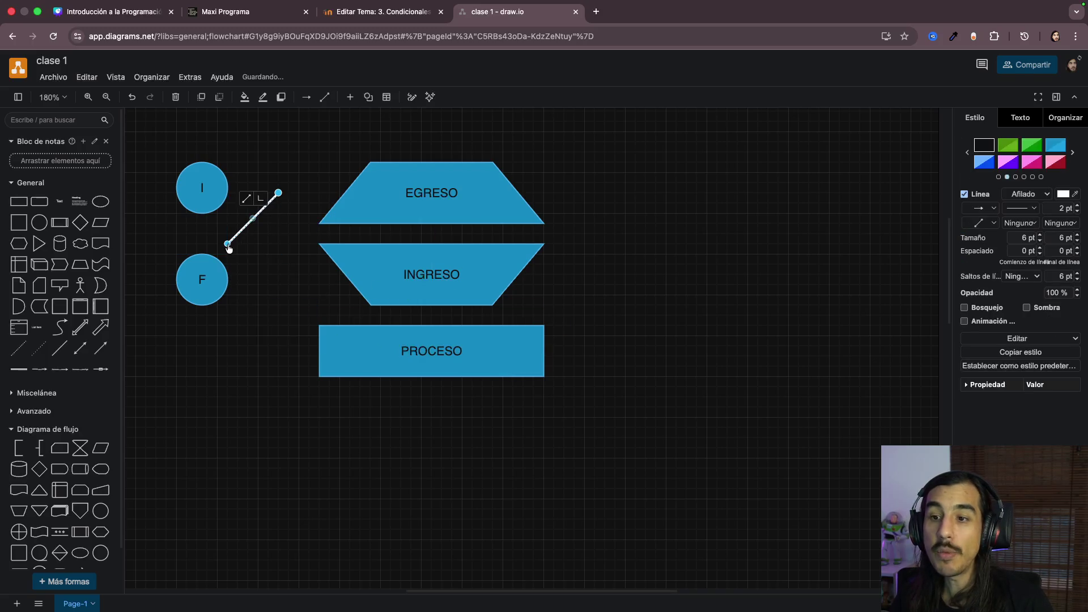
drag(228, 248, 279, 347)
click(285, 407)
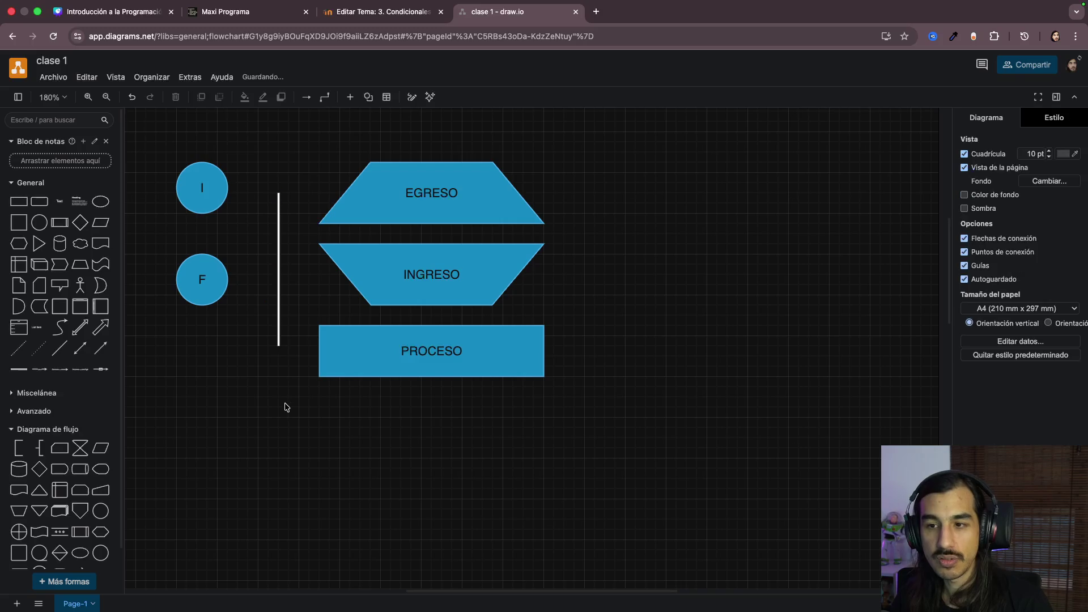
click(275, 293)
click(629, 267)
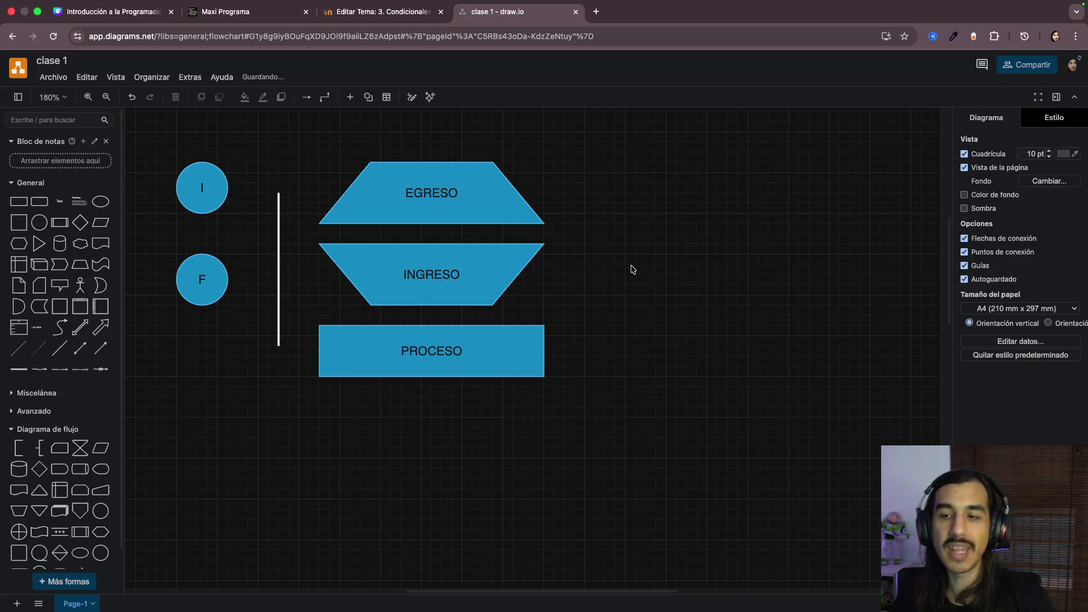
click(280, 249)
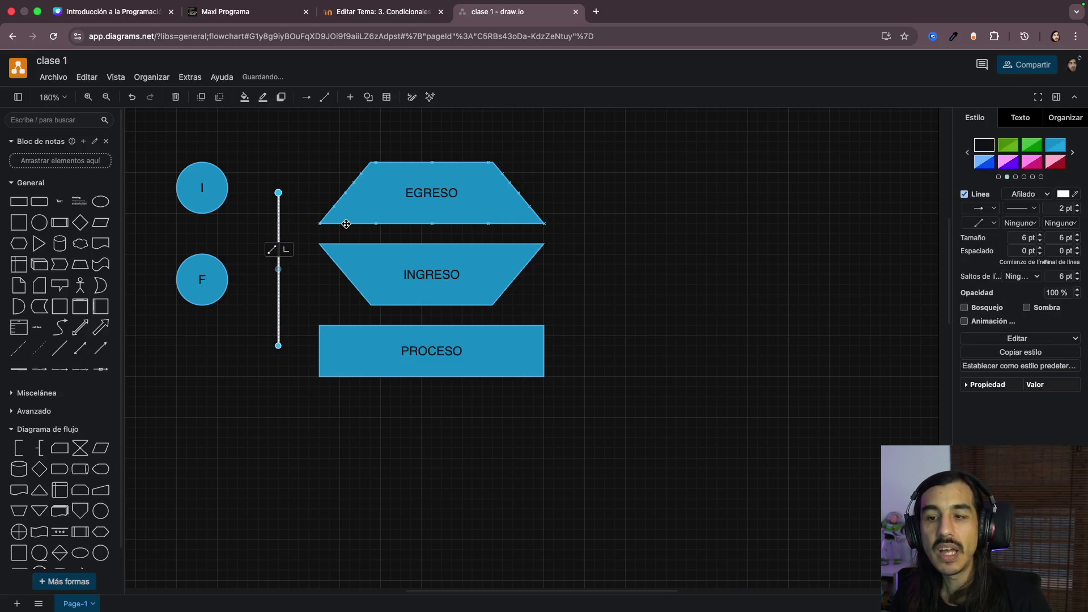
click(219, 194)
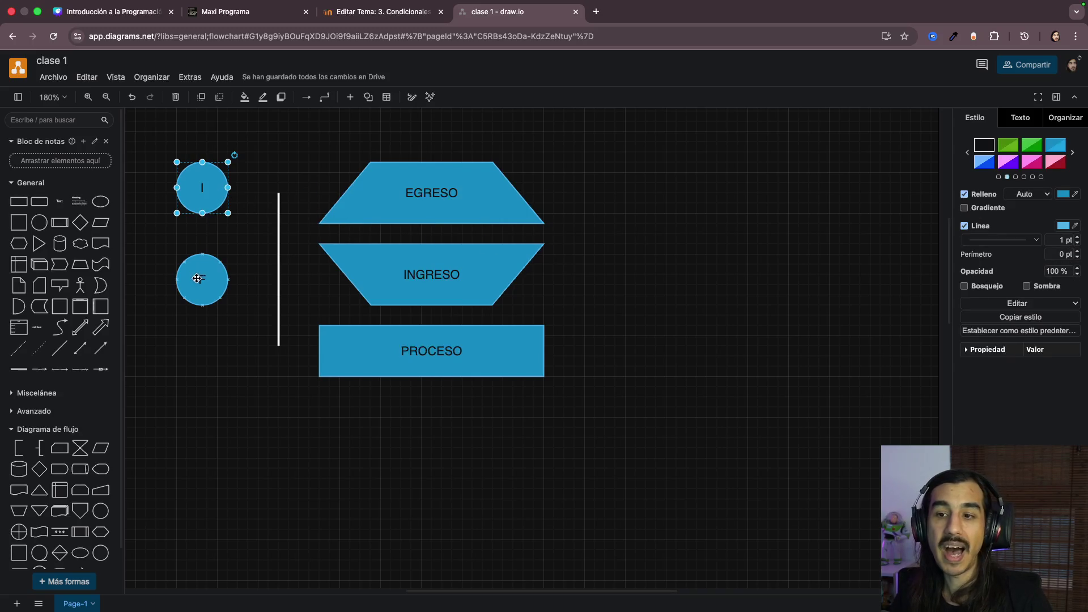
click(196, 294)
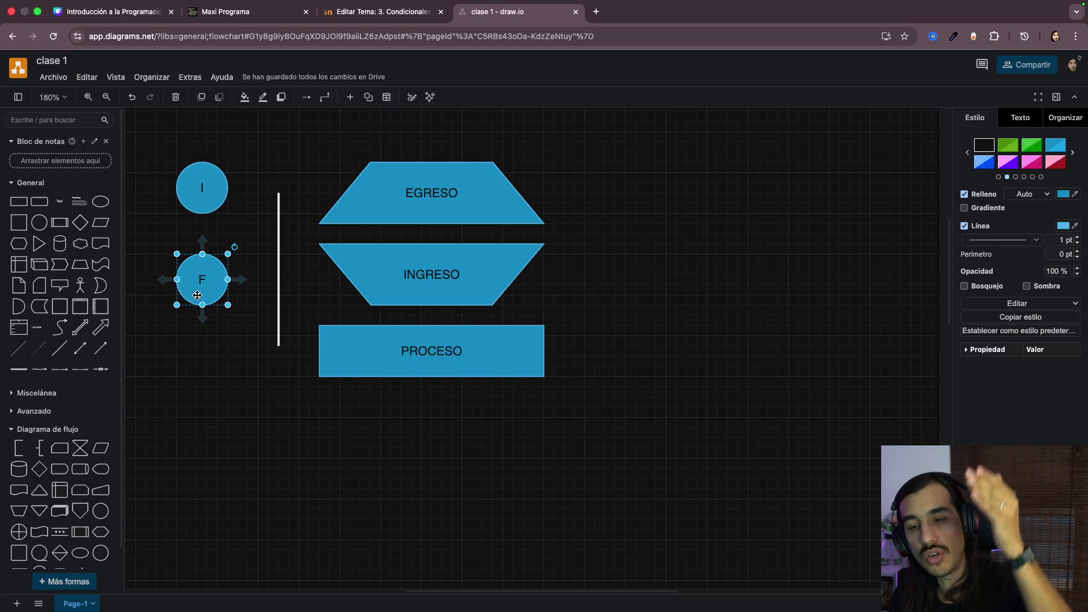
click(276, 289)
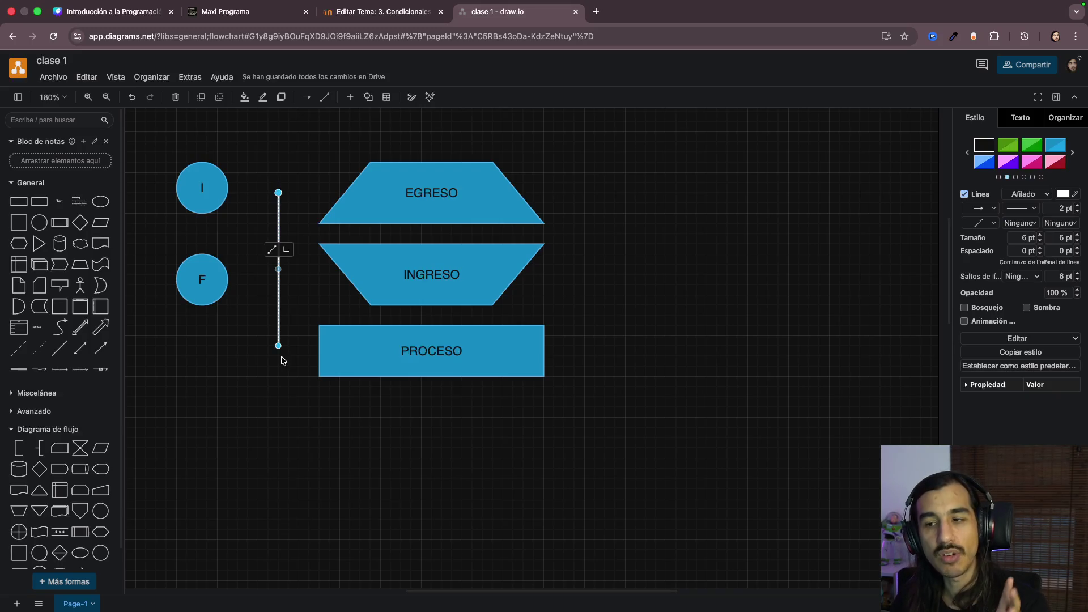
click(482, 287)
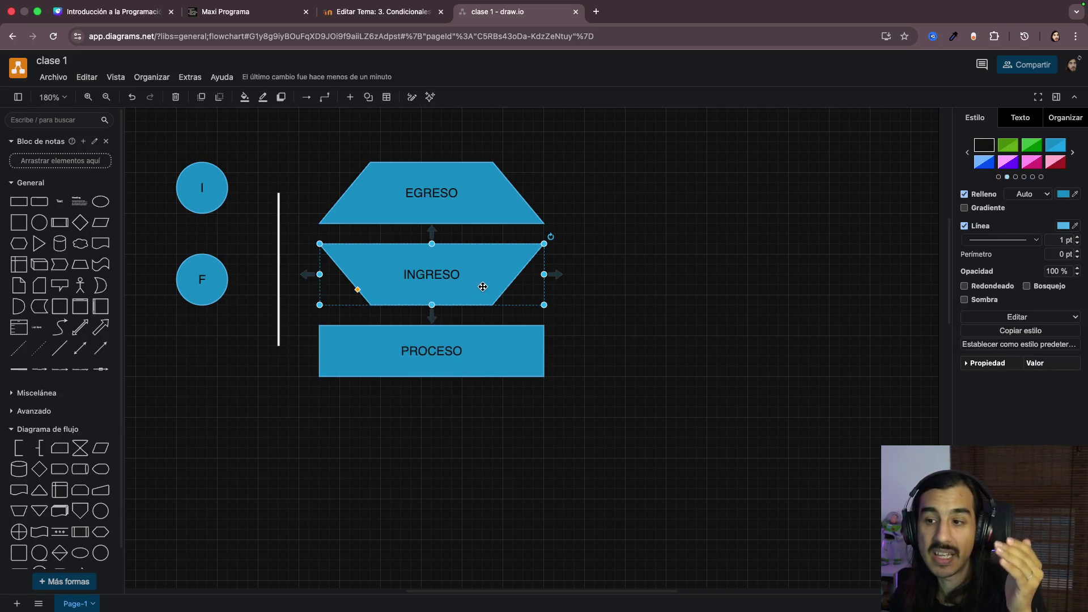
Step: Move the divider line and the EGRESO, INGRESO and PROCESO shapes left and up beside the circles
click(442, 205)
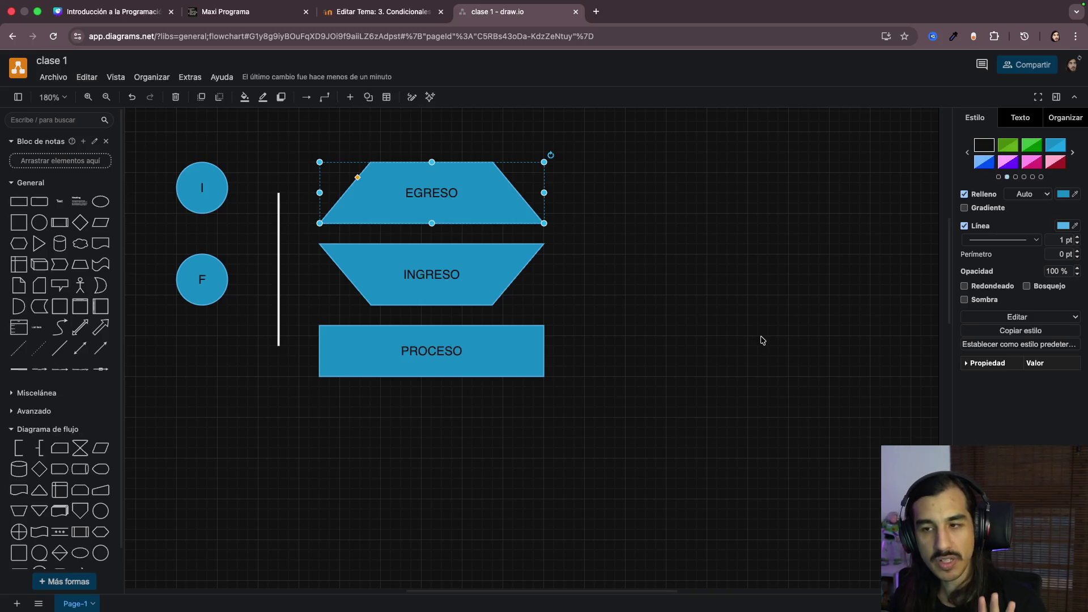
click(651, 304)
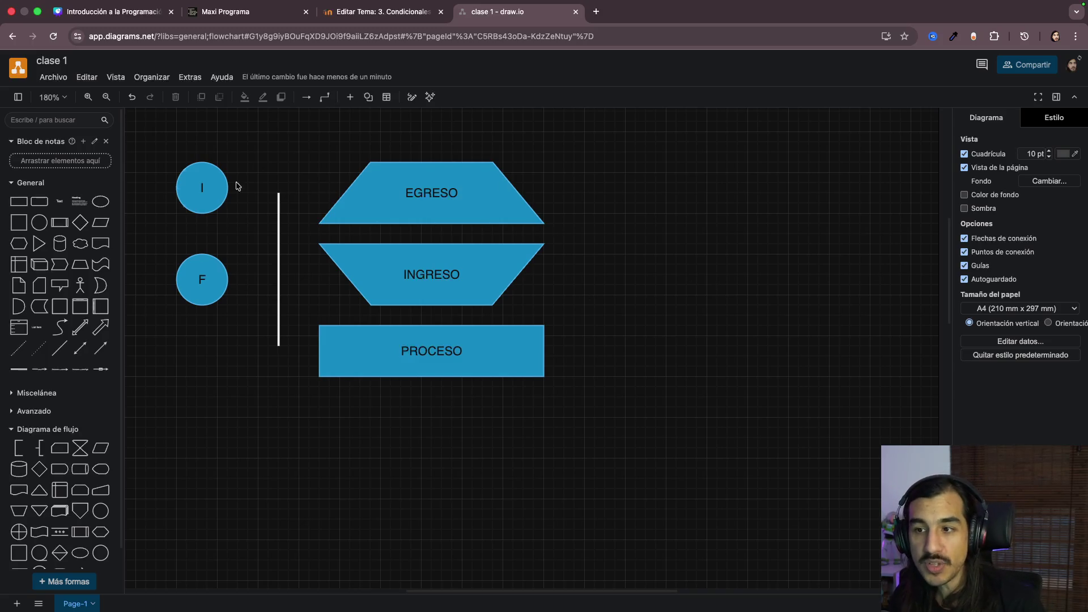
drag(277, 292, 246, 261)
drag(429, 201, 378, 181)
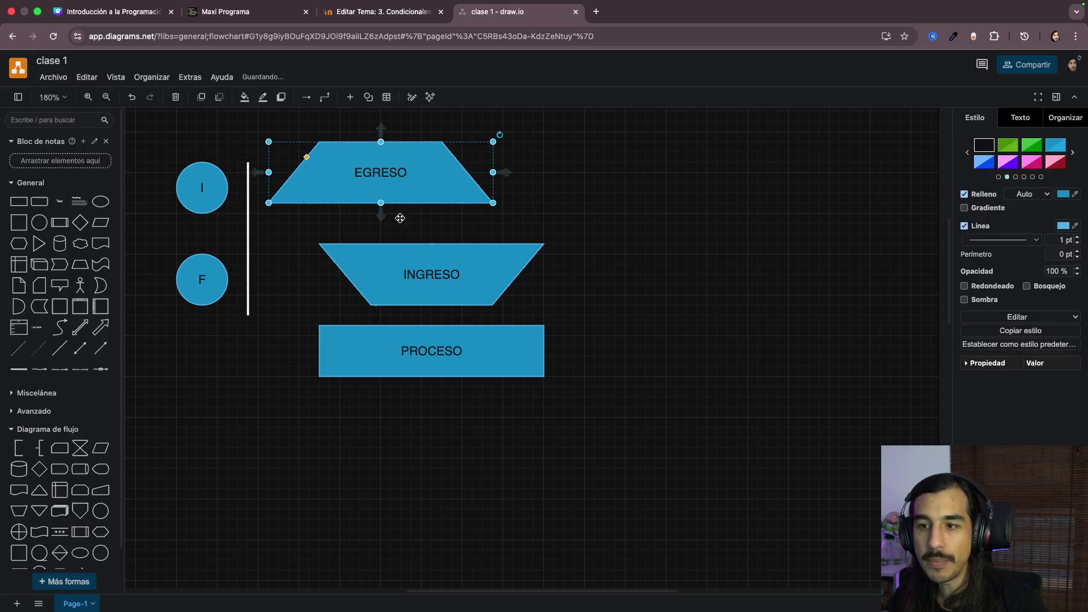
drag(425, 263, 373, 243)
drag(413, 352, 370, 334)
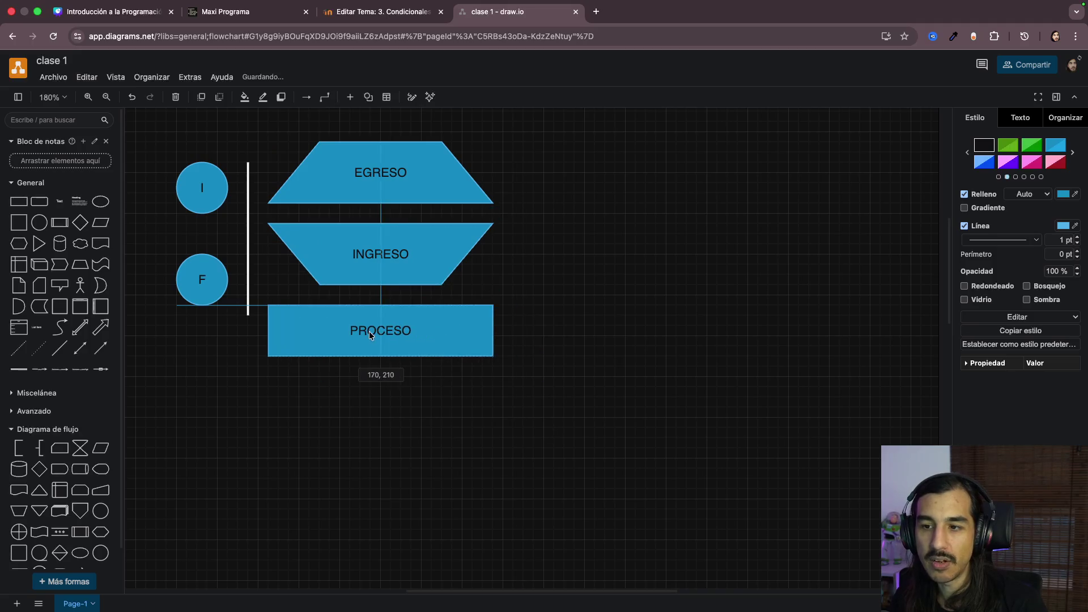
Step: Place a copy of the I circle off to the right
click(419, 421)
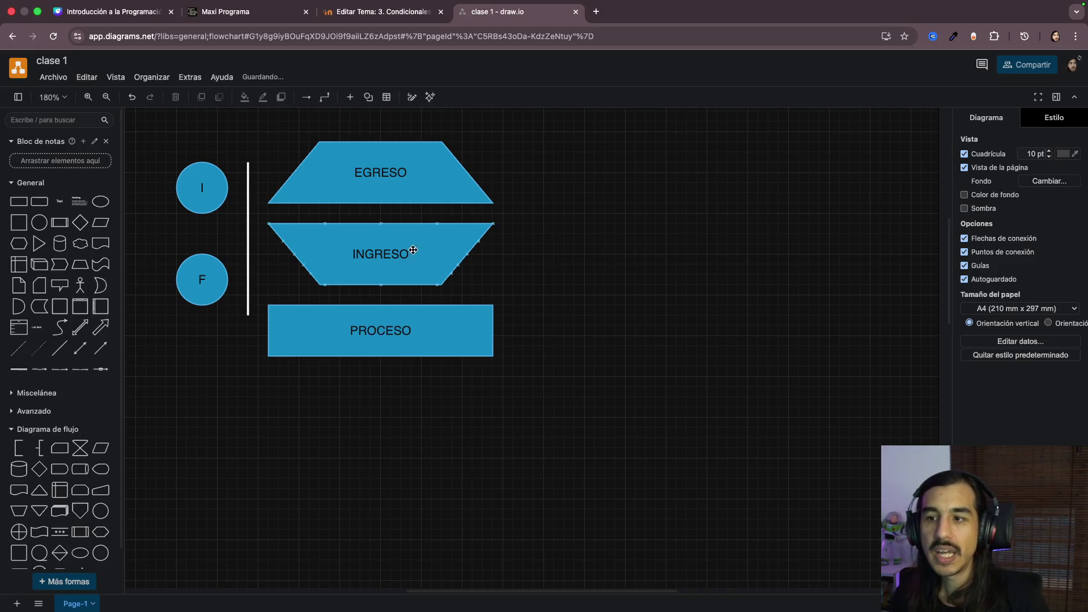
click(206, 196)
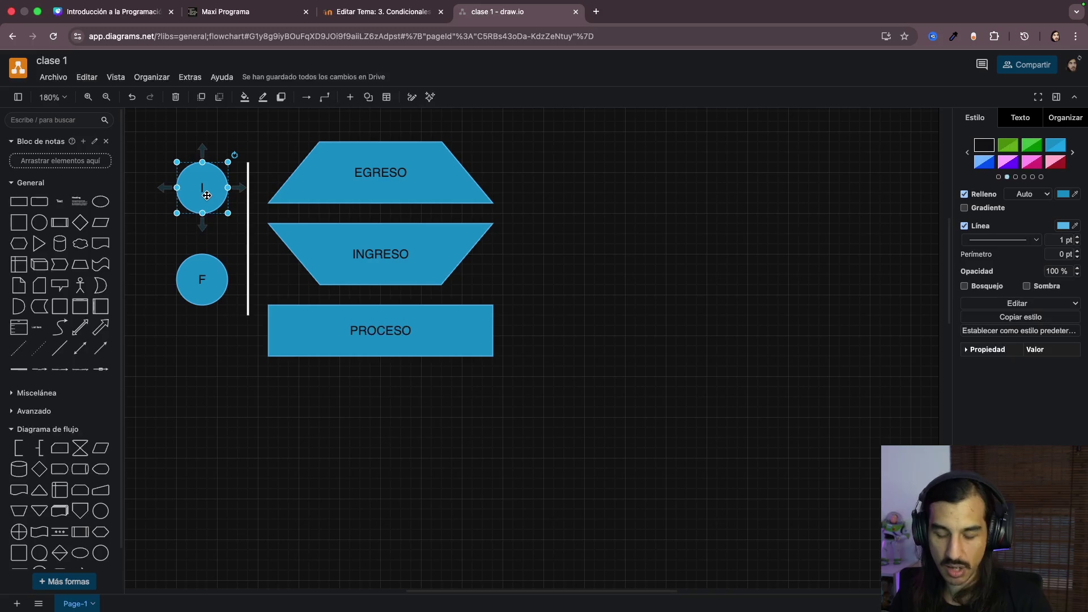
drag(207, 195, 684, 161)
Step: Copy EGRESO below the right-hand I circle and relabel it HOLA PEOPLE
click(687, 274)
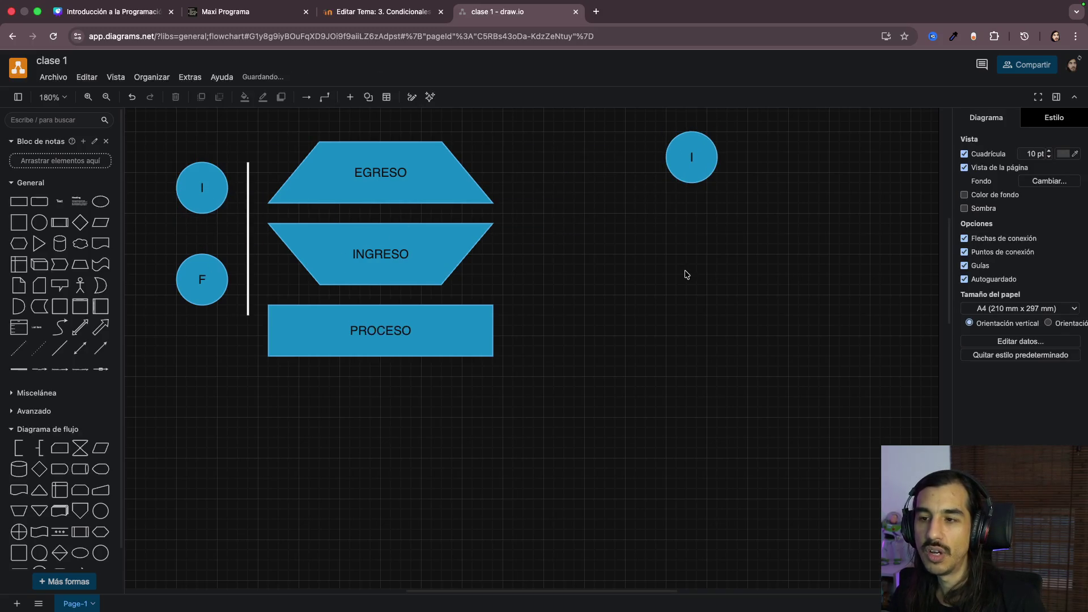
click(410, 189)
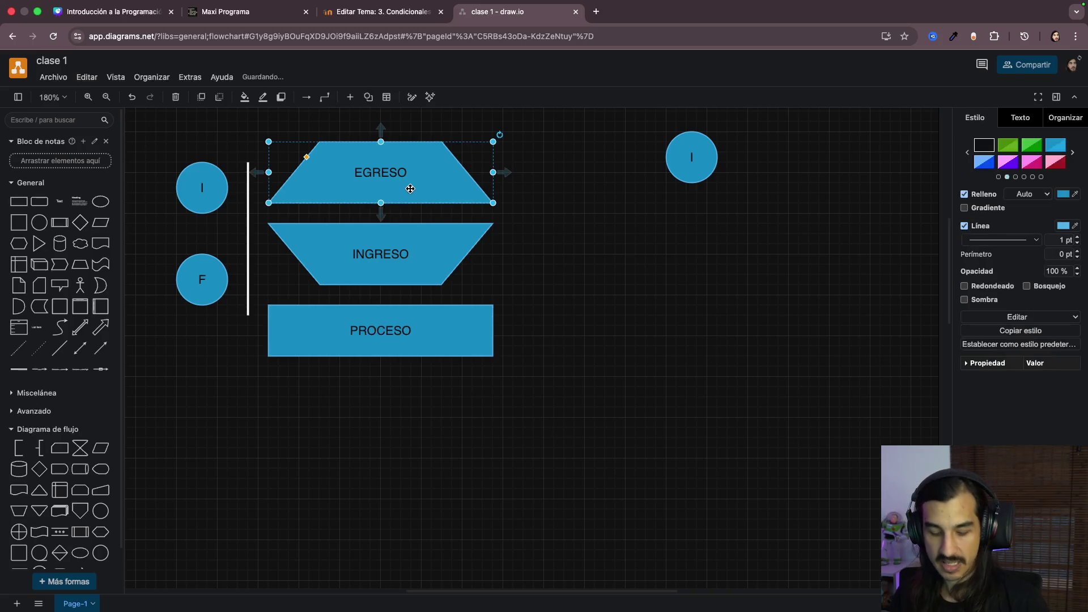
drag(411, 189, 687, 247)
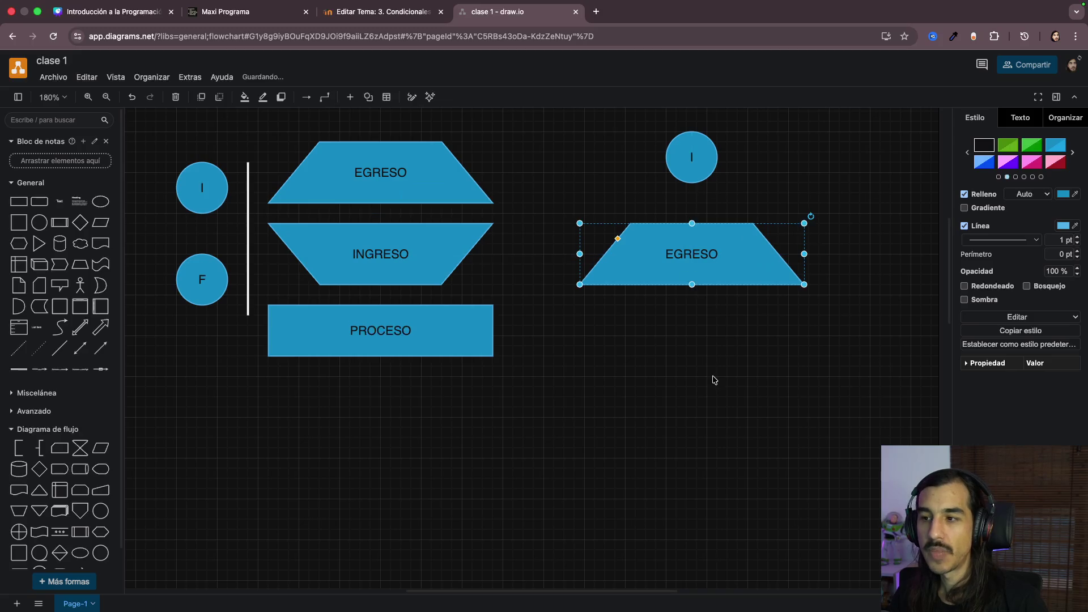
double_click(705, 264)
key(BackSpace)
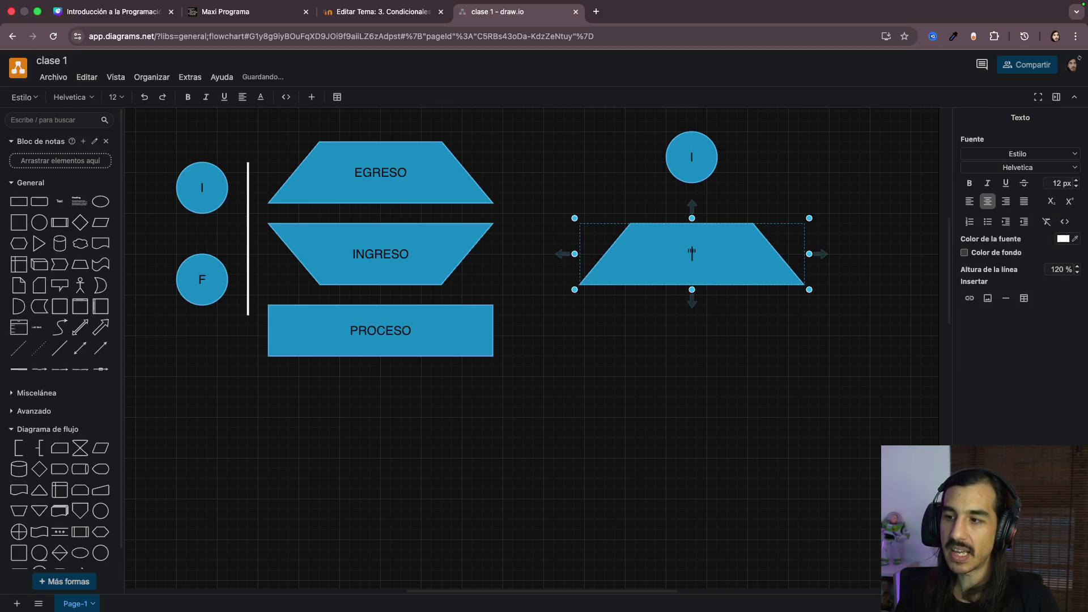
text("HOLA PEOPLE")
click(757, 383)
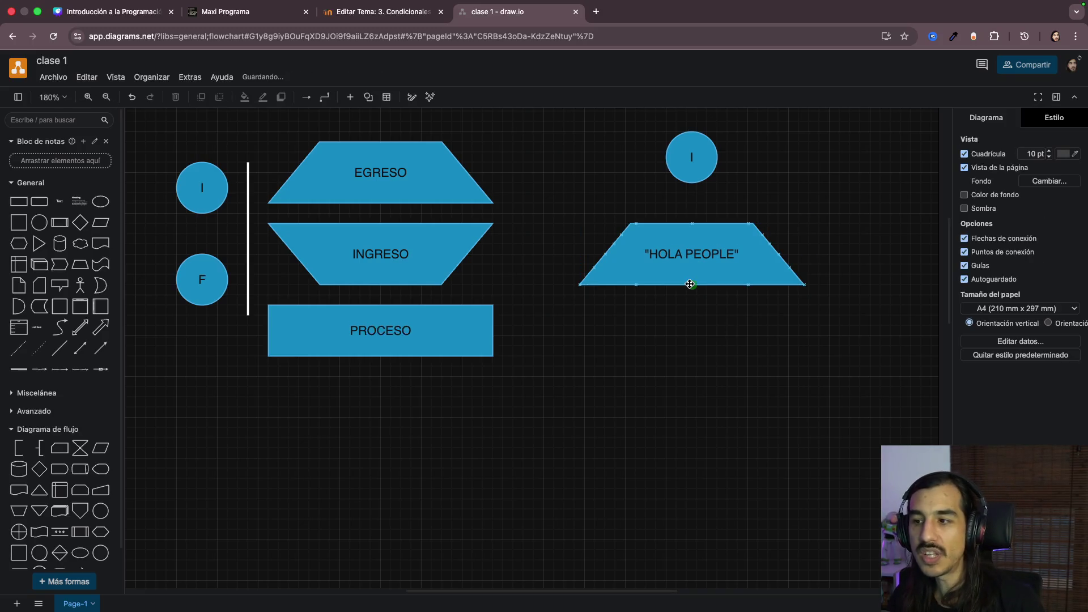
scroll(690, 285, up, 3)
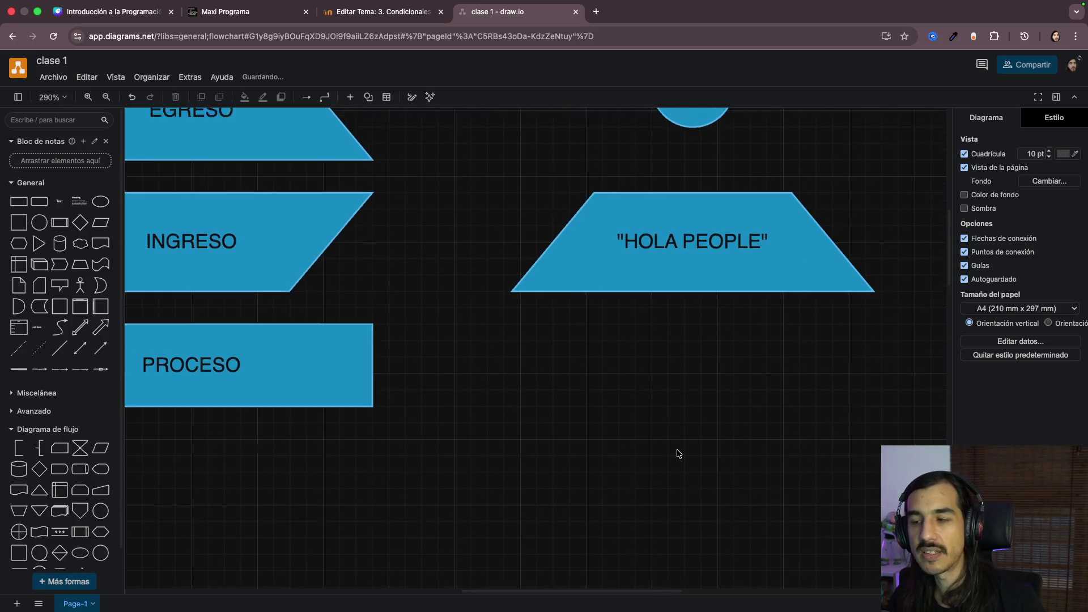
scroll(678, 454, down, 5)
scroll(678, 453, up, 3)
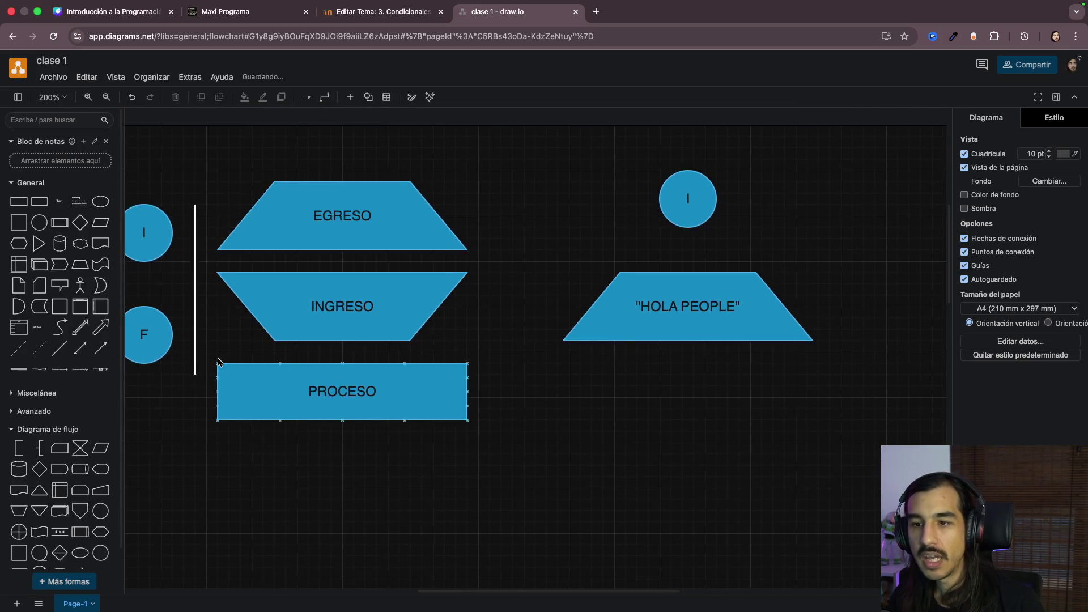
Step: Duplicate the F circle and place the copy below the HOLA PEOPLE shape
click(150, 342)
key(ctrl+d)
drag(171, 347, 702, 423)
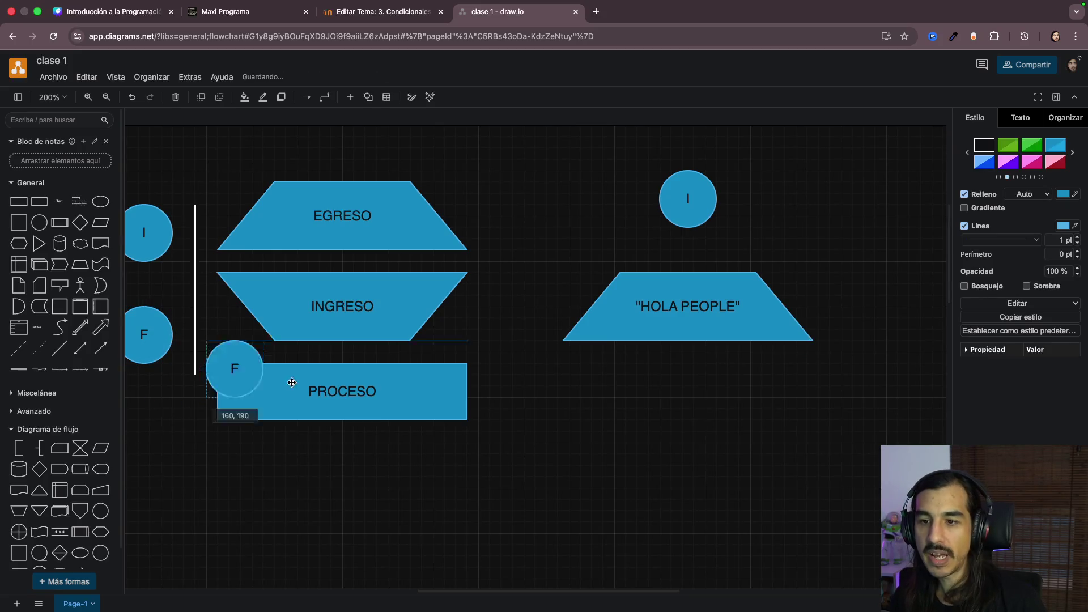
click(799, 420)
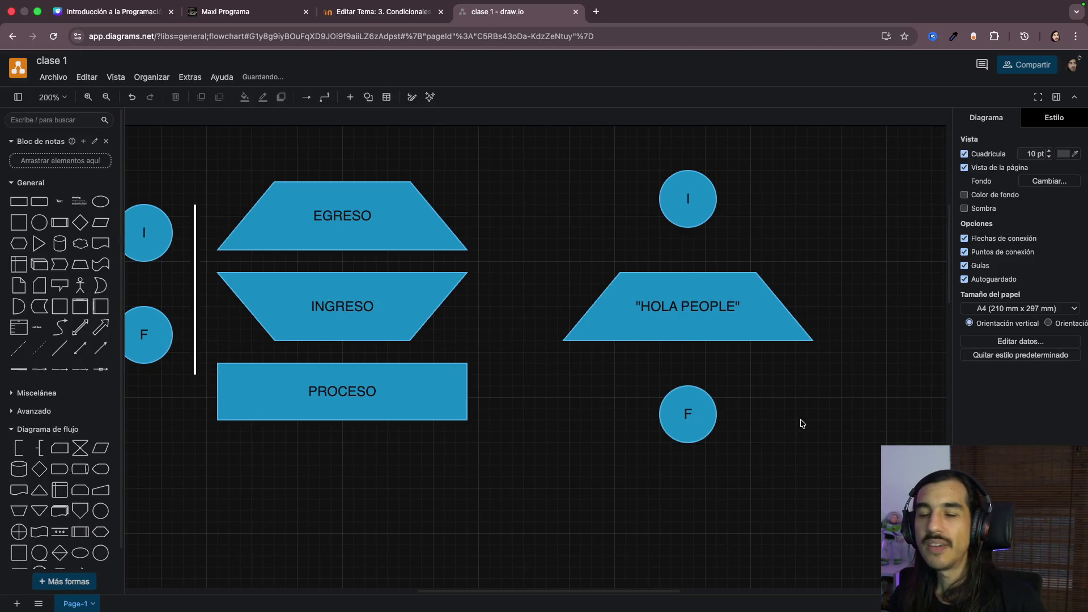
scroll(800, 423, down, 1)
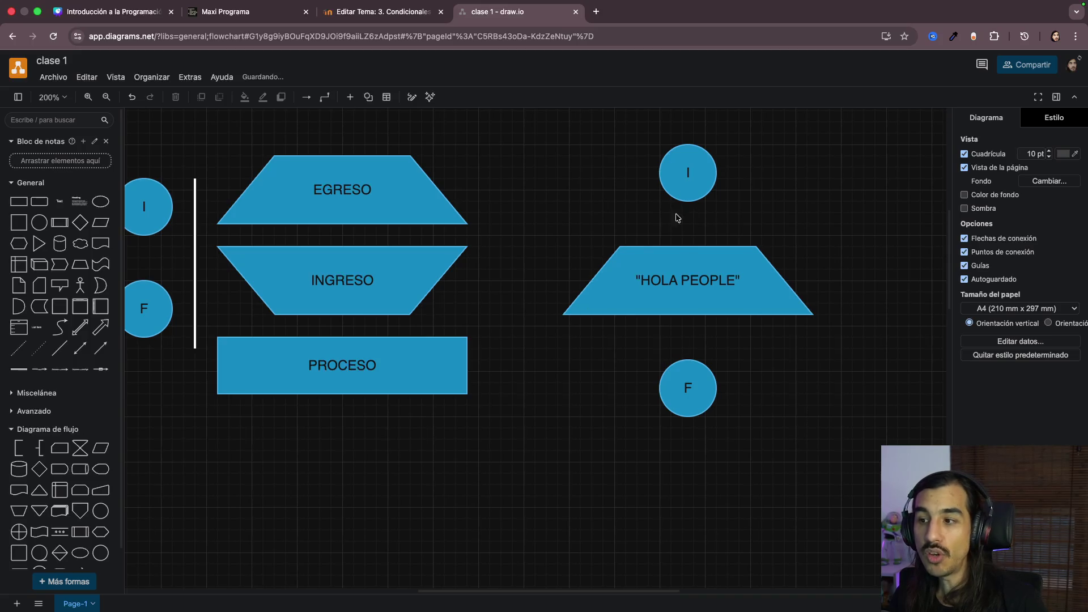
Step: Connect I to the HOLA PEOPLE trapezoid and the trapezoid to F
click(687, 181)
drag(688, 215, 689, 248)
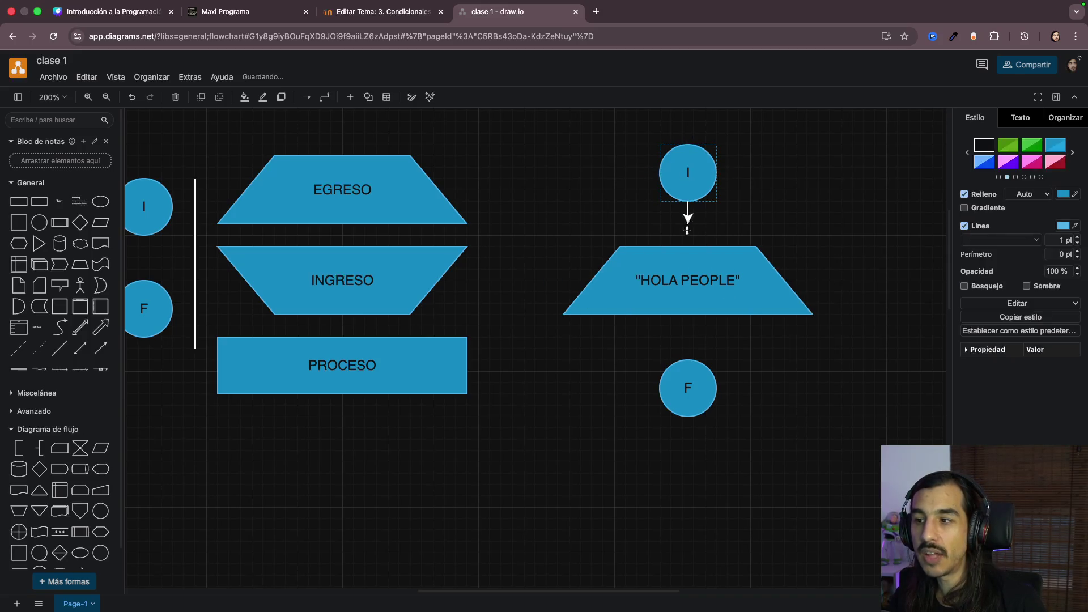
click(695, 279)
drag(688, 325, 687, 349)
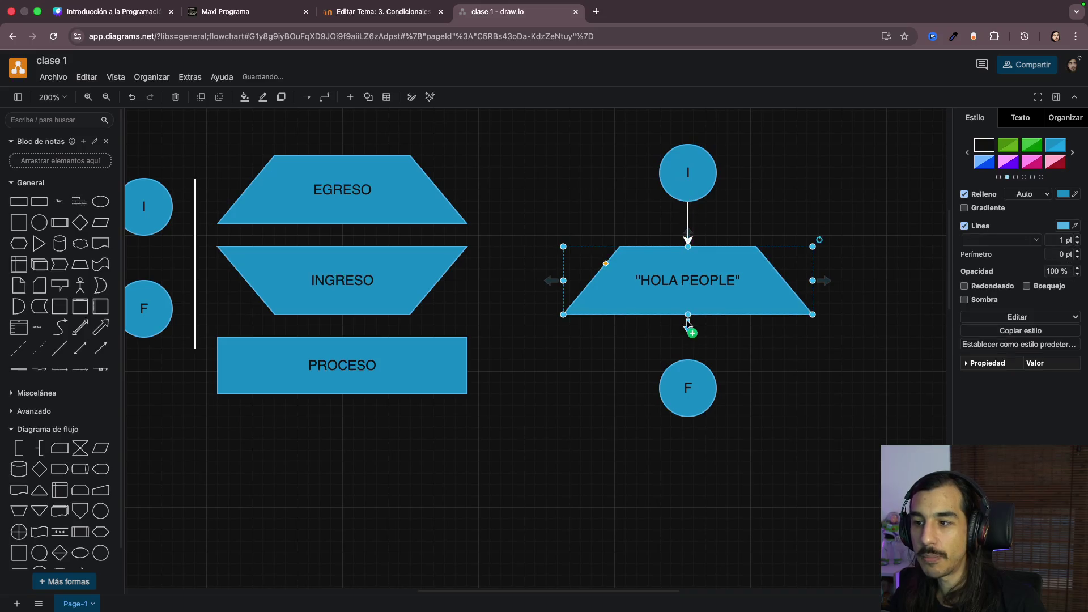
click(761, 372)
mouse_move(689, 219)
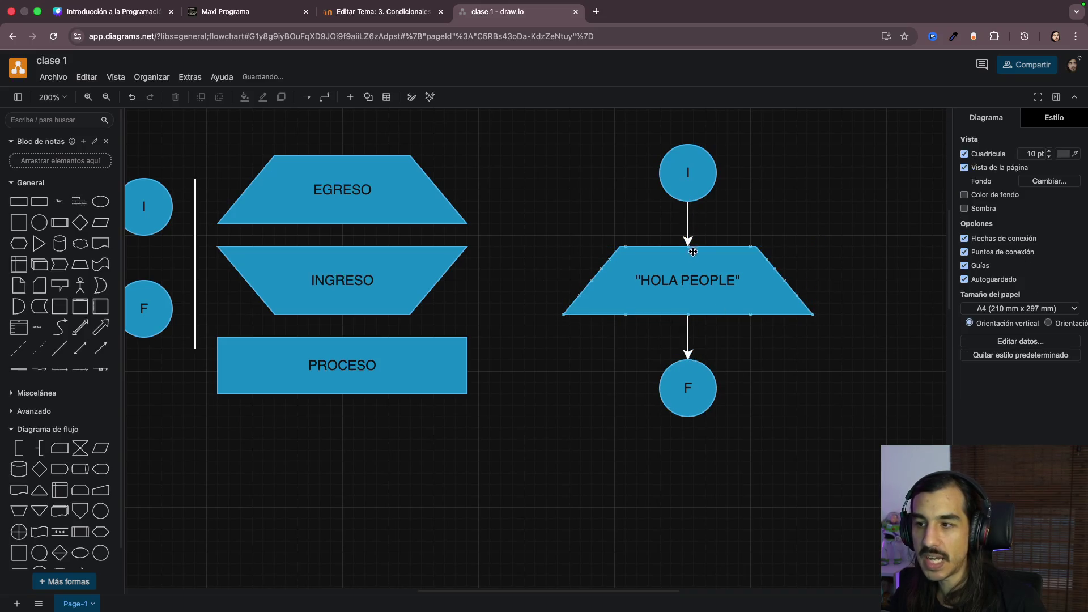
Step: Set both connectors' line ends to None so they show no arrowheads
click(686, 221)
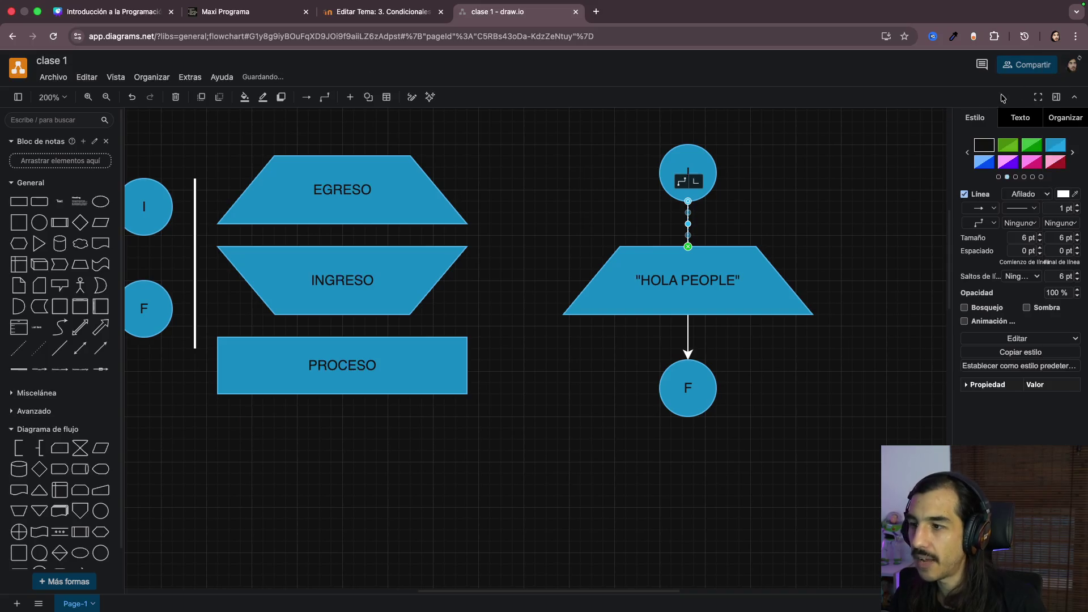
click(692, 342)
click(688, 339)
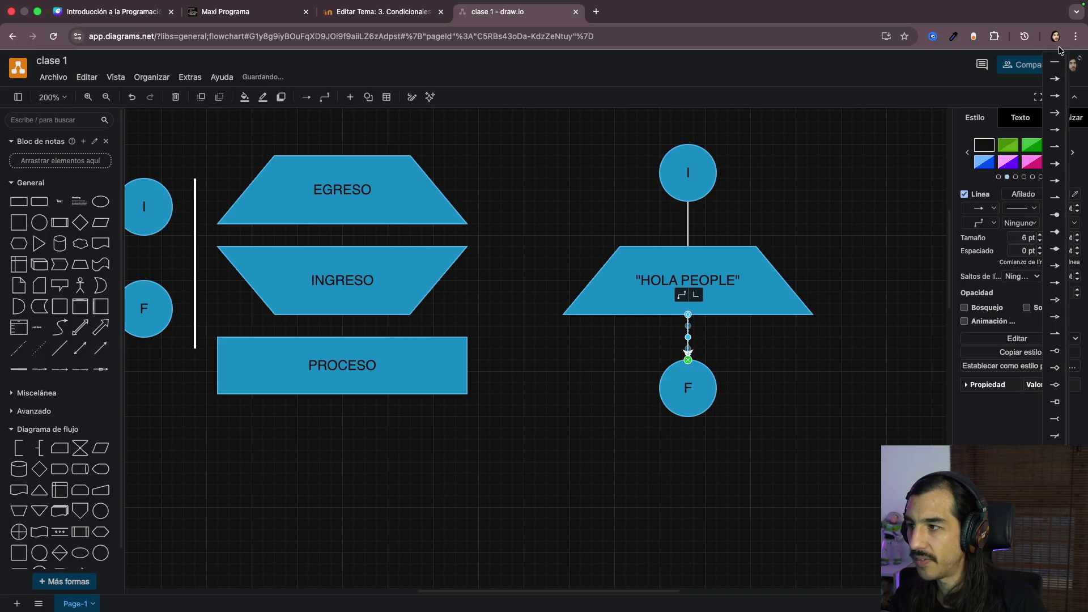
click(1054, 73)
click(763, 253)
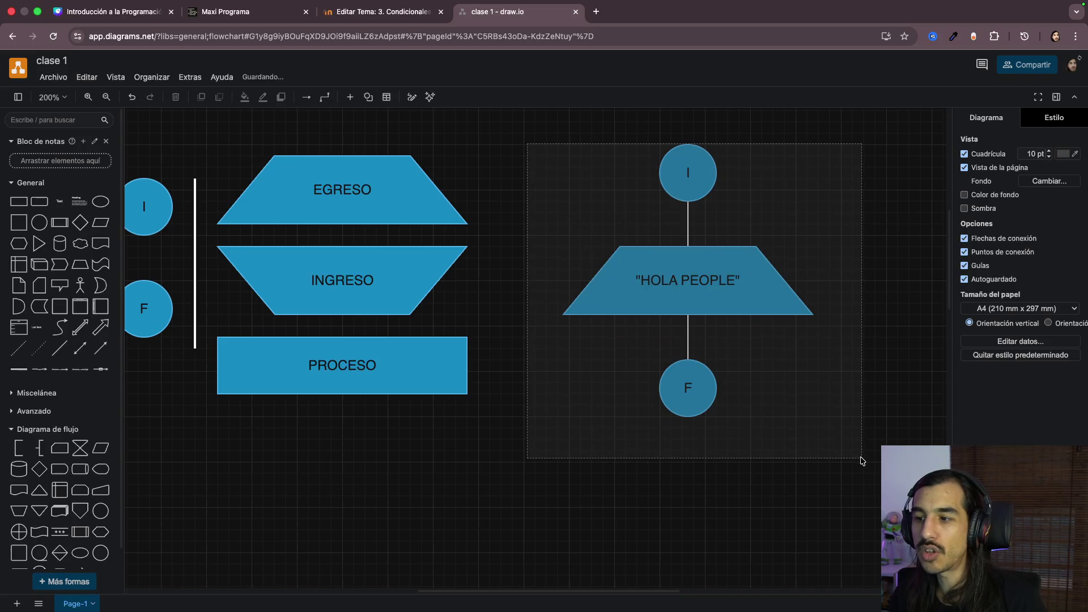
Step: Rubber-band select the whole right-hand flowchart to review it, then clear the selection
drag(535, 148, 828, 386)
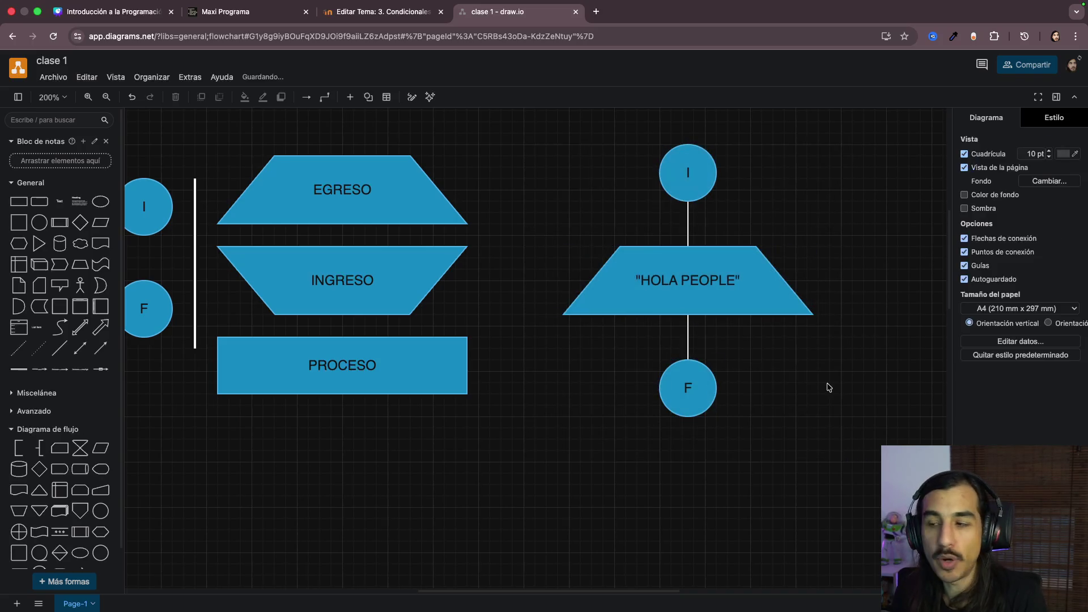
drag(530, 132, 865, 467)
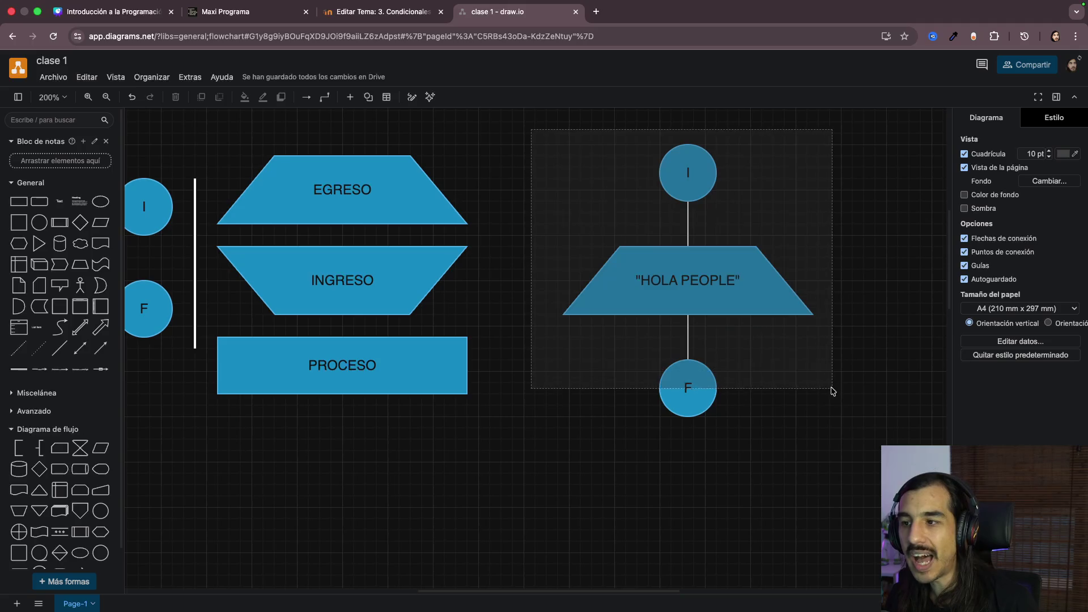
click(864, 469)
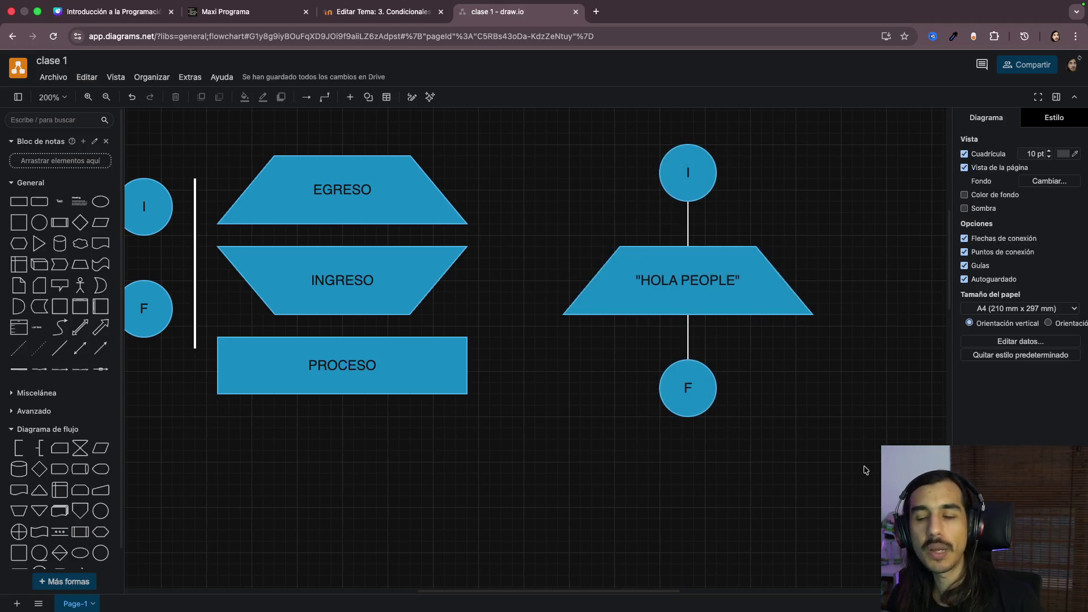
Step: Repeatedly select the right-hand HOLA PEOPLE flowchart and clear the selection
click(701, 284)
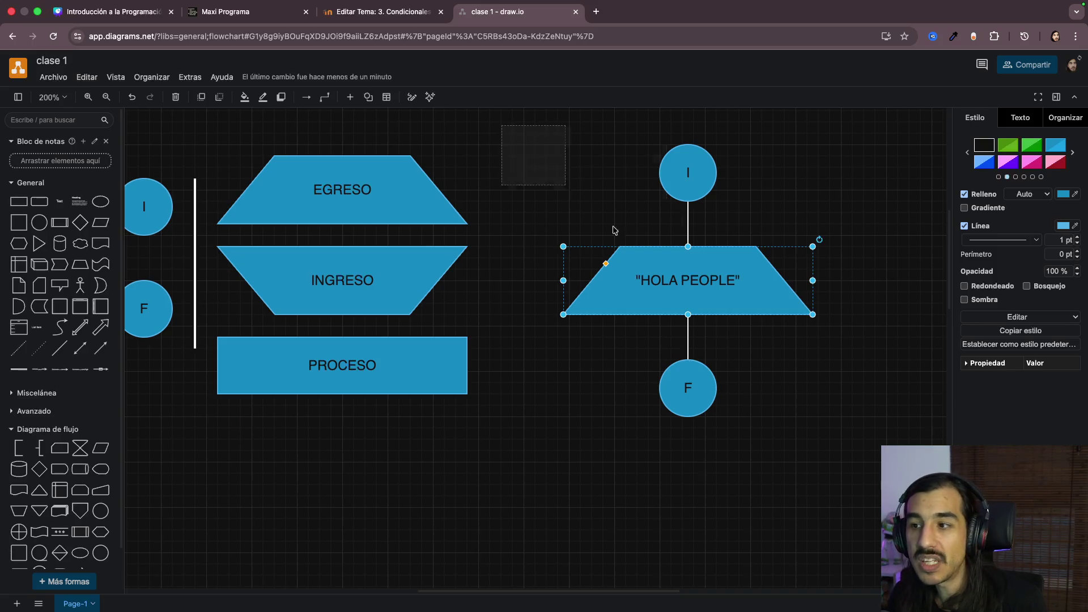
drag(500, 124, 855, 476)
click(865, 456)
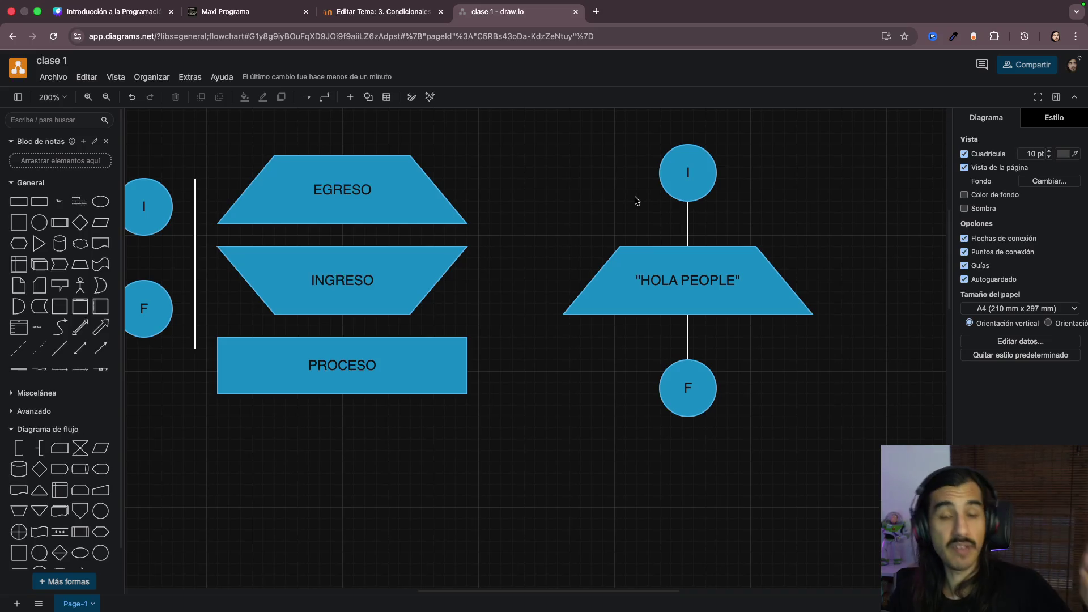
drag(554, 133, 770, 420)
click(832, 445)
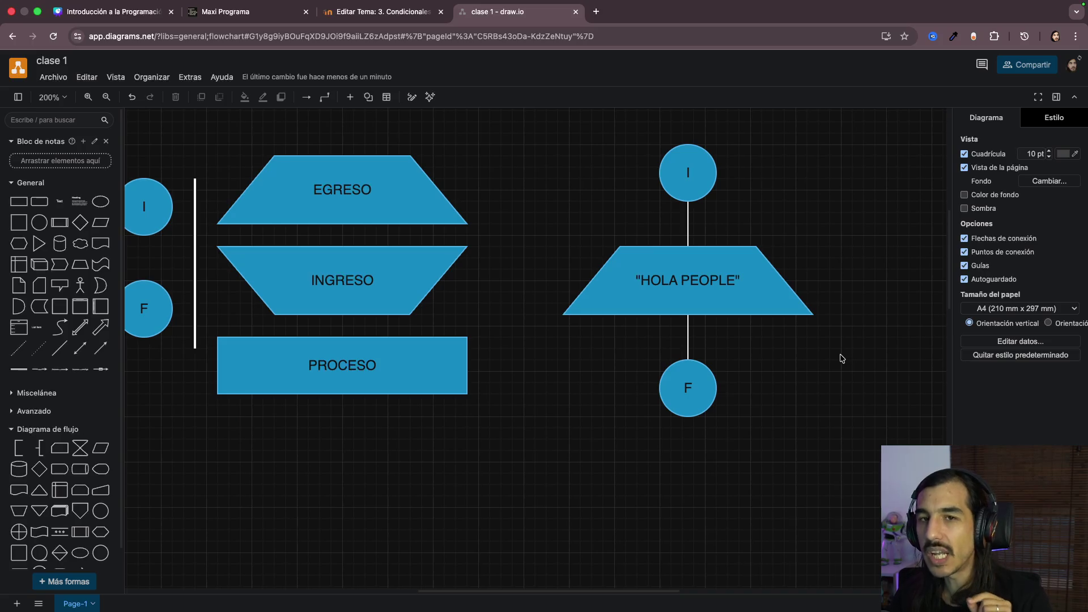
drag(534, 141, 838, 442)
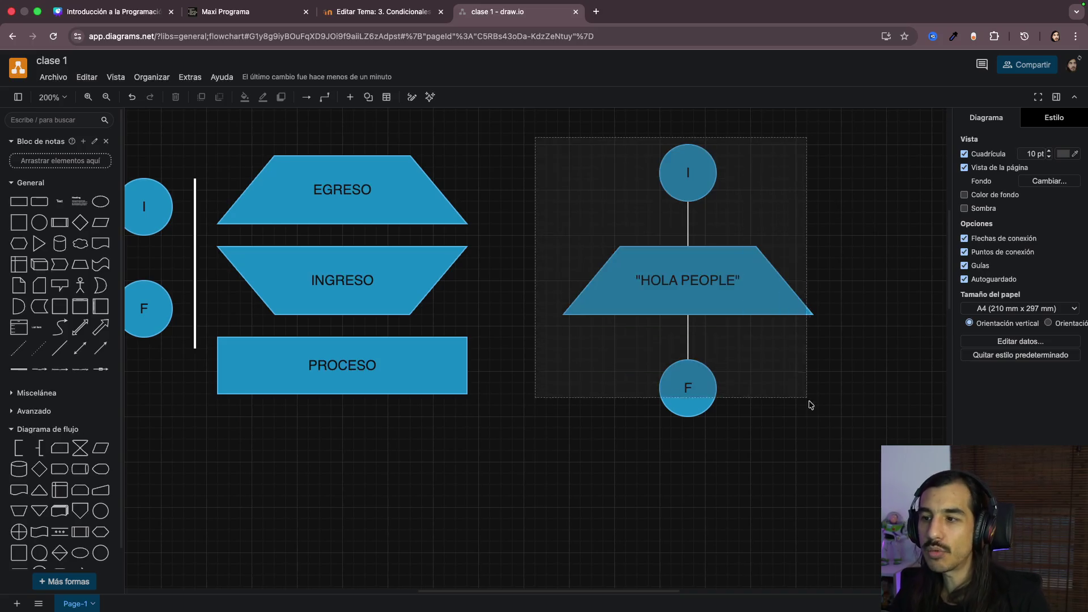
click(838, 443)
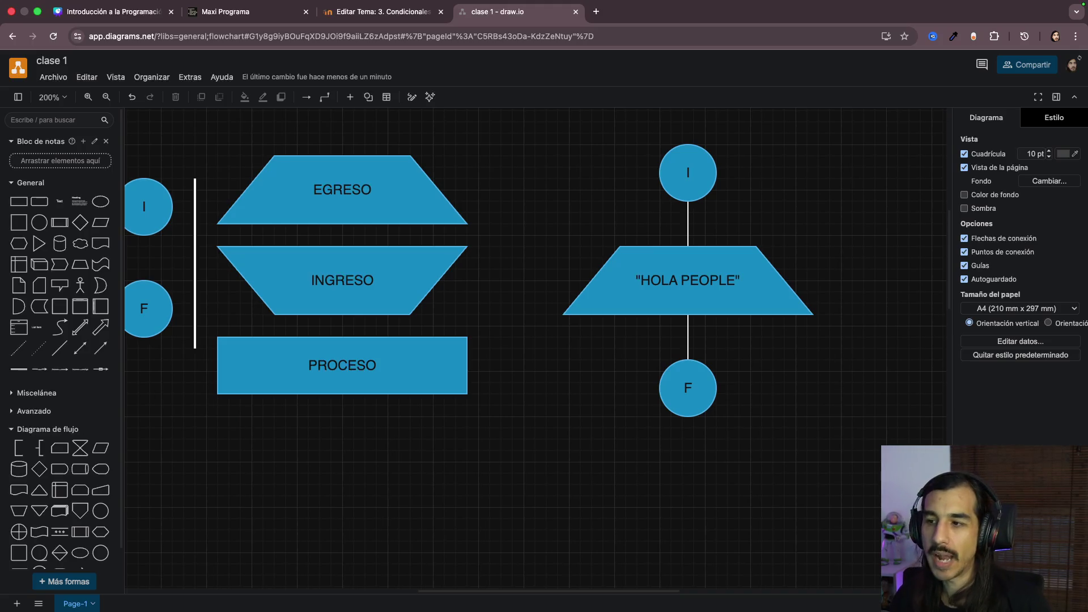
Step: Move the HOLA PEOPLE trapezoid and the F circle up closer to the I circle
drag(694, 290, 694, 267)
drag(694, 382, 695, 343)
click(639, 433)
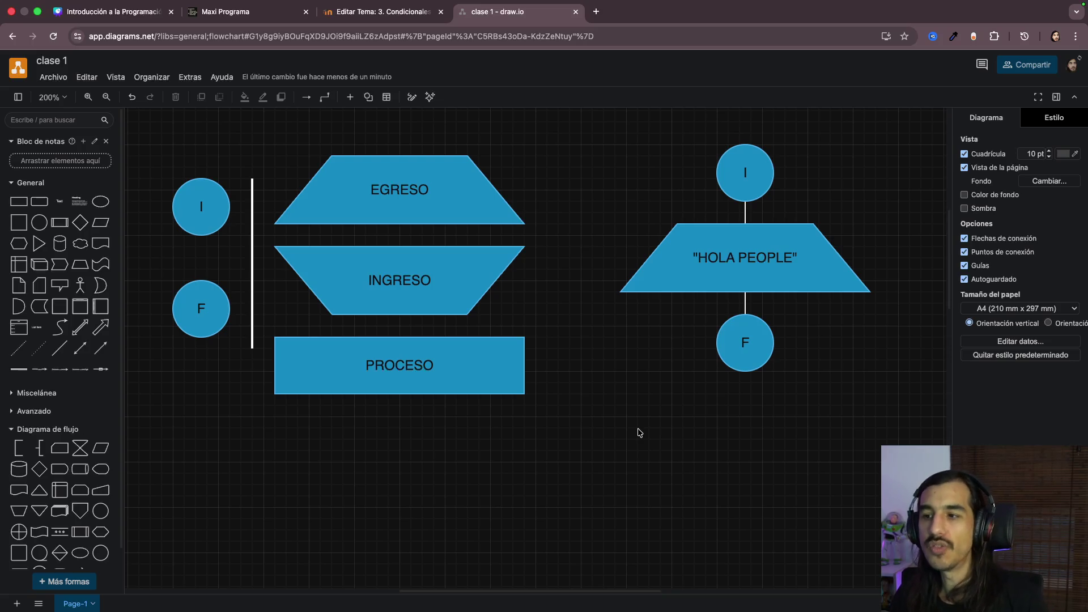
scroll(703, 467, down, 1)
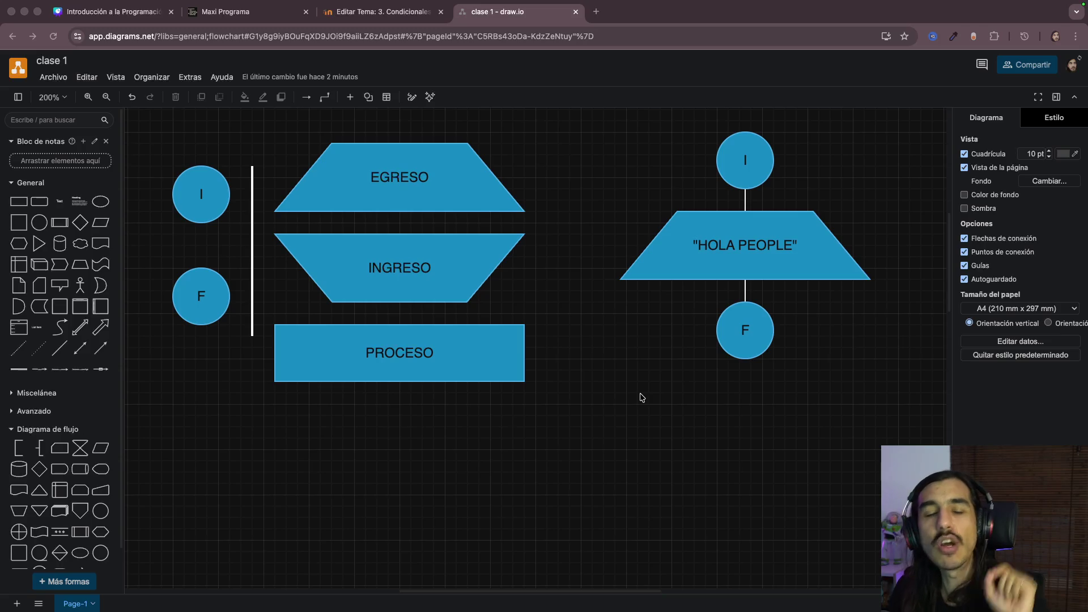
Step: Paste a copy of the I circle below the existing diagrams
click(205, 209)
scroll(447, 377, down, 3)
key(ctrl+v)
mouse_move(435, 377)
mouse_down()
mouse_move(482, 367)
mouse_move(585, 305)
mouse_up()
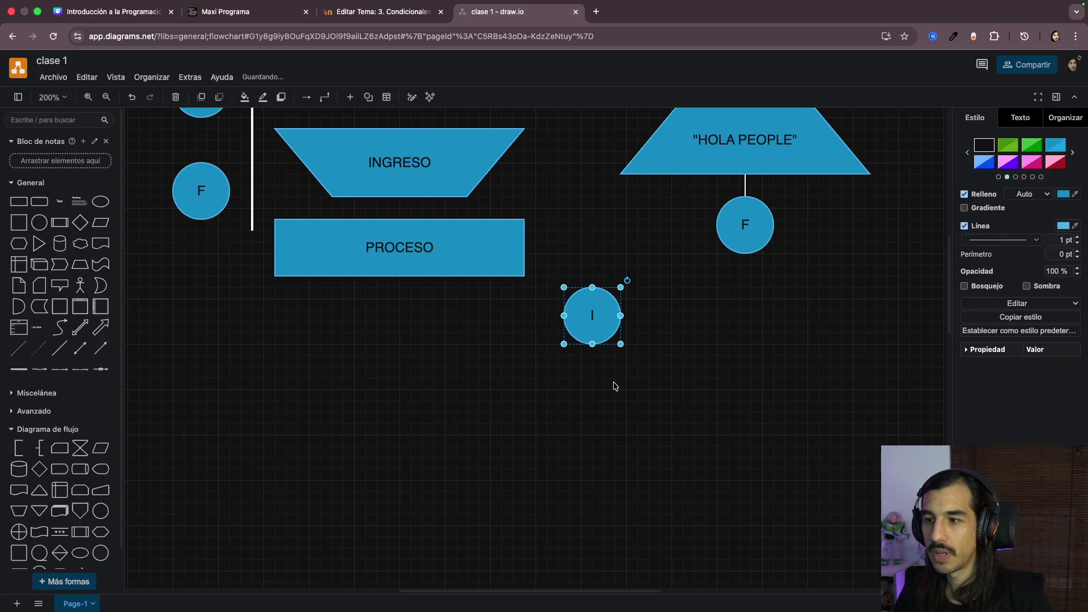
click(614, 383)
scroll(614, 384, up, 3)
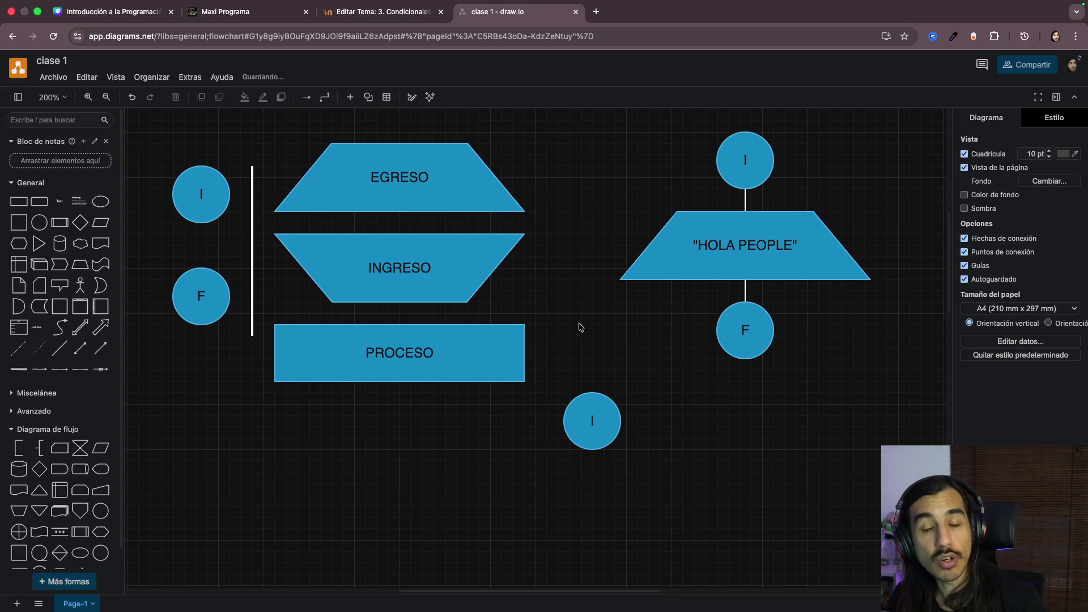
Step: Paste a copy of the INGRESO trapezoid and place it below the new I circle
click(445, 247)
scroll(445, 244, down, 2)
scroll(445, 247, down, 4)
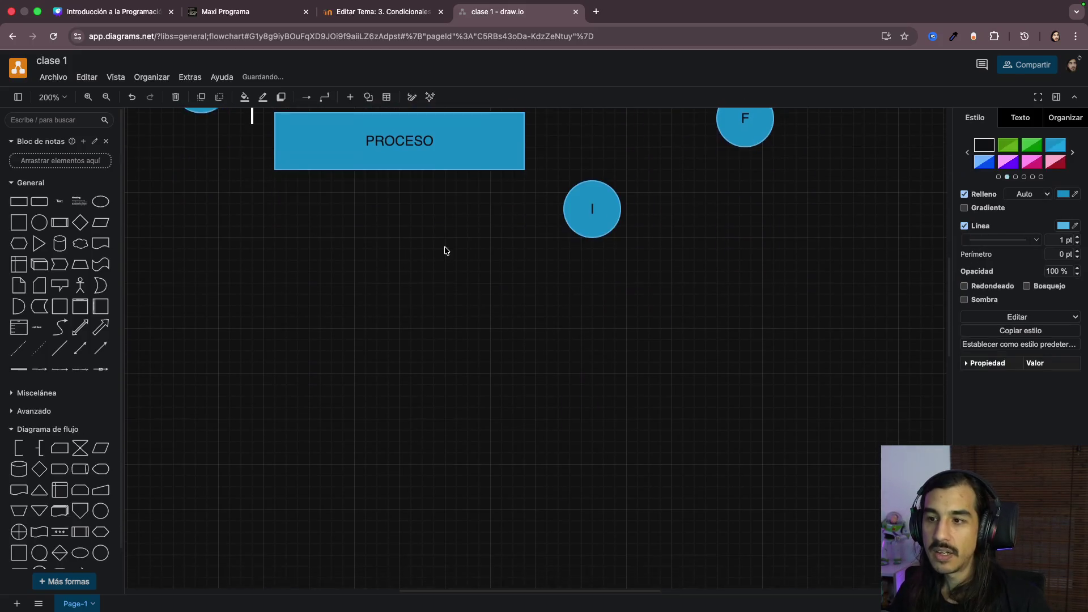
click(615, 330)
key(ctrl+v)
drag(686, 333, 552, 268)
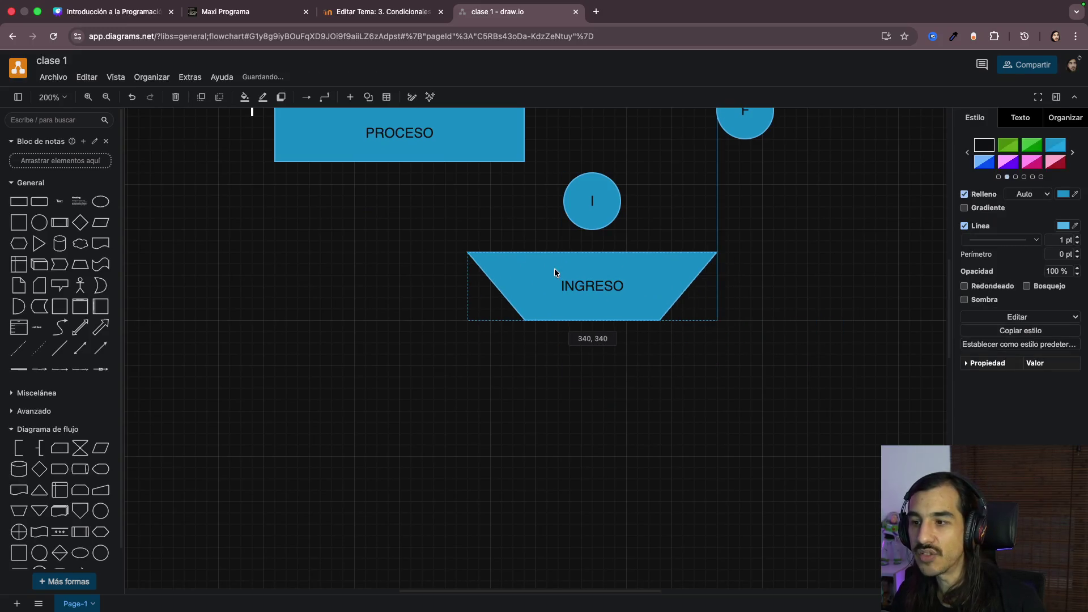
drag(615, 282, 627, 286)
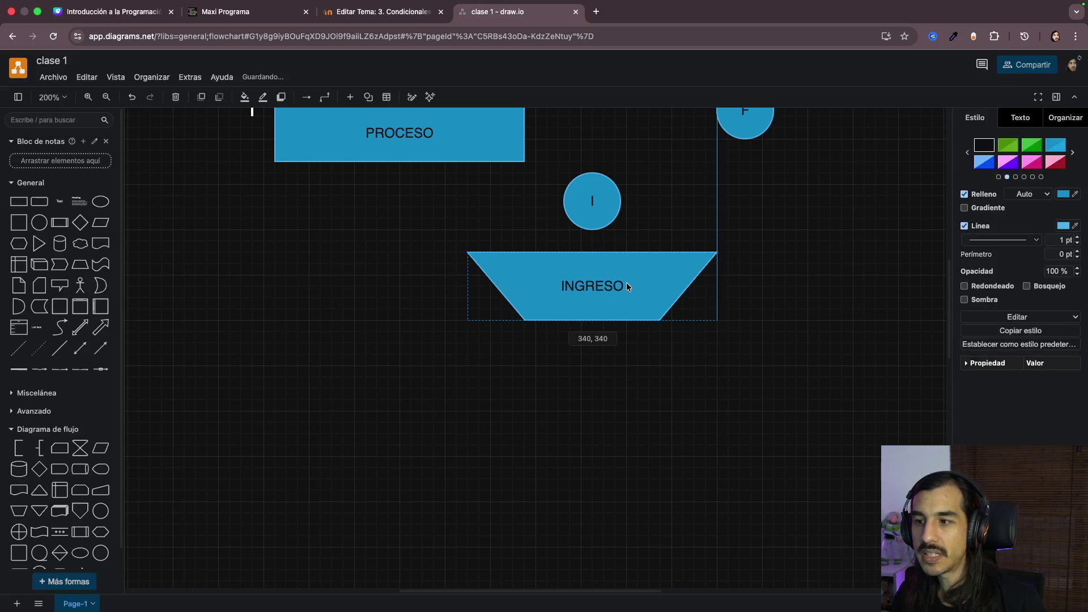
click(768, 300)
scroll(767, 300, up, 2)
scroll(767, 299, up, 2)
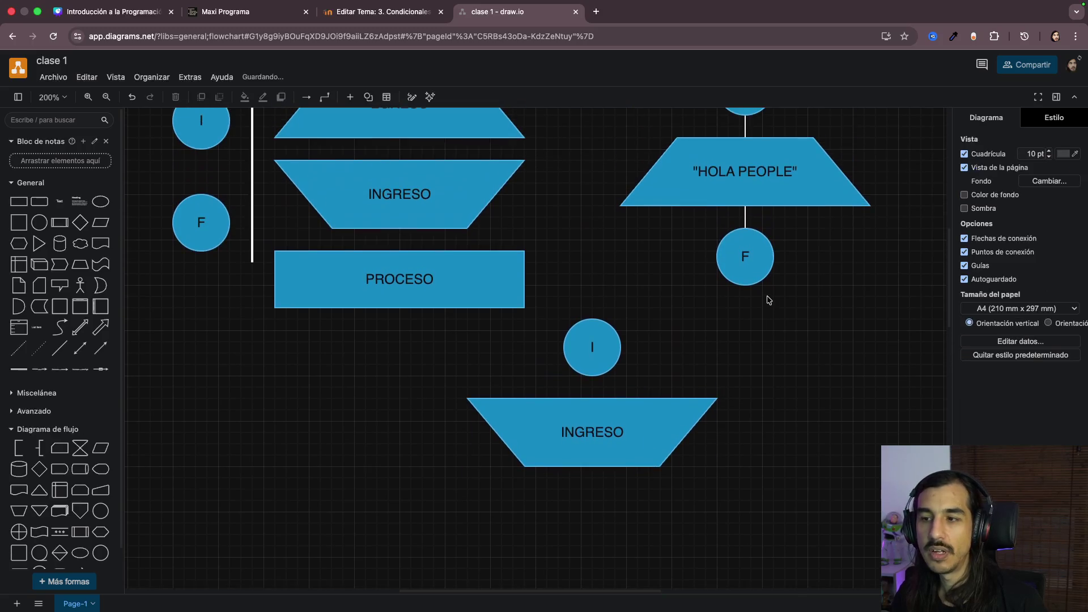
Step: Nudge the new INGRESO down and draw an arrow from the I circle to it
click(597, 432)
click(596, 360)
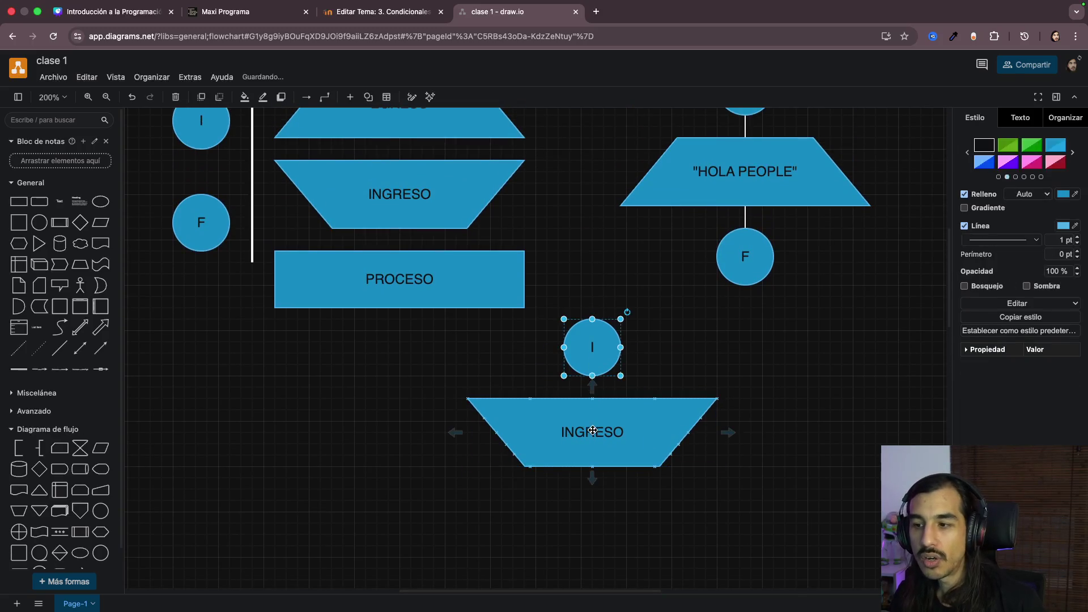
drag(593, 431, 593, 443)
click(592, 353)
drag(592, 387, 592, 409)
click(692, 382)
scroll(787, 402, down, 2)
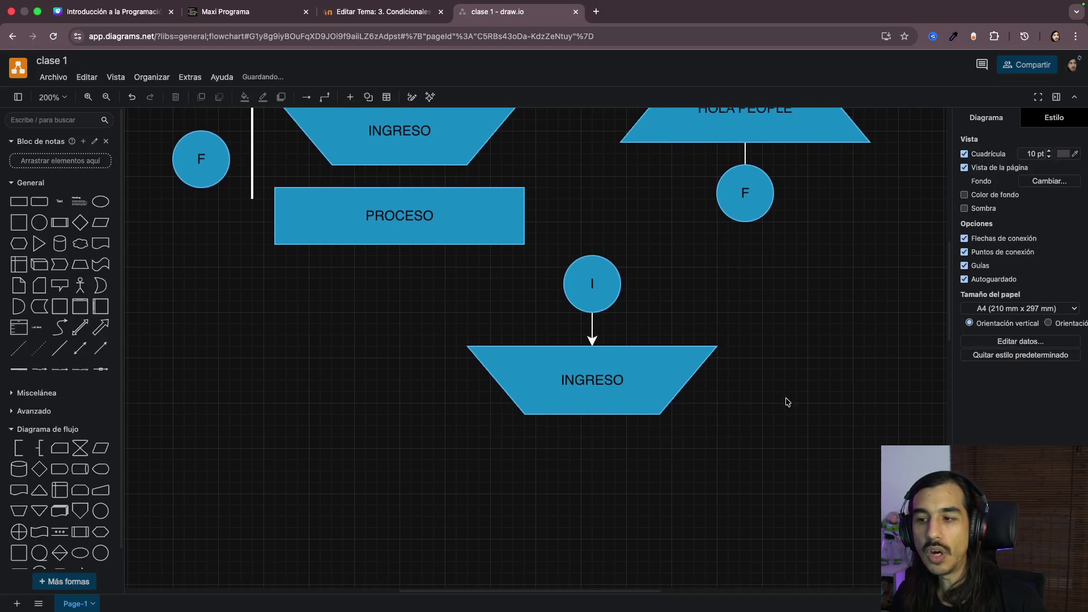
scroll(786, 402, up, 2)
scroll(787, 403, up, 1)
scroll(786, 402, up, 1)
scroll(787, 403, down, 1)
scroll(787, 402, up, 2)
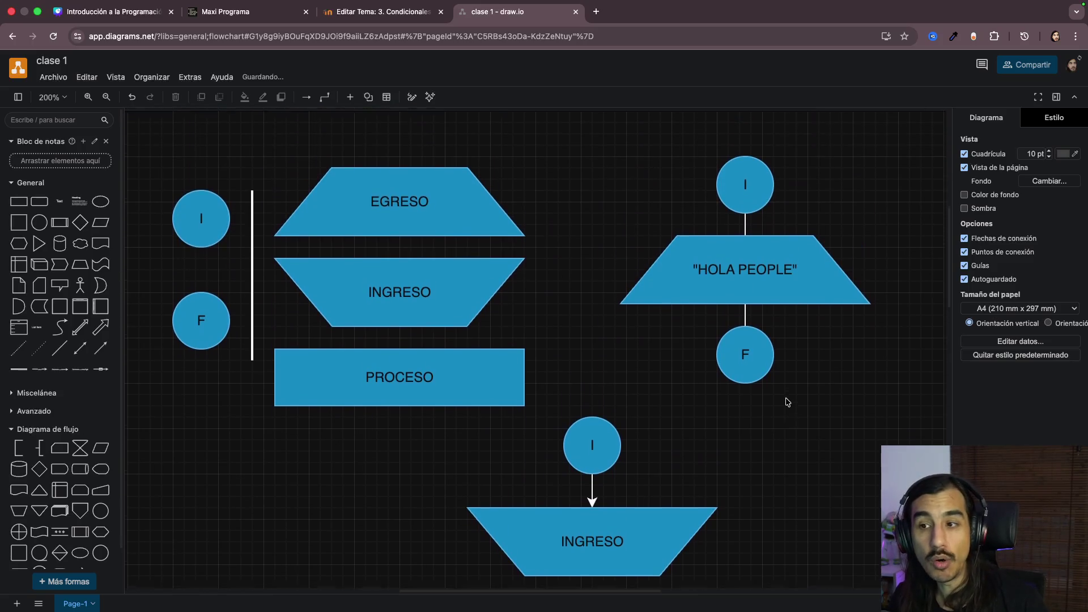
scroll(786, 402, up, 1)
Step: Duplicate INGRESO below itself and join the two trapezoids with an arrow
click(427, 277)
scroll(426, 277, down, 1)
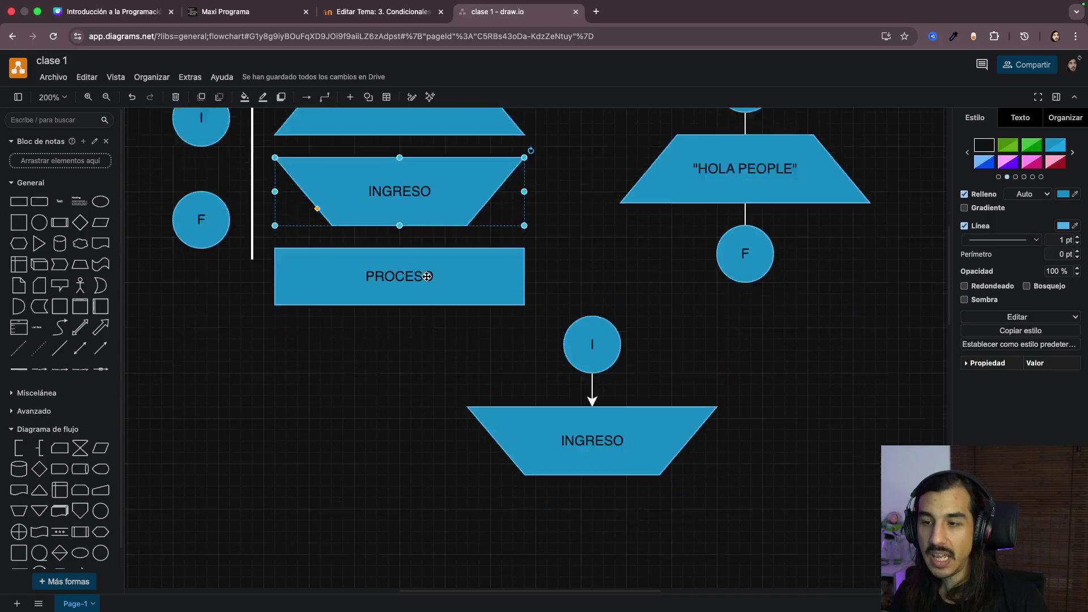
scroll(427, 277, down, 3)
key(ctrl+v)
mouse_move(425, 280)
mouse_down()
mouse_move(609, 288)
mouse_move(610, 277)
mouse_up()
click(593, 213)
drag(593, 228, 591, 250)
click(790, 290)
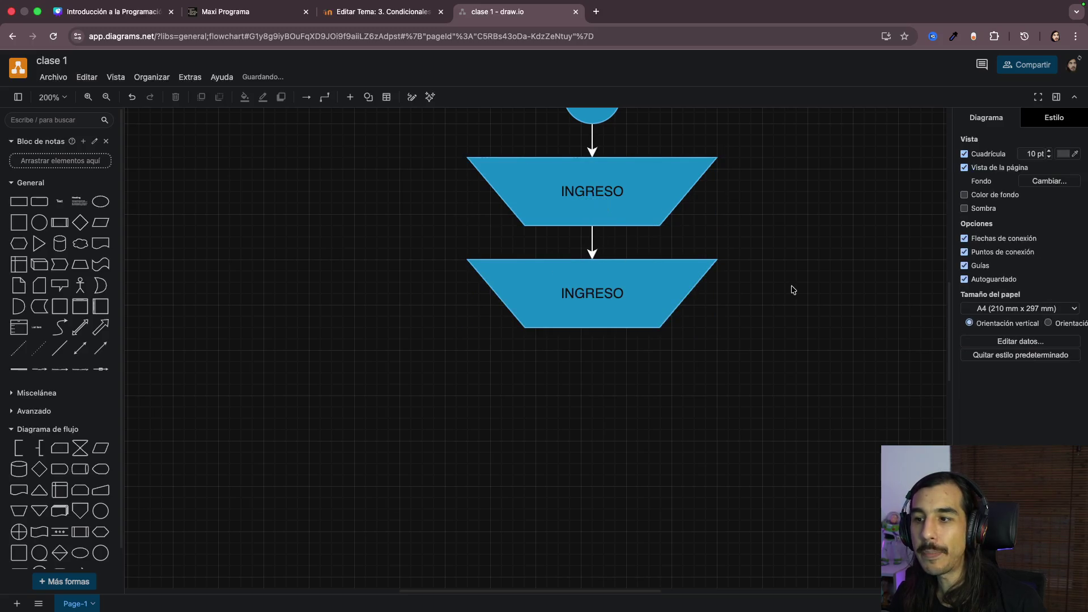
scroll(792, 289, up, 3)
scroll(792, 290, down, 1)
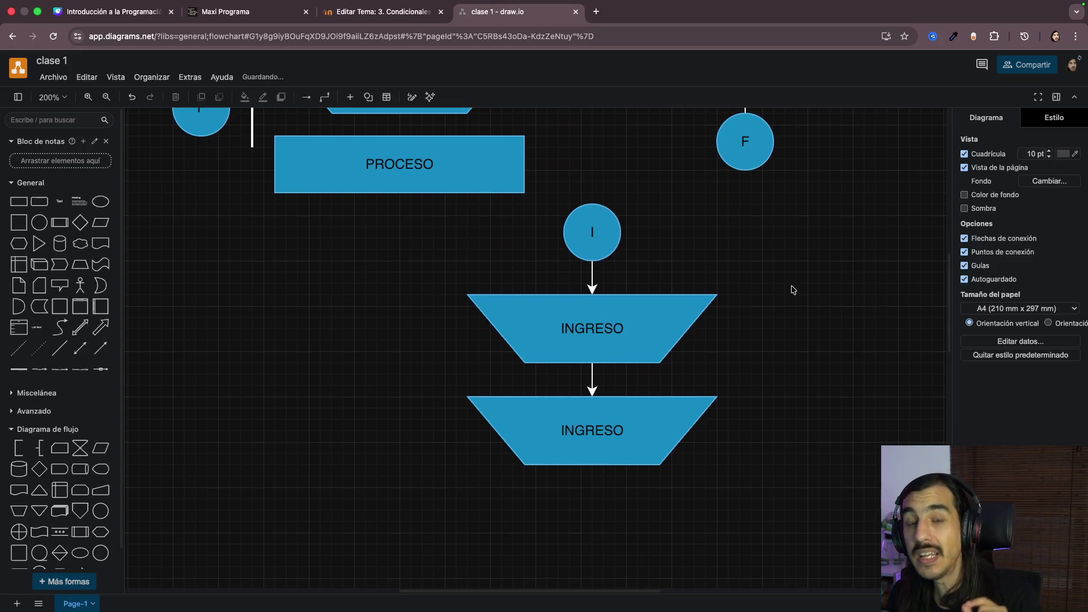
Step: Review both INGRESO trapezoids, then copy the PROCESO box below the second one
click(620, 308)
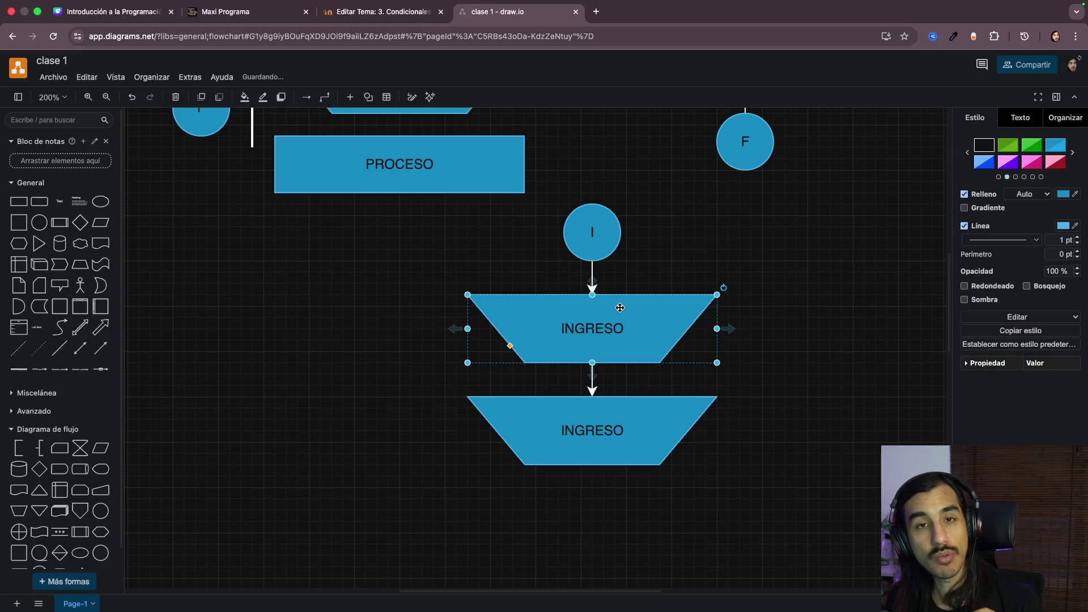
click(588, 430)
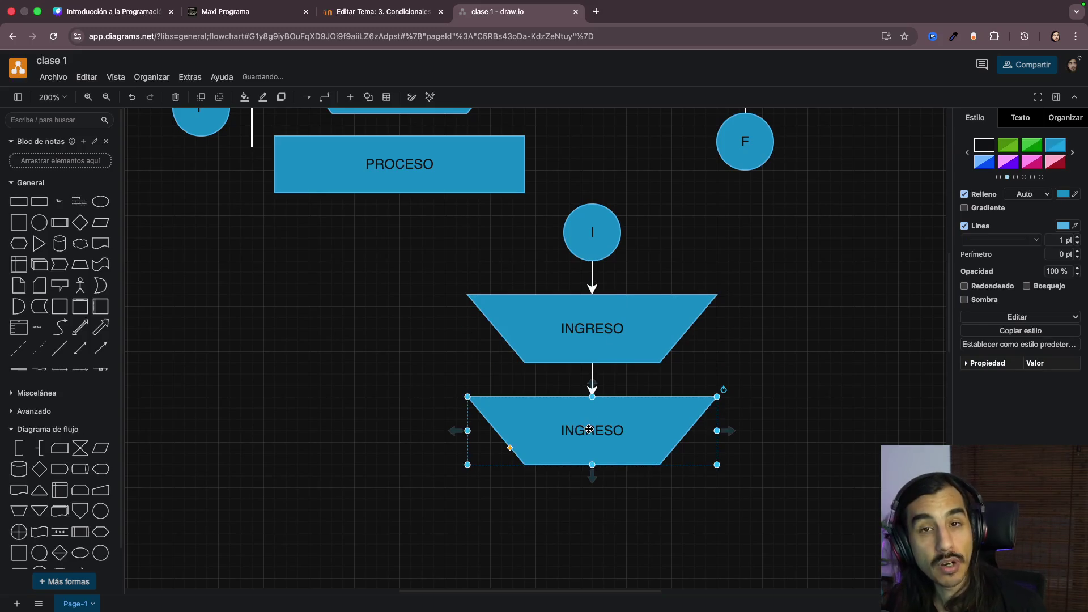
click(800, 368)
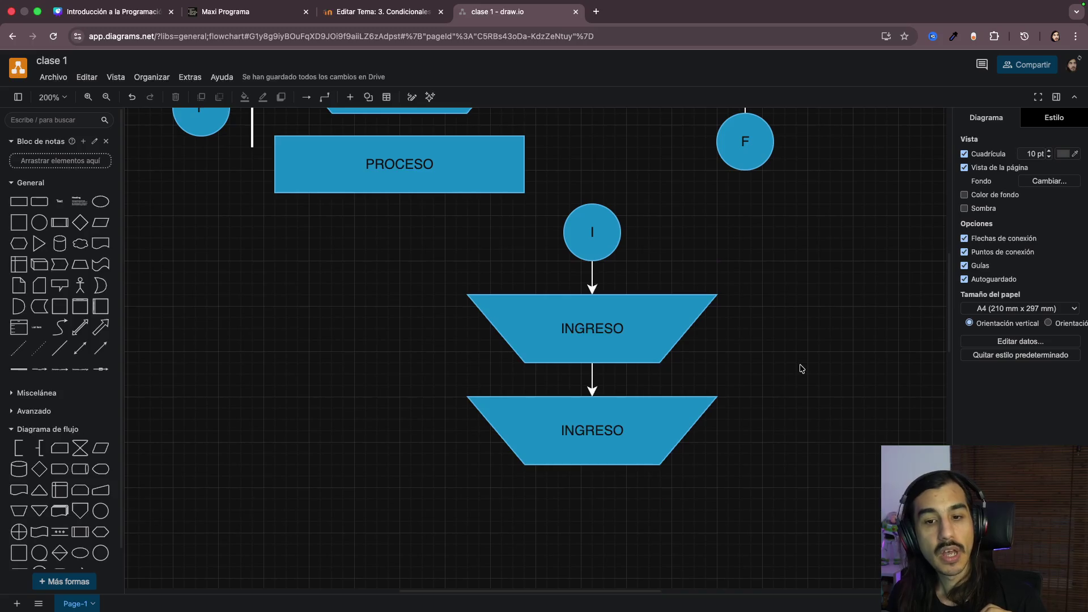
scroll(785, 358, up, 2)
scroll(786, 357, up, 2)
scroll(785, 357, up, 2)
scroll(785, 358, down, 4)
scroll(784, 357, down, 2)
scroll(785, 358, down, 1)
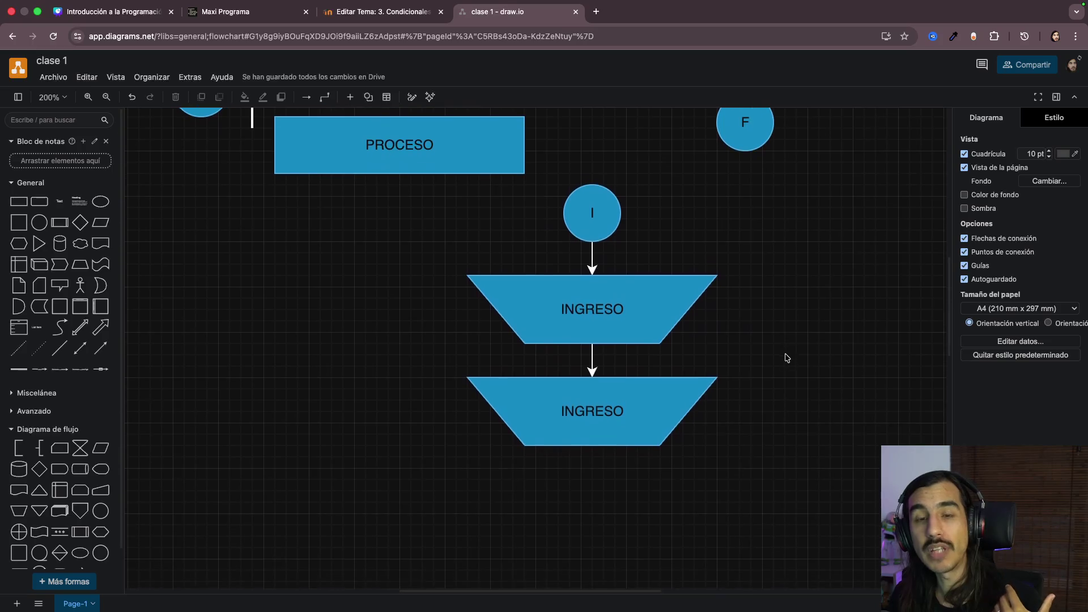
drag(383, 256, 769, 364)
click(770, 363)
scroll(769, 363, up, 1)
scroll(769, 363, up, 1)
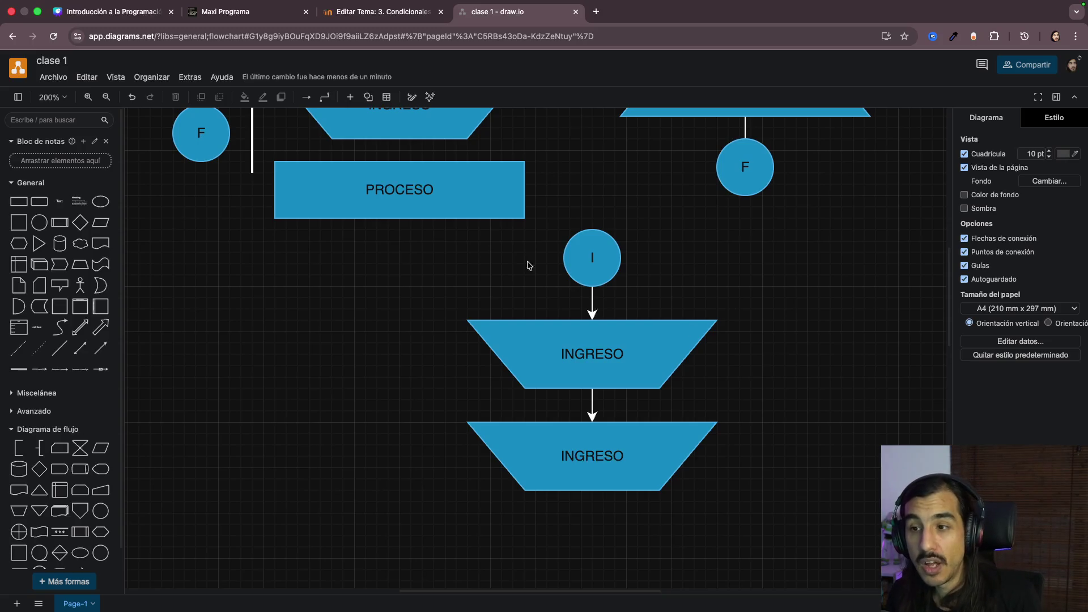
click(397, 181)
mouse_move(398, 181)
mouse_down()
mouse_move(510, 190)
mouse_move(580, 523)
mouse_up()
scroll(453, 281, down, 1)
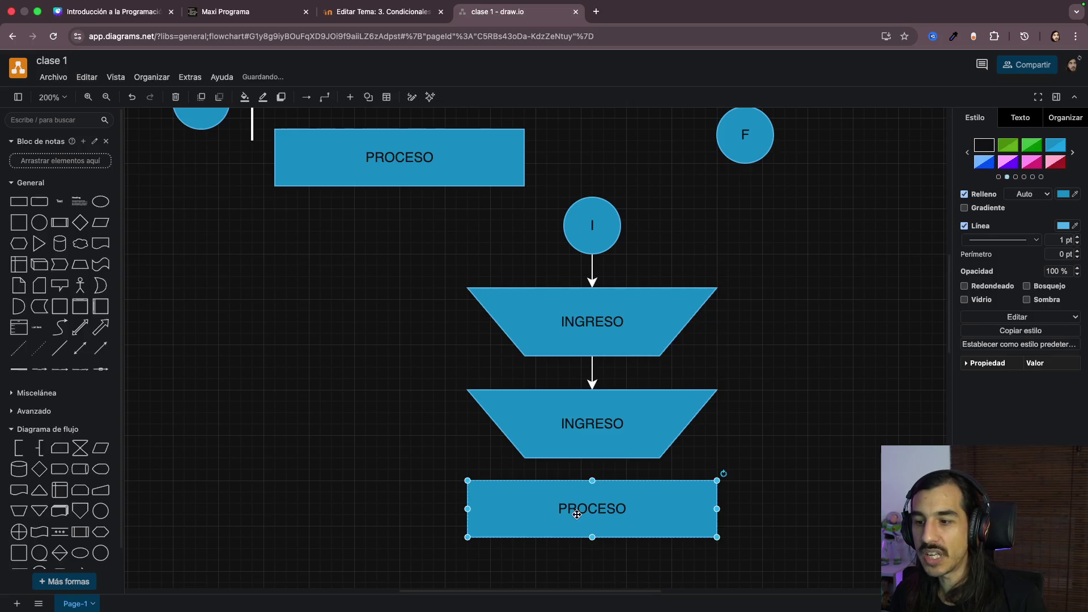
Step: Place the PROCESO box below the second INGRESO and draw an arrow from INGRESO down to it
click(736, 482)
scroll(811, 480, down, 5)
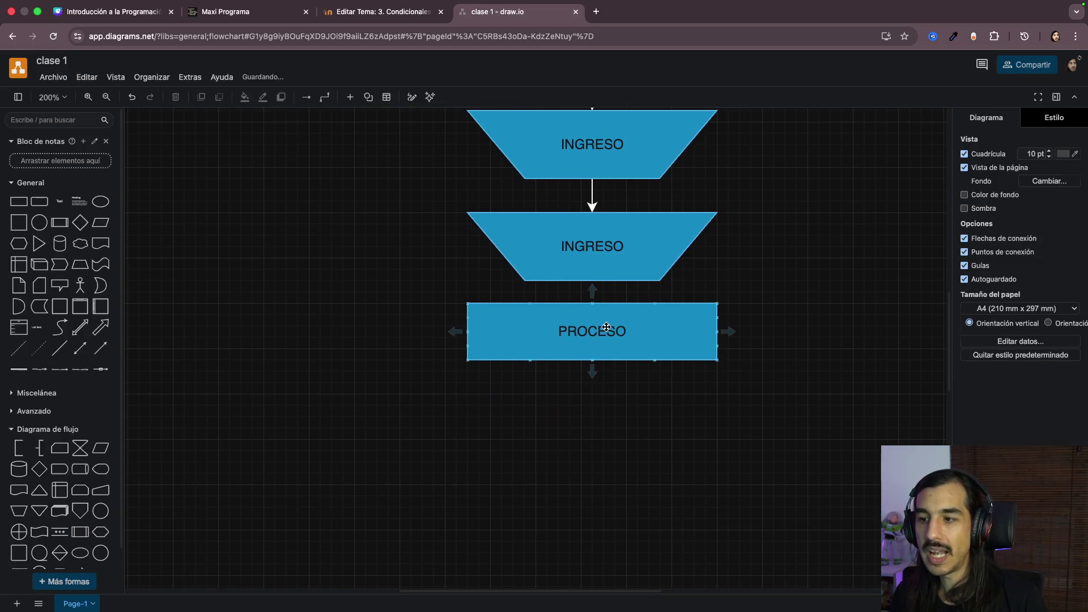
drag(606, 328, 606, 338)
click(603, 259)
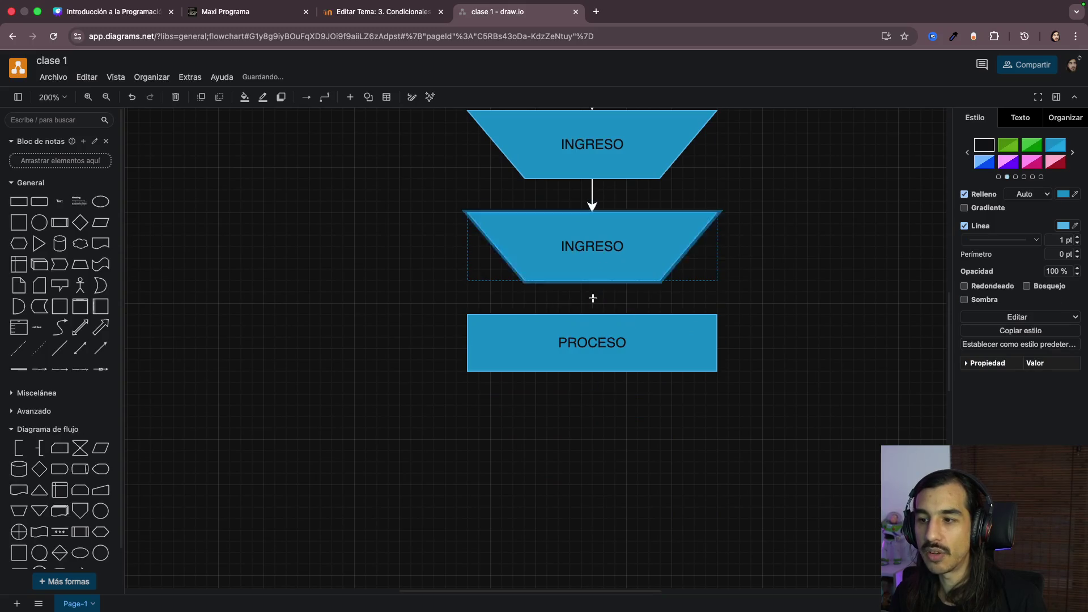
drag(592, 294, 593, 314)
click(766, 310)
scroll(766, 309, up, 4)
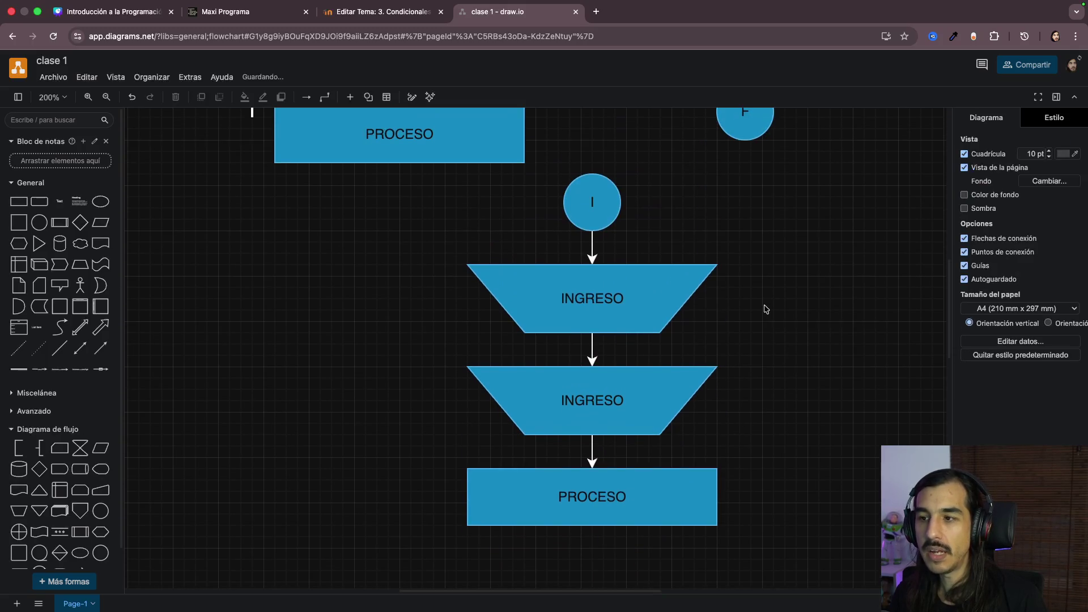
Step: Review the I, INGRESO, INGRESO, PROCESO chain, then select EGRESO for copying
click(598, 212)
click(601, 310)
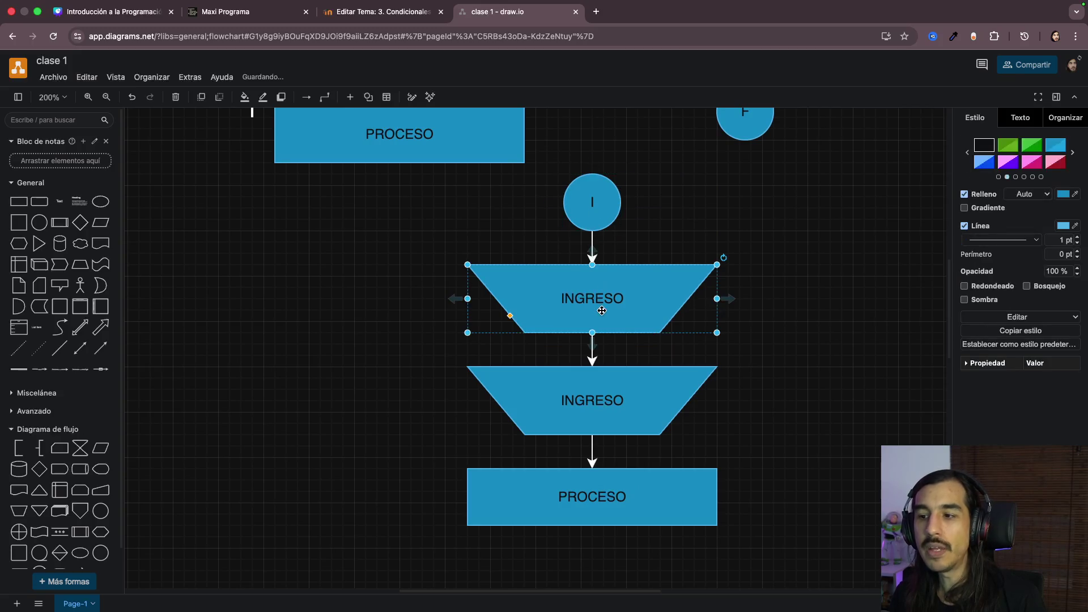
click(601, 374)
scroll(613, 387, down, 3)
click(631, 401)
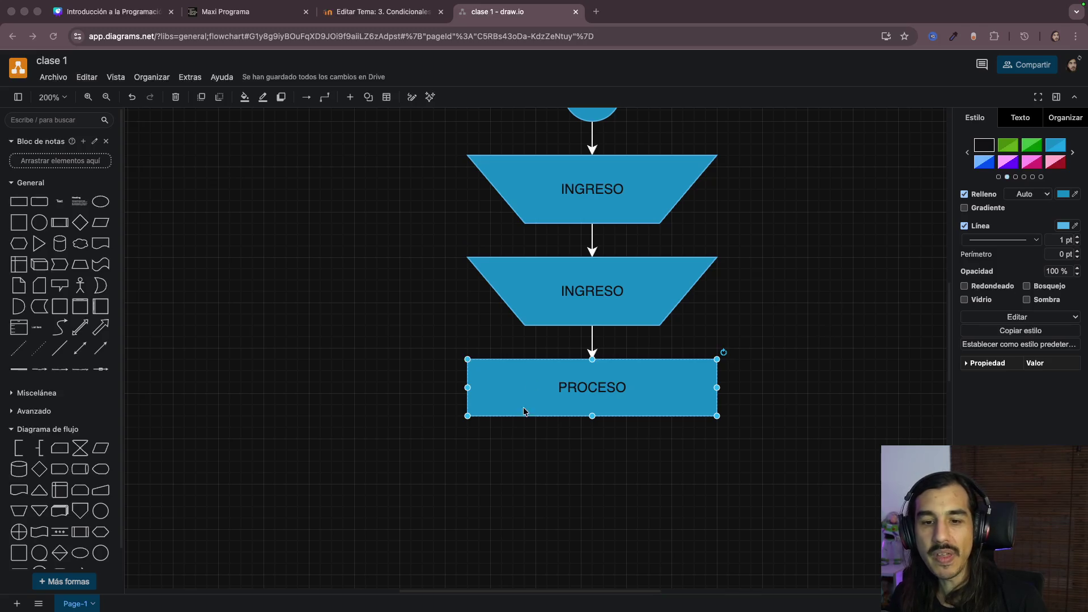
scroll(809, 267, up, 3)
scroll(808, 267, down, 1)
click(622, 351)
click(622, 474)
scroll(865, 365, up, 2)
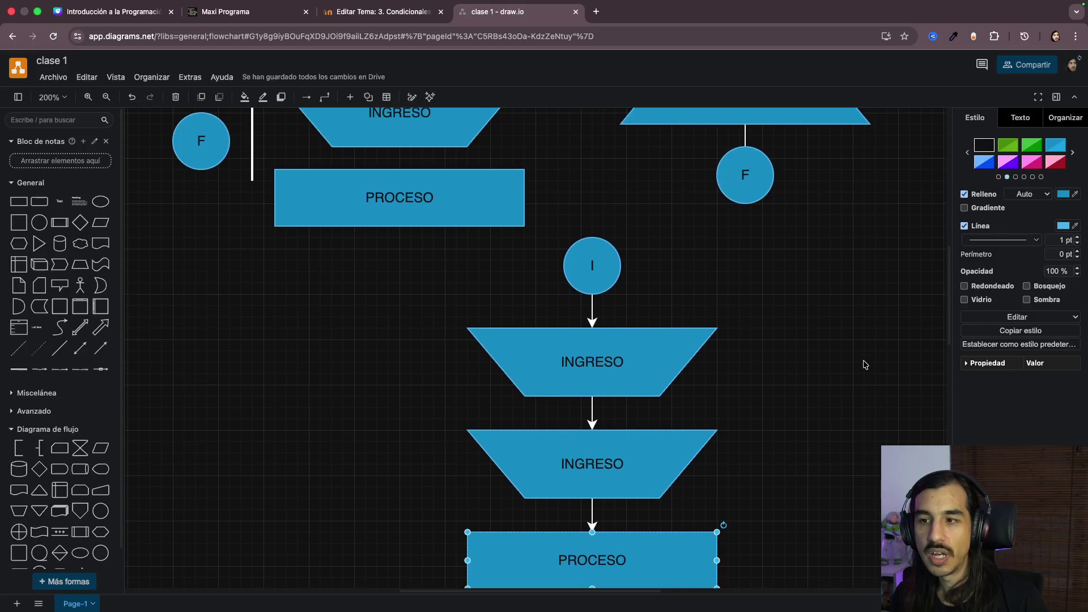
scroll(864, 364, up, 2)
scroll(766, 340, up, 2)
click(428, 223)
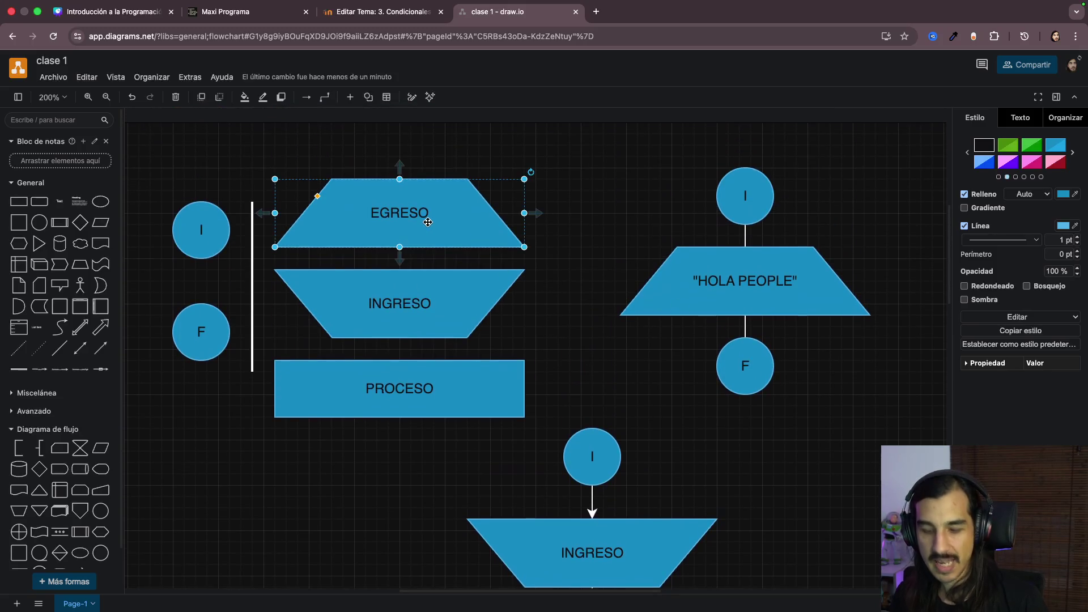
scroll(425, 224, down, 7)
scroll(425, 224, down, 4)
Step: Paste an EGRESO shape under PROCESO and connect PROCESO down to it with an arrow
key(ctrl+v)
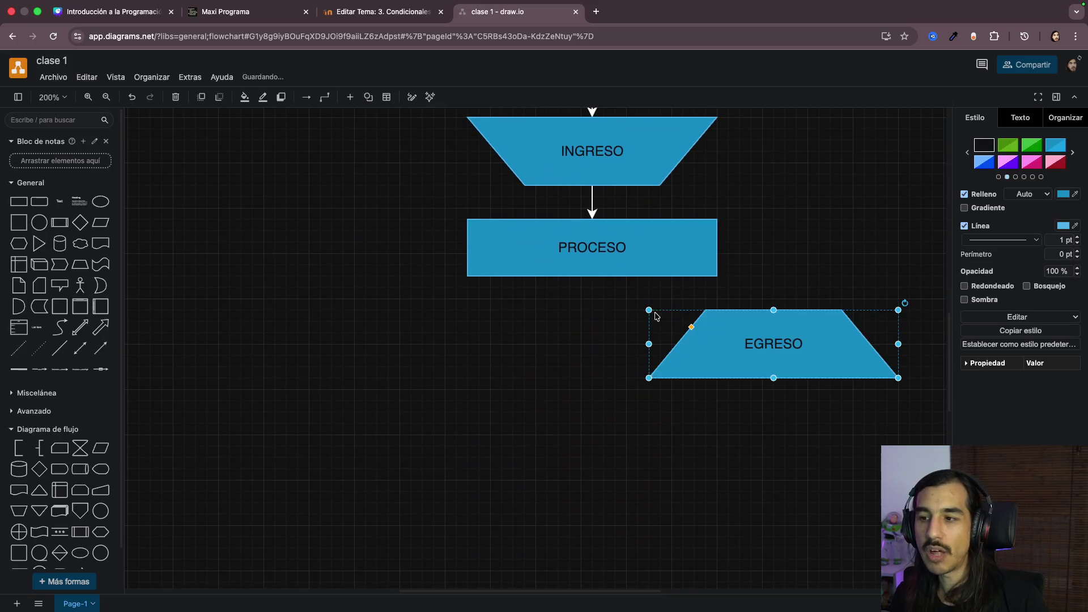
drag(788, 377, 617, 364)
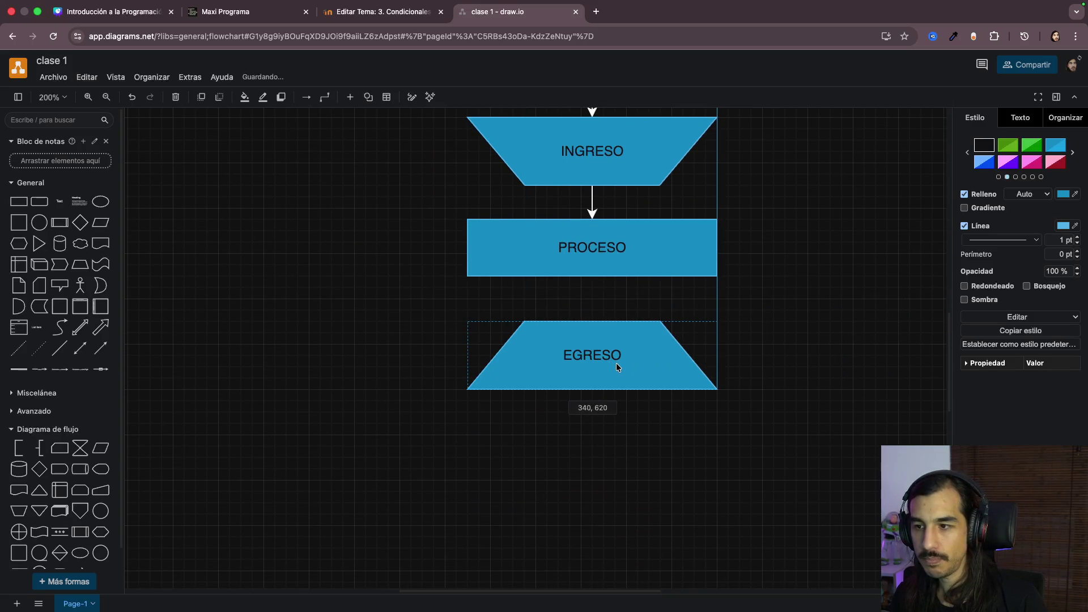
click(626, 254)
drag(592, 290, 594, 307)
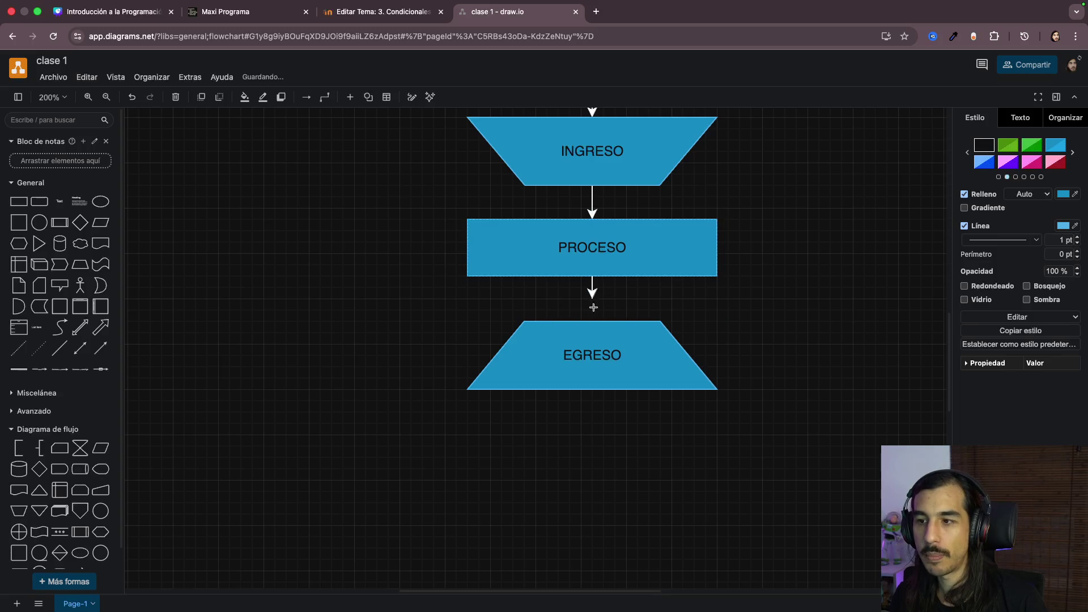
Step: Move the F end circle under EGRESO and connect EGRESO to it, completing the flowchart
click(426, 340)
scroll(425, 340, up, 5)
scroll(425, 340, up, 2)
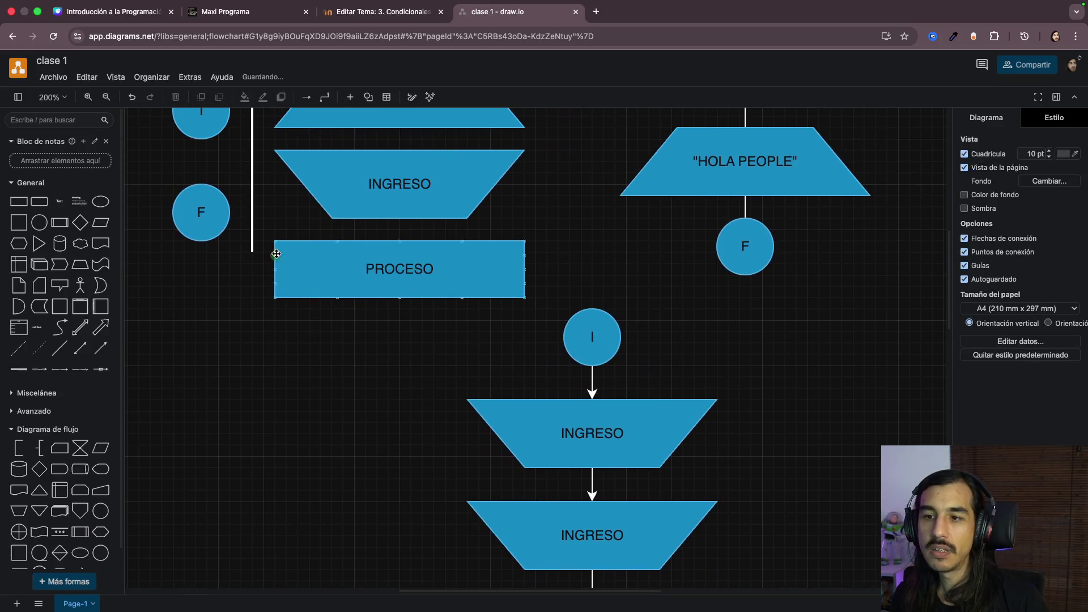
click(194, 209)
scroll(309, 410, down, 5)
scroll(358, 420, down, 5)
key(ctrl+x)
key(ctrl+v)
drag(582, 454, 593, 363)
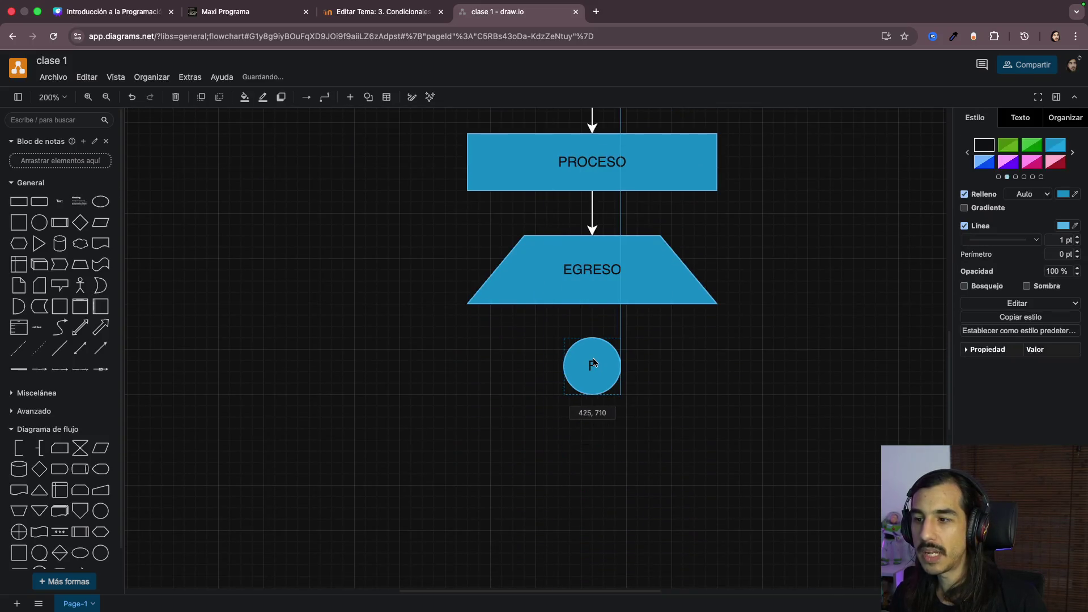
click(592, 285)
click(593, 317)
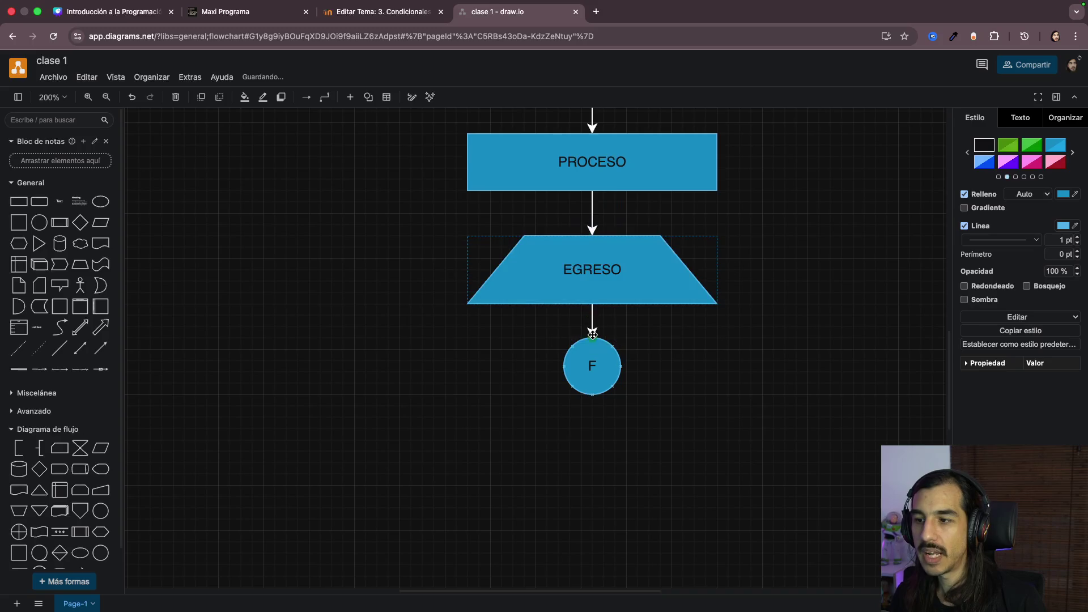
click(664, 358)
scroll(692, 366, up, 5)
scroll(693, 366, up, 3)
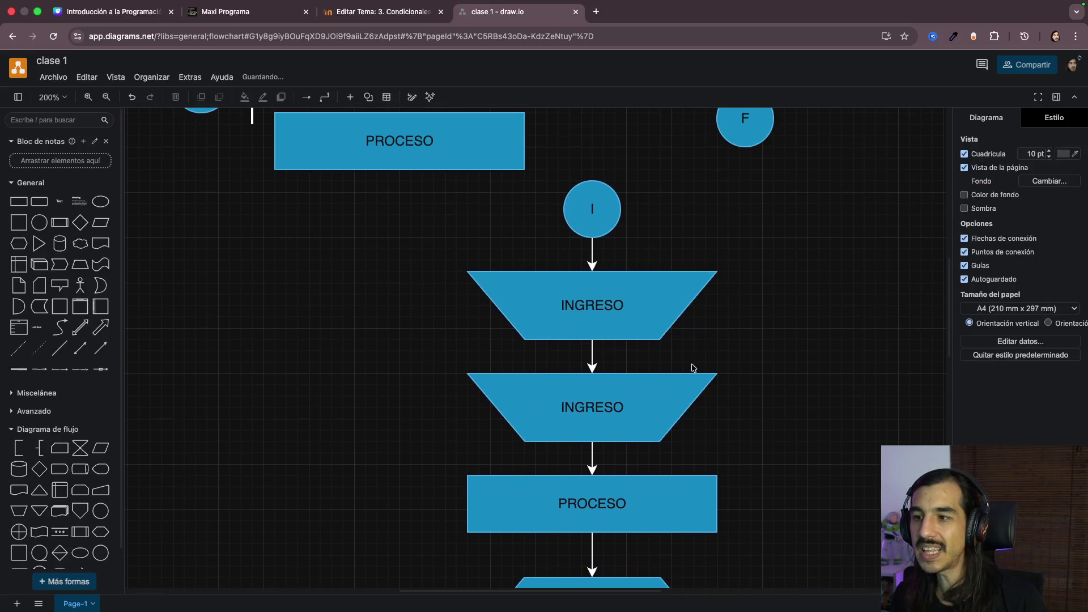
scroll(806, 374, down, 1)
scroll(817, 382, down, 1)
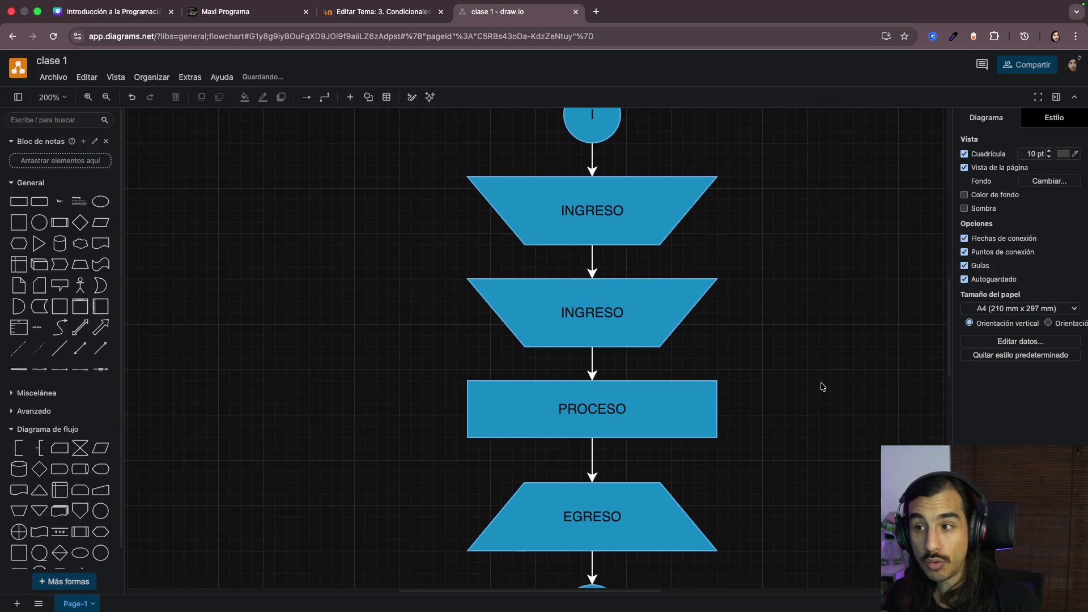
scroll(818, 383, down, 1)
scroll(820, 385, down, 2)
scroll(822, 386, down, 1)
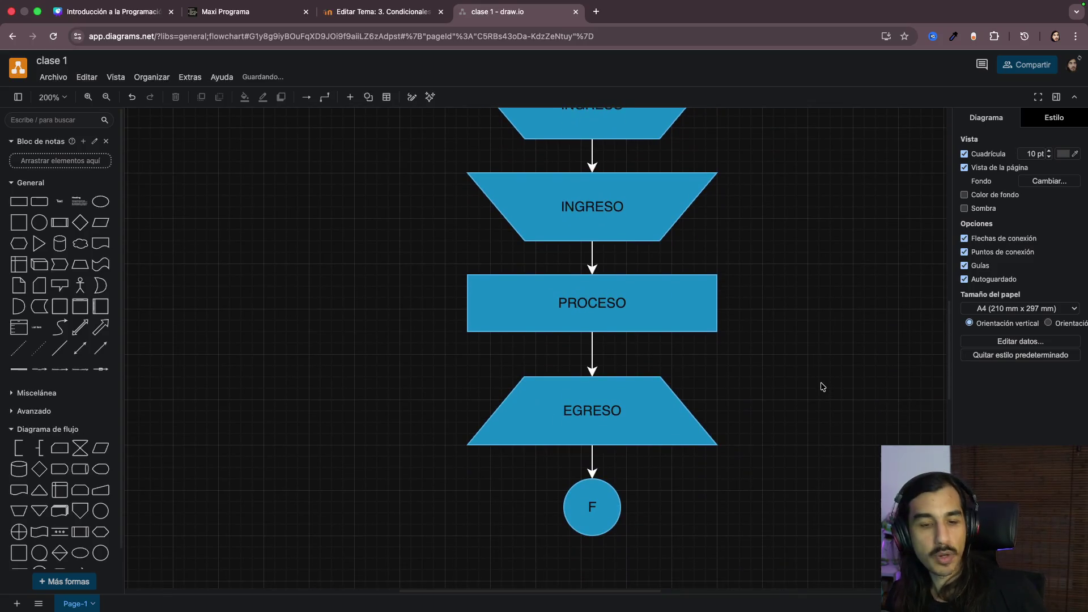
scroll(806, 353, up, 5)
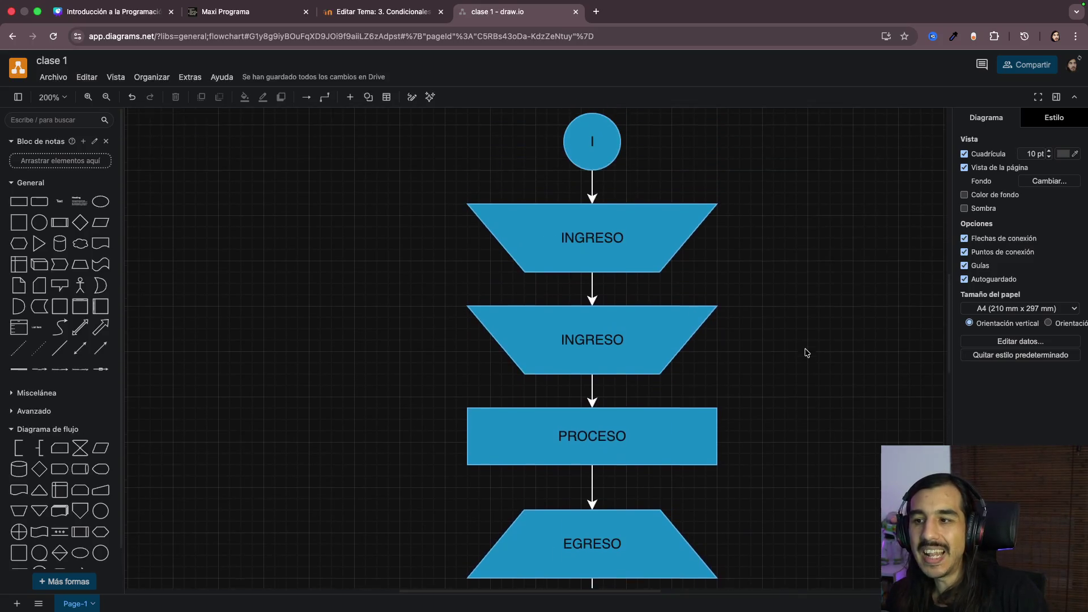
scroll(807, 353, up, 1)
click(626, 286)
scroll(626, 285, down, 4)
click(627, 286)
scroll(626, 286, down, 1)
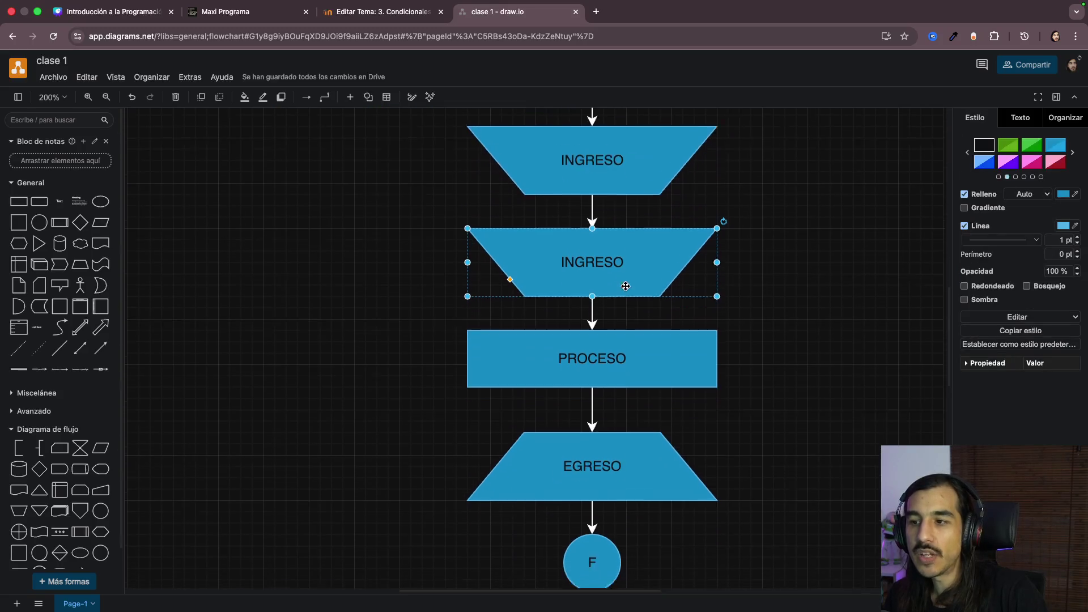
scroll(627, 285, down, 2)
click(633, 315)
scroll(634, 316, down, 2)
scroll(629, 331, down, 2)
click(621, 350)
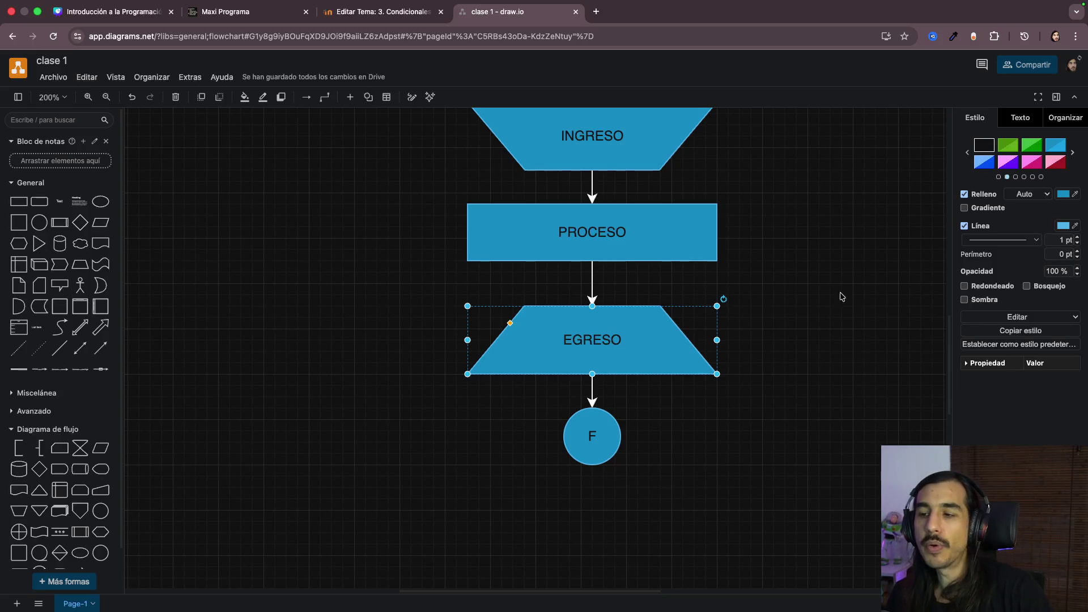
scroll(851, 285, up, 3)
scroll(856, 281, up, 2)
scroll(856, 282, down, 2)
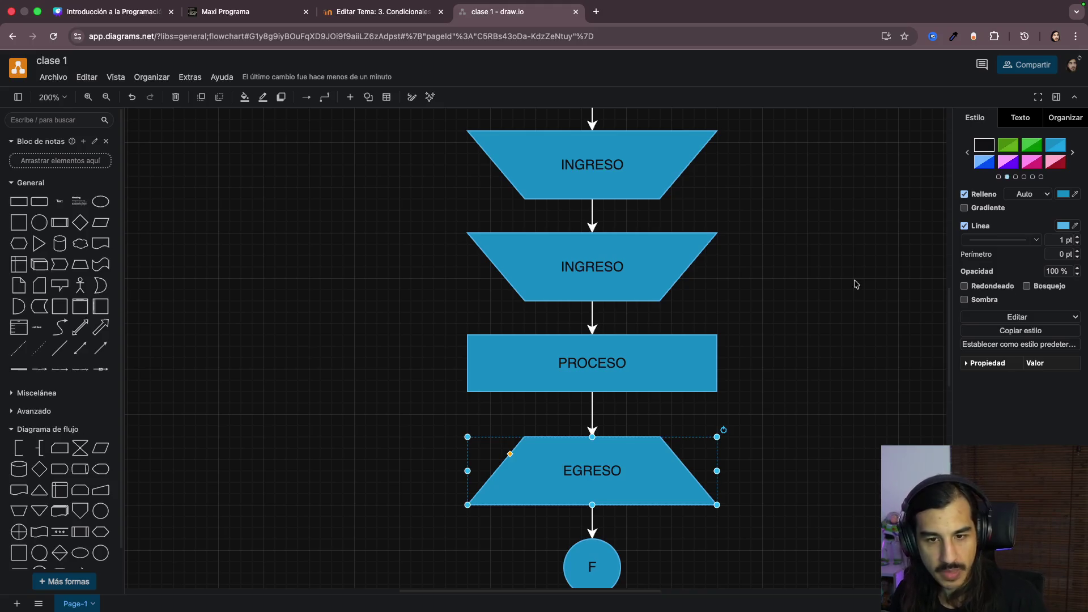
scroll(863, 251, up, 3)
scroll(859, 249, up, 2)
scroll(850, 248, down, 2)
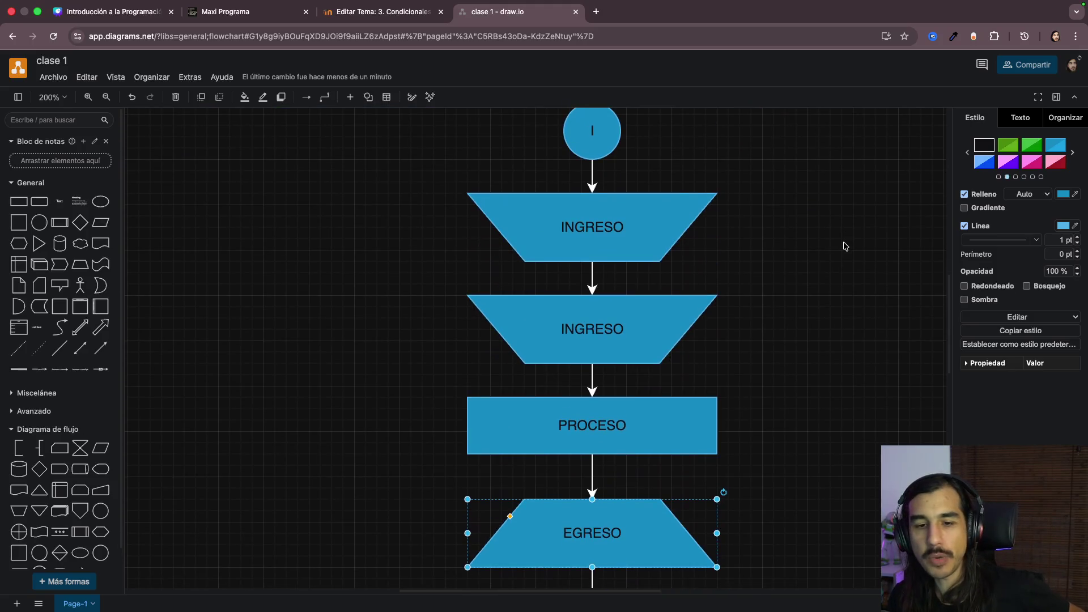
scroll(844, 246, down, 2)
scroll(845, 246, down, 2)
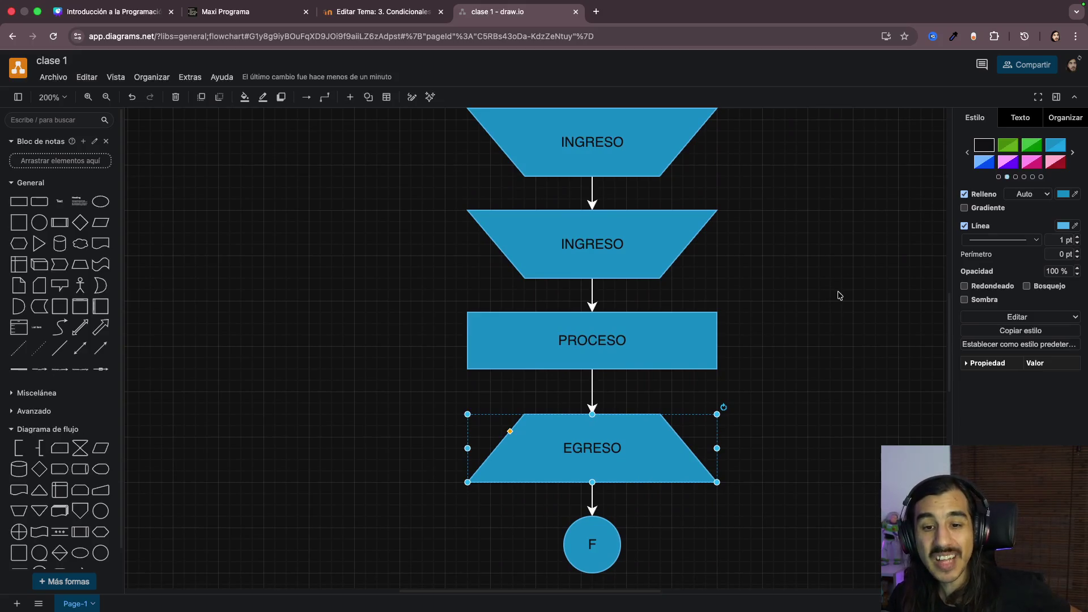
scroll(789, 307, up, 3)
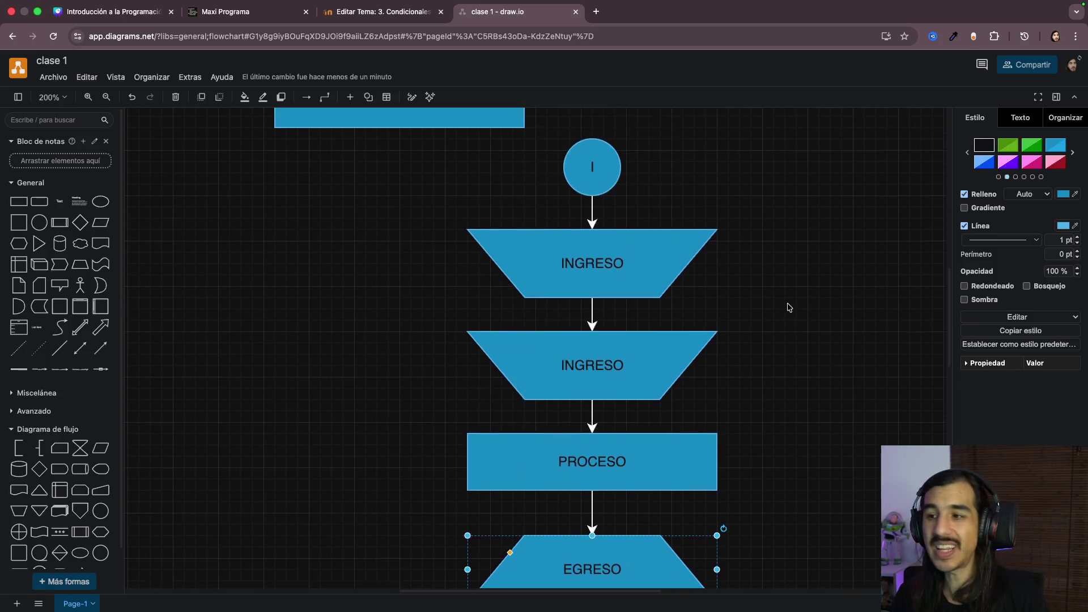
scroll(788, 307, up, 2)
scroll(788, 307, down, 2)
click(621, 230)
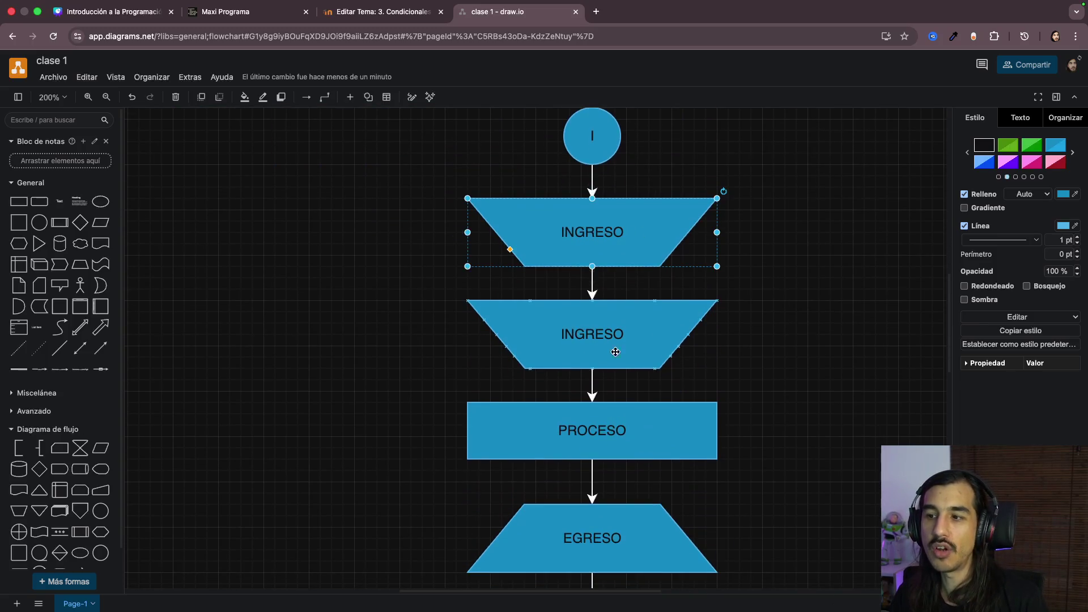
click(614, 344)
scroll(615, 365, down, 1)
scroll(595, 357, down, 2)
click(579, 350)
click(630, 457)
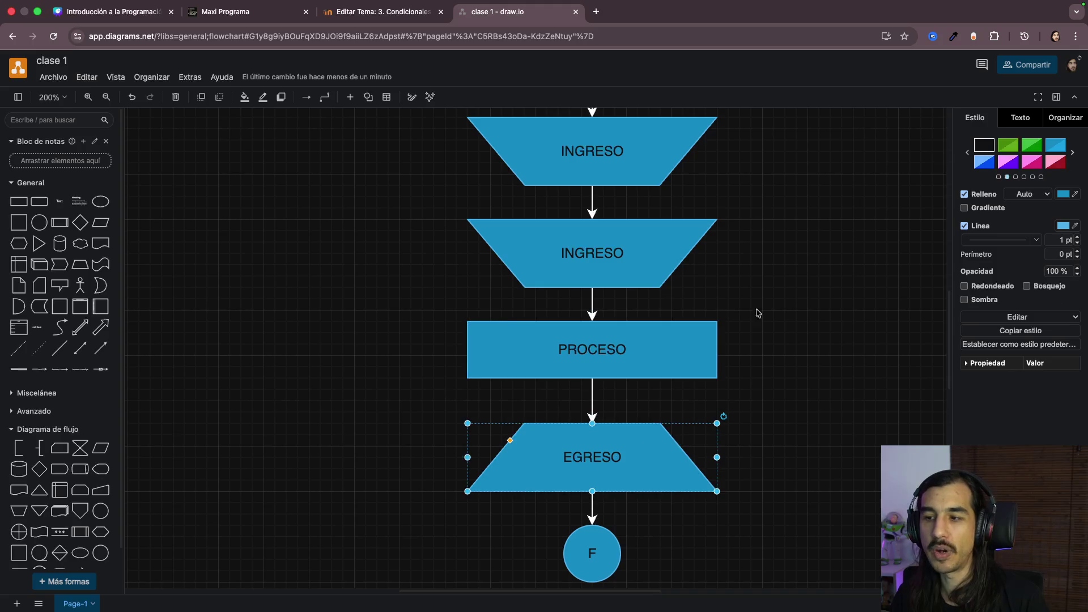
scroll(748, 353, up, 2)
scroll(750, 355, up, 1)
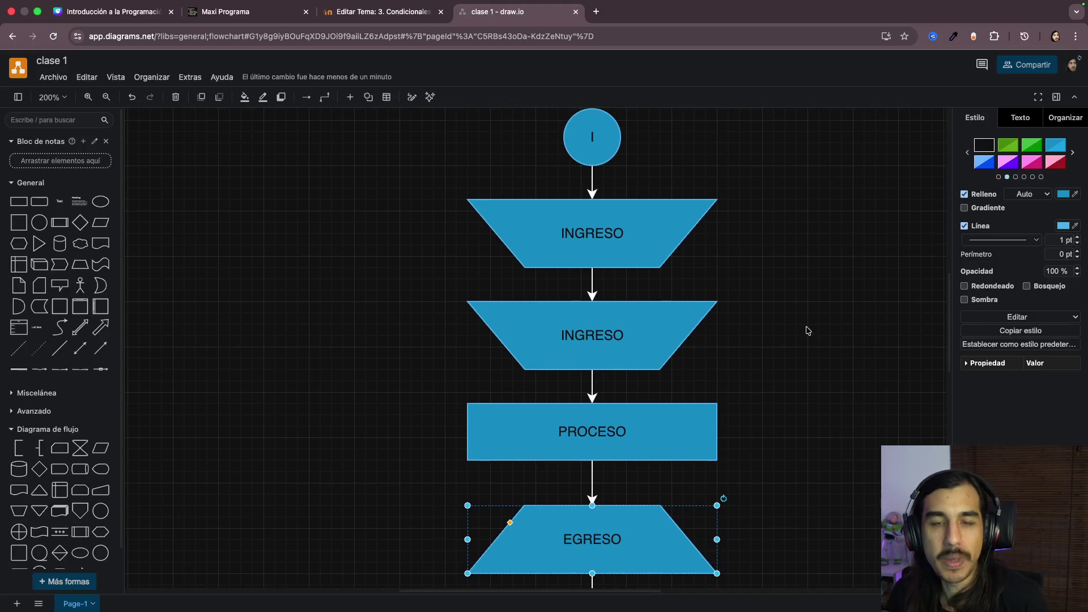
scroll(823, 324, down, 1)
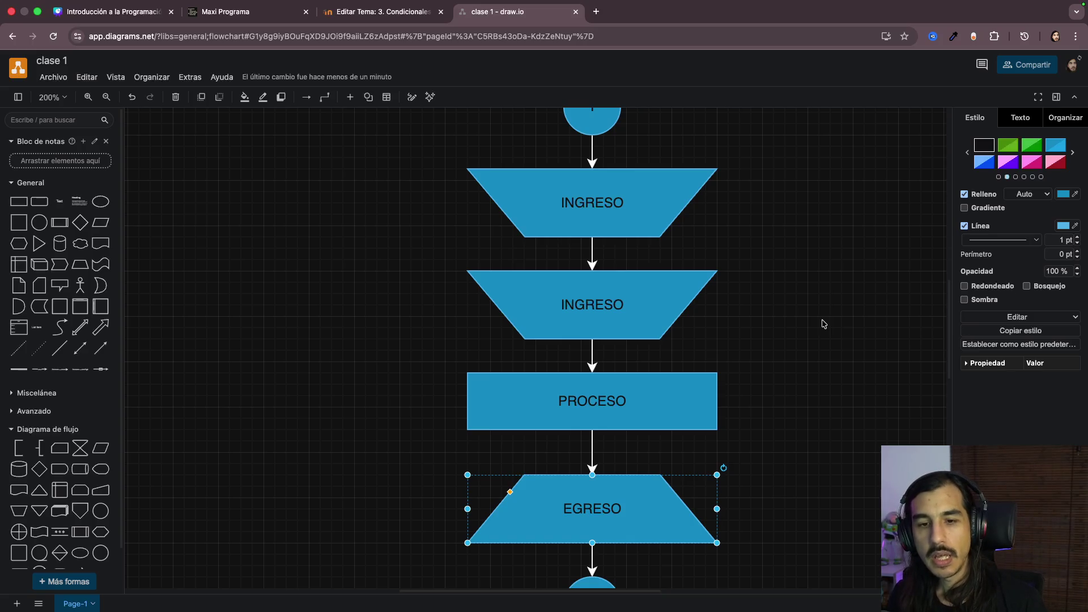
scroll(830, 274, up, 2)
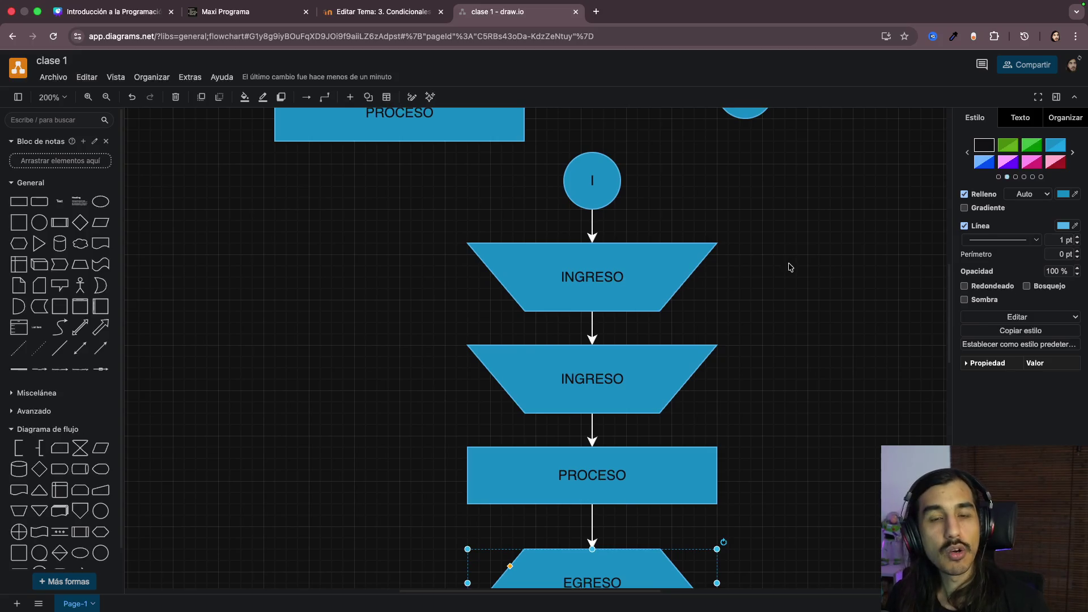
scroll(788, 267, up, 4)
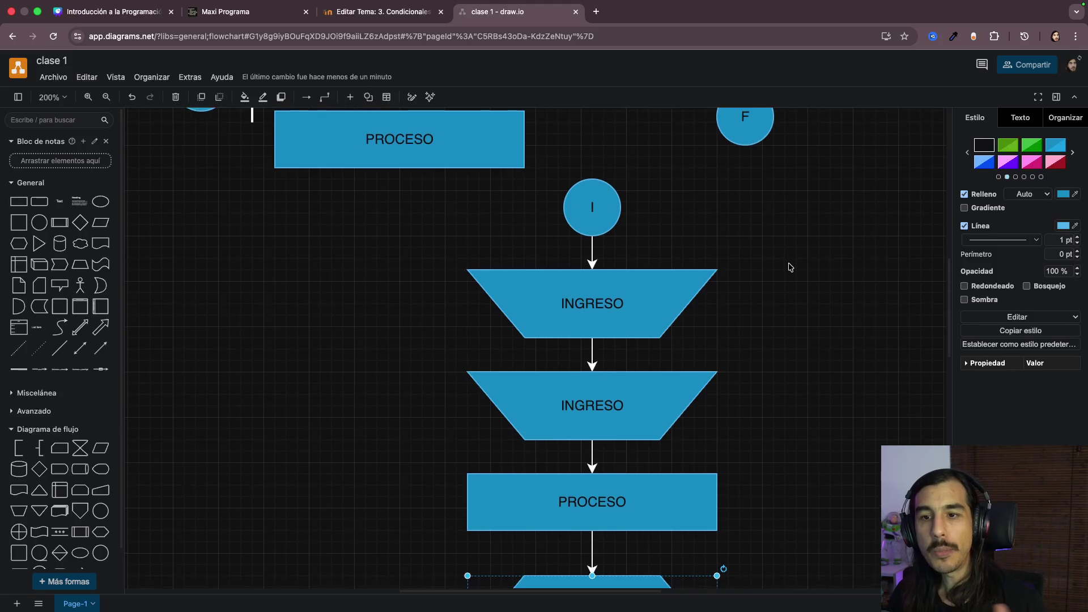
scroll(789, 268, down, 3)
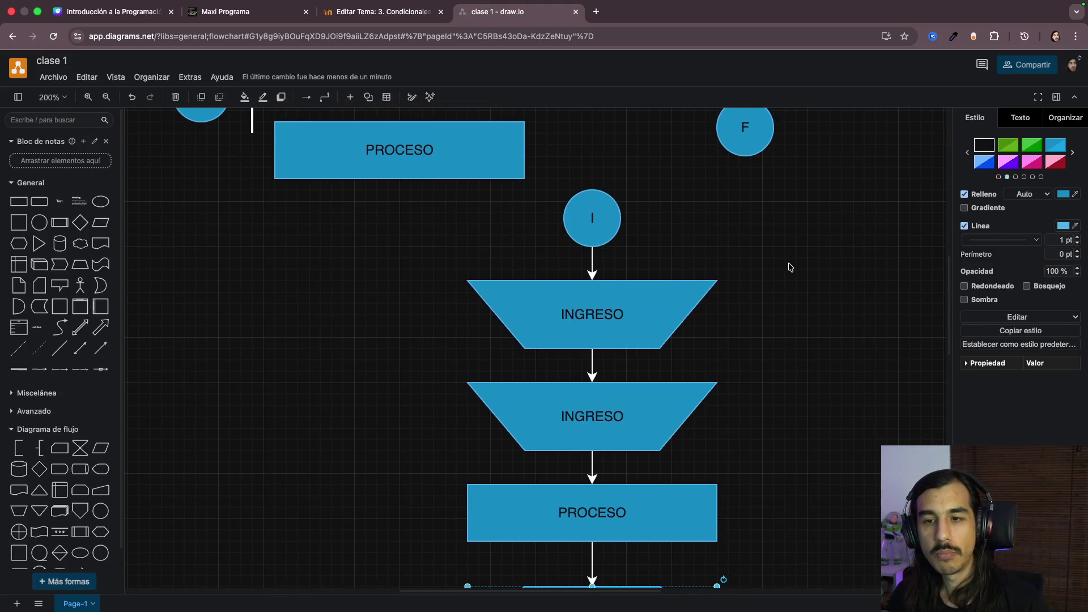
scroll(789, 267, down, 1)
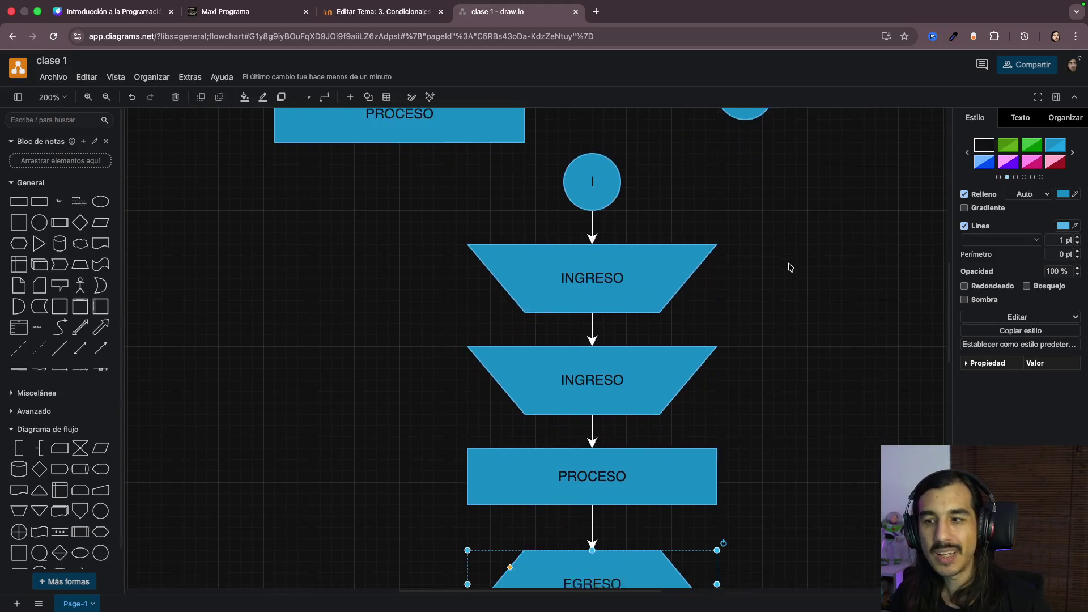
Step: Add an enlarged text label reading VARIABLE to the left of the flowchart
click(57, 202)
drag(519, 354, 286, 240)
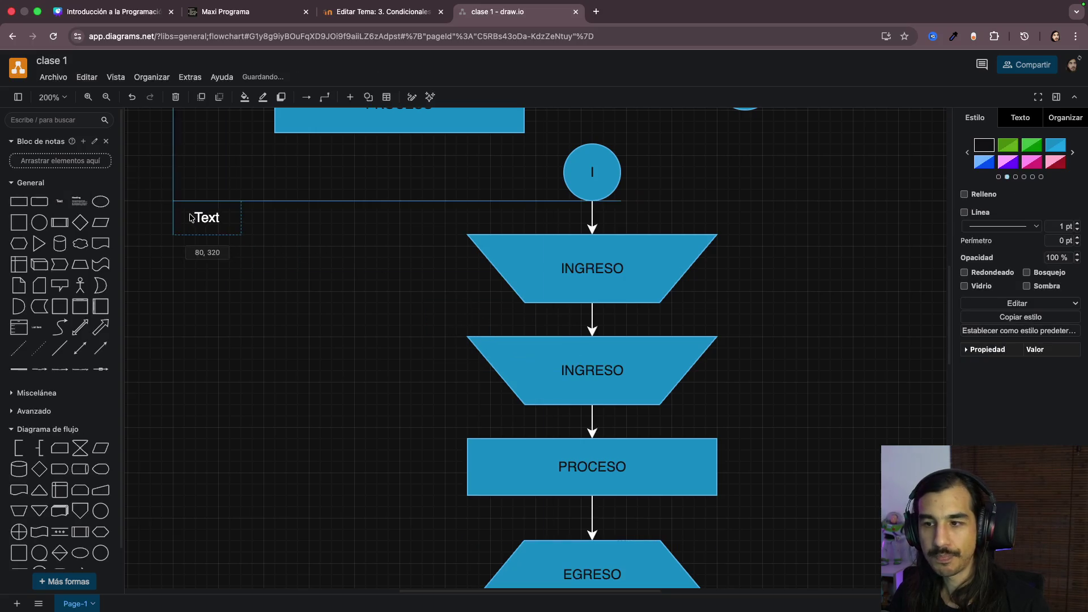
double_click(285, 240)
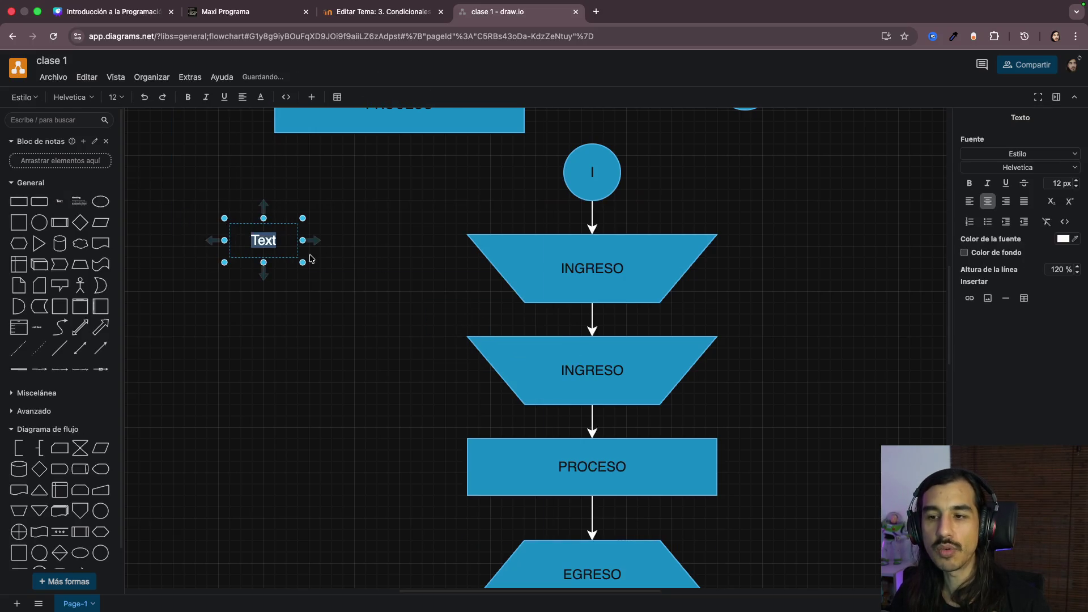
drag(303, 262, 345, 306)
double_click(294, 273)
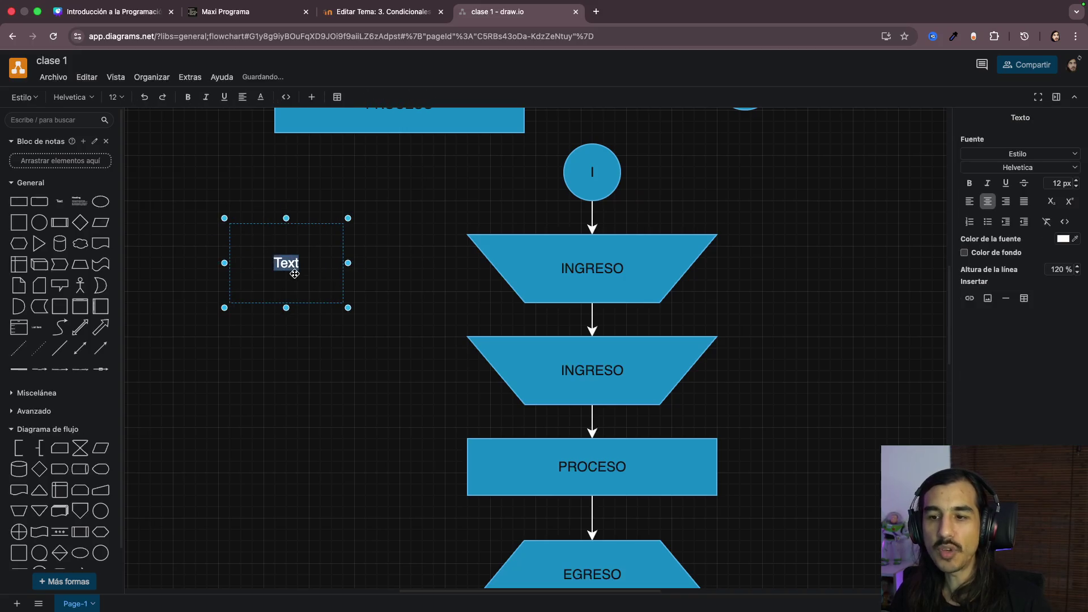
text(VATIA)
key(BackSpace)
key(BackSpace)
text(R)
key(BackSpace)
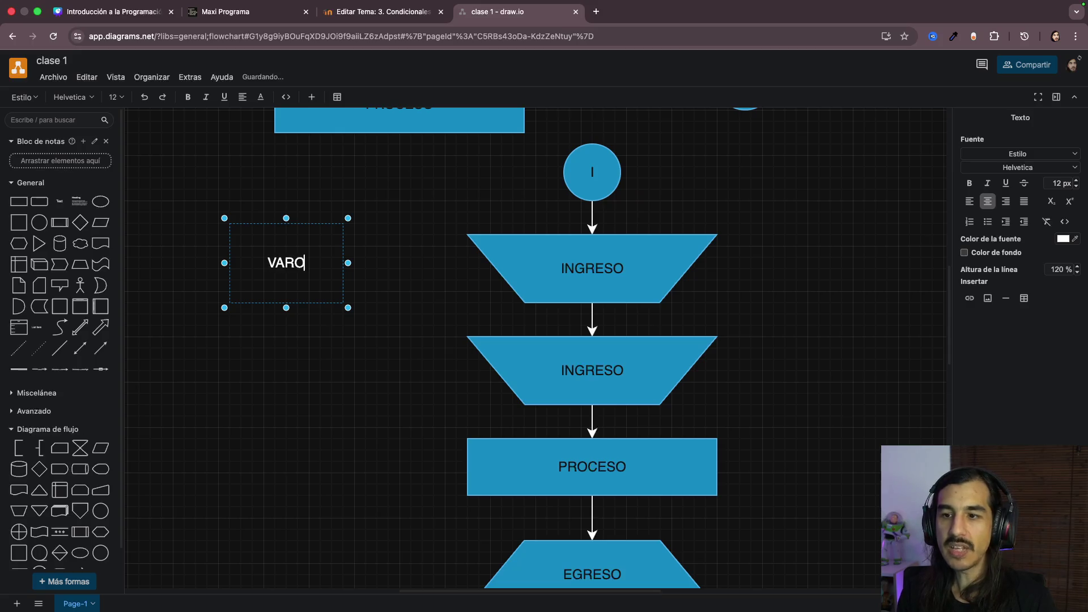
text(ABLE)
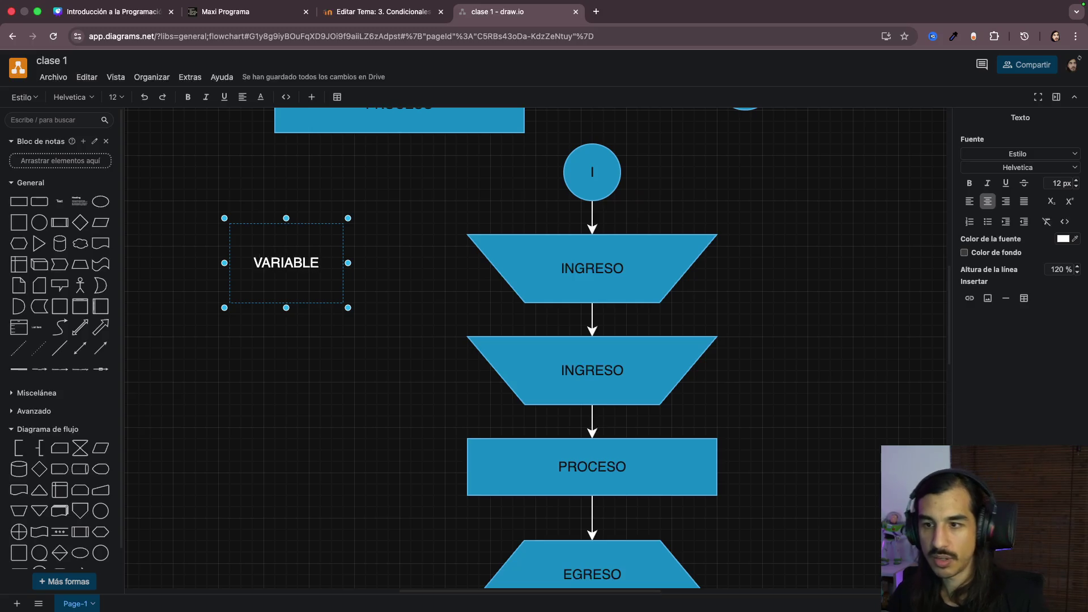
click(405, 246)
Step: Reposition the VARIABLE label slightly left and down
drag(284, 274, 268, 261)
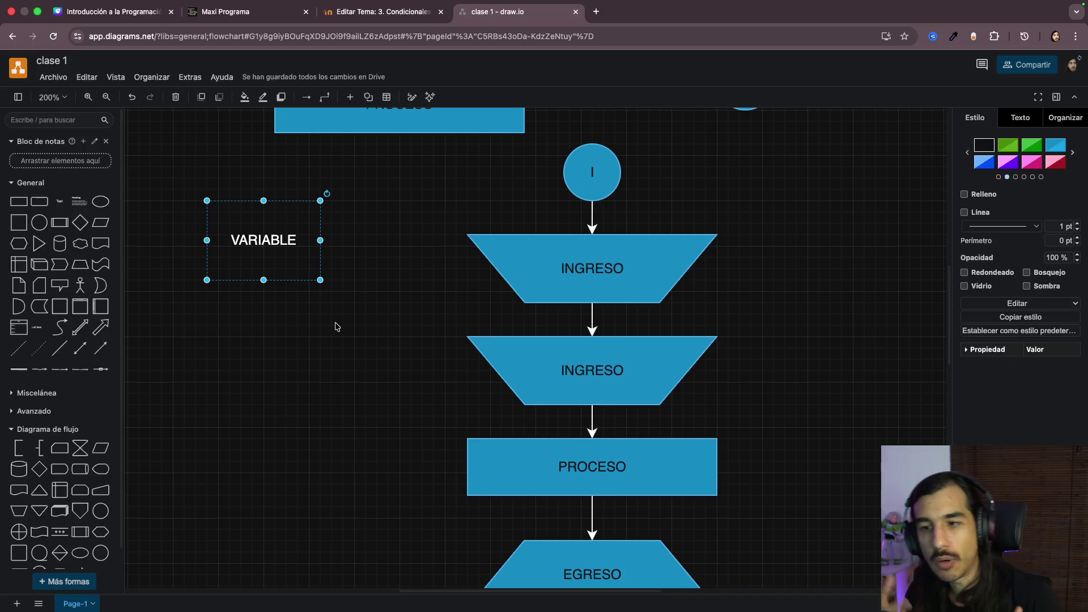
mouse_move(287, 263)
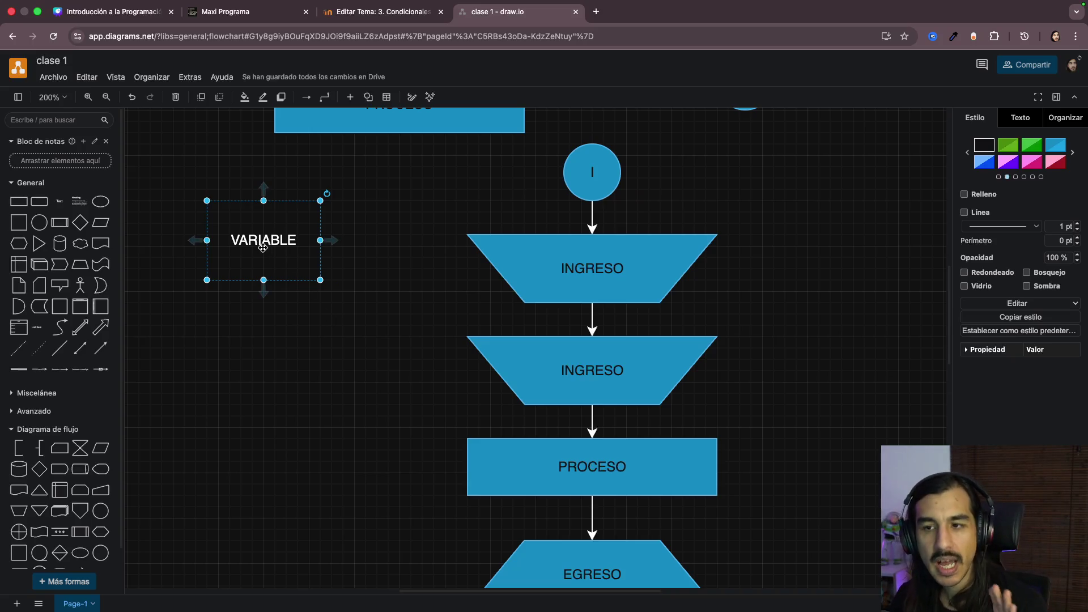
drag(261, 246, 241, 263)
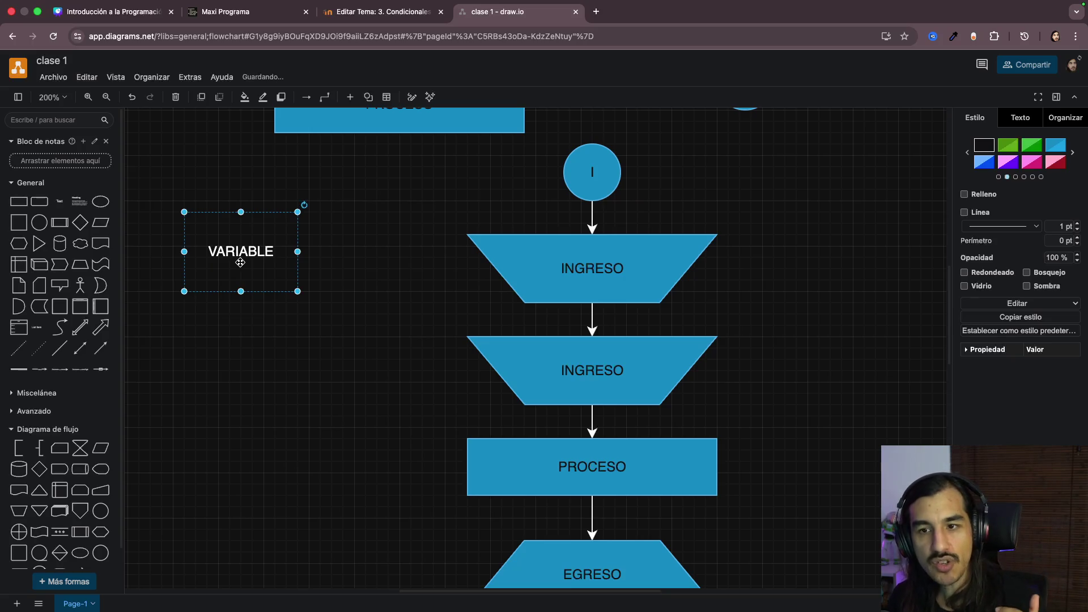
Step: Add a cylinder below the VARIABLE label and name it SAL
click(19, 468)
drag(570, 356, 275, 333)
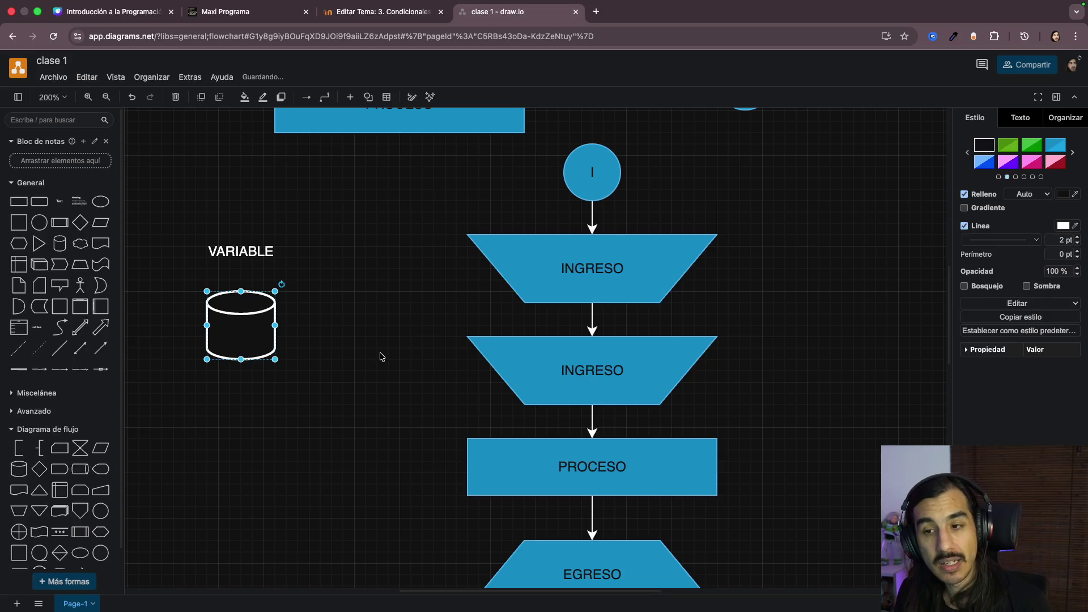
double_click(262, 340)
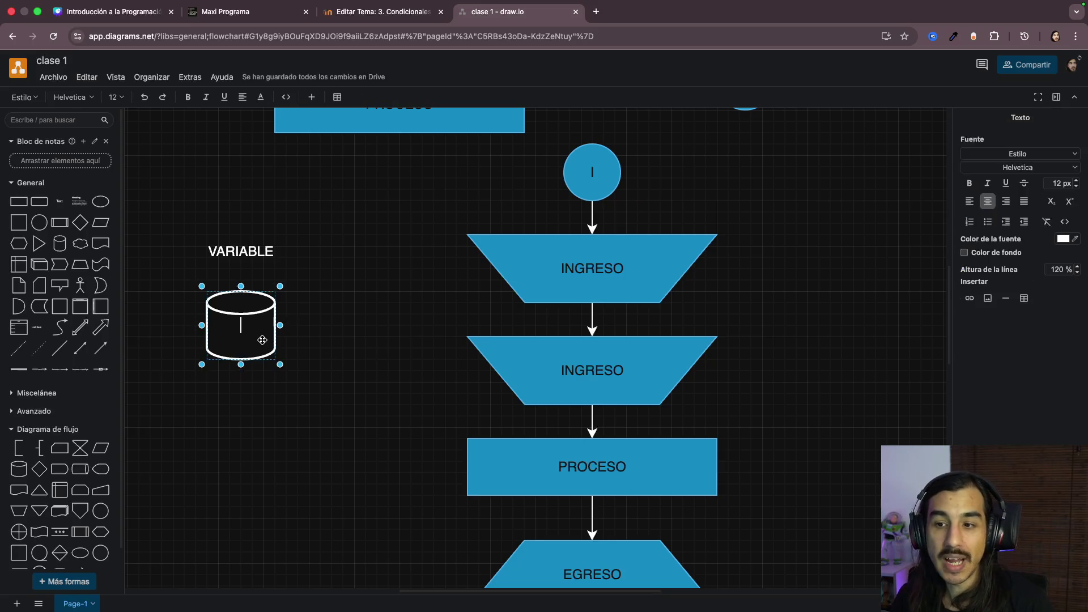
text(SAL)
click(312, 461)
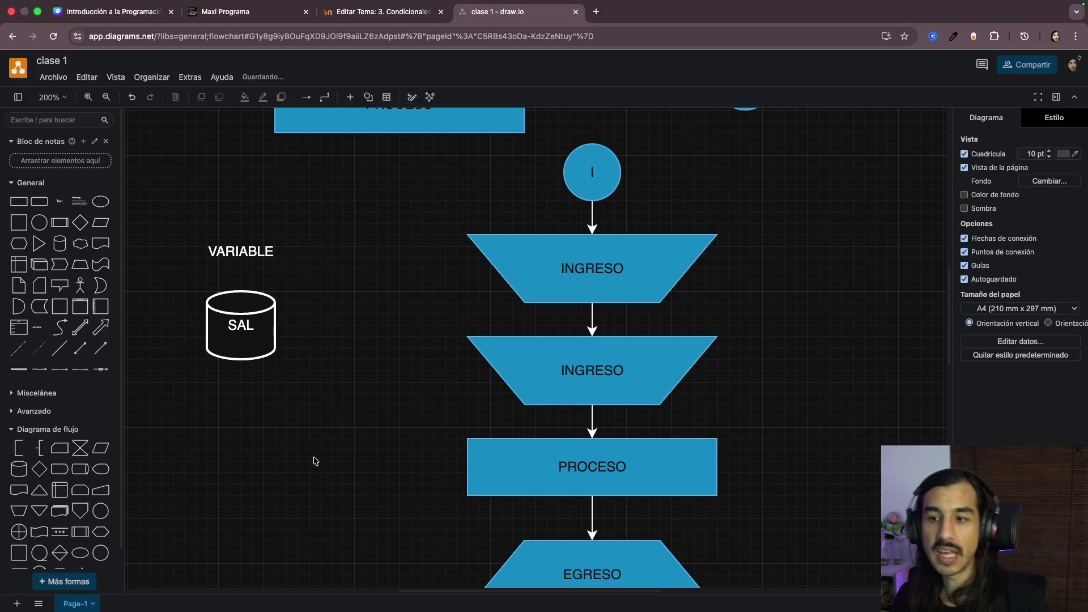
Step: Add a second cylinder beside SAL and label it AZUCAR
click(18, 469)
drag(534, 352, 330, 330)
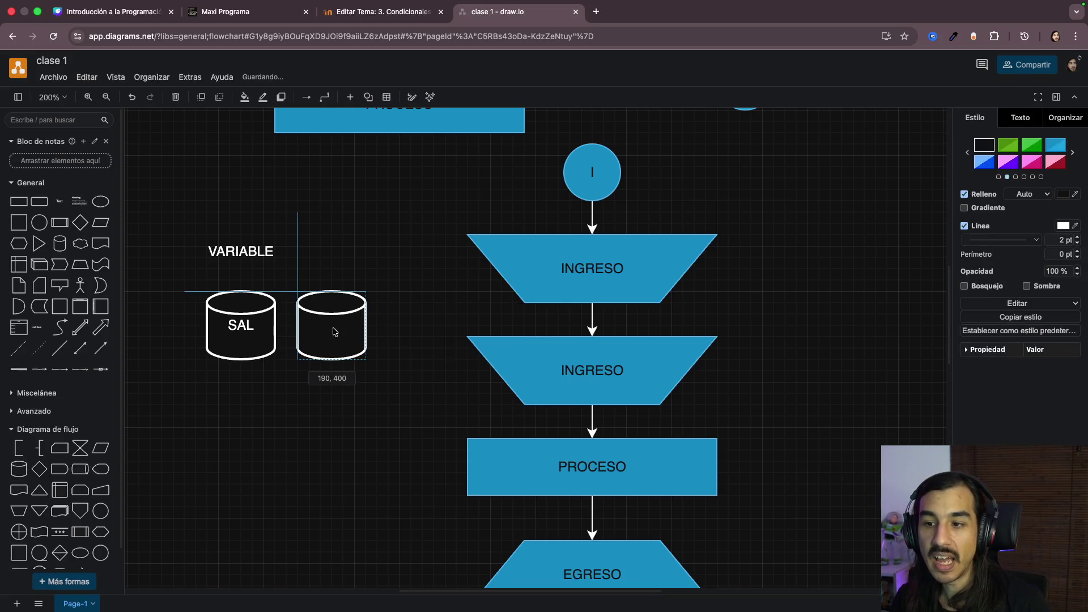
double_click(332, 328)
text(AZUCAR)
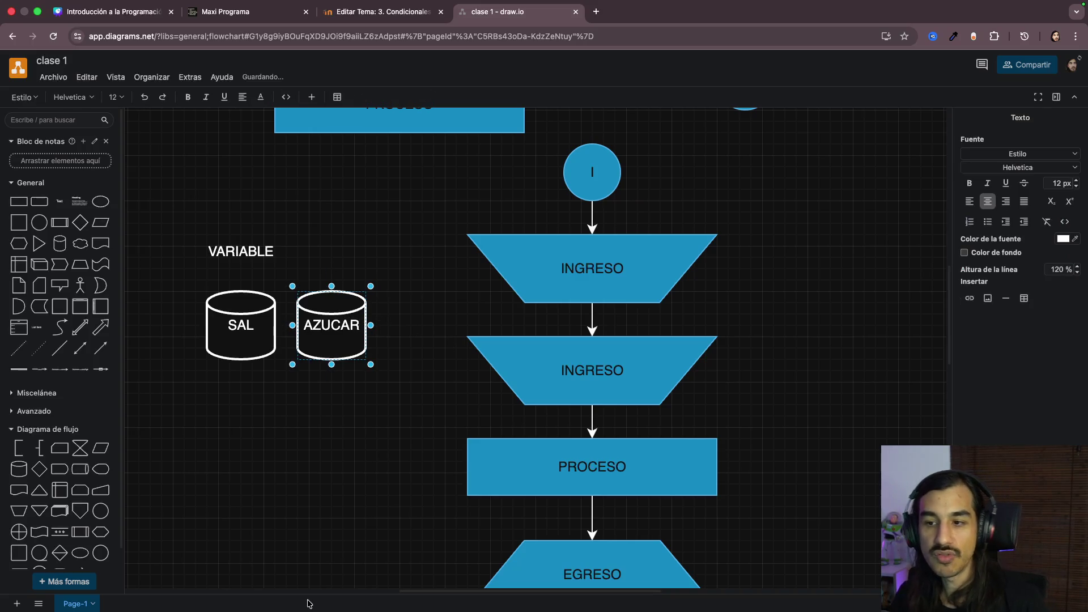
click(324, 463)
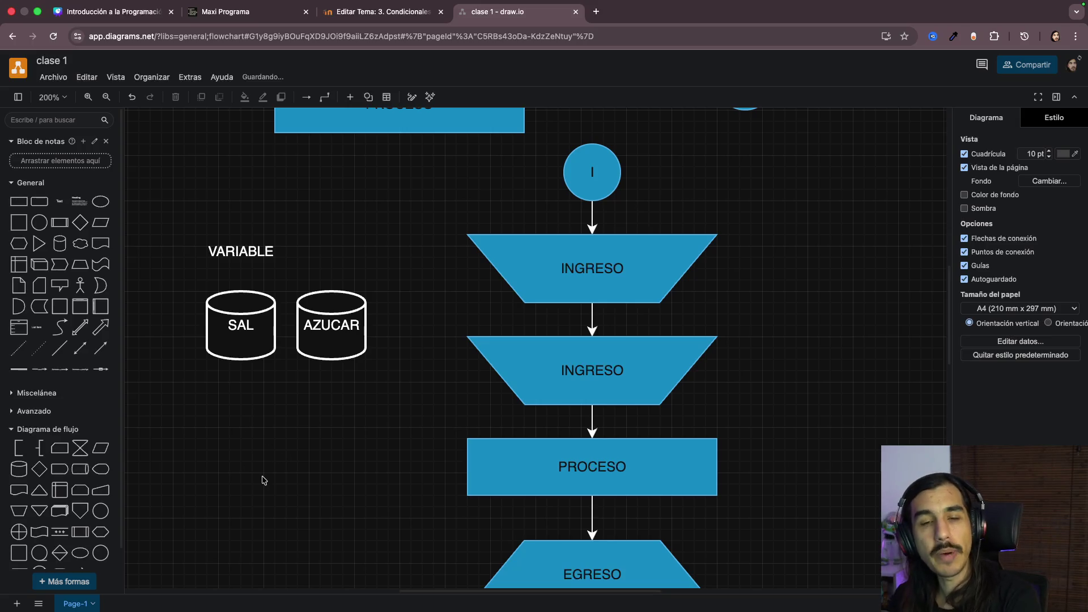
Step: Nudge the SAL cylinder left and point between SAL, AZUCAR and VARIABLE without further edits
drag(247, 339, 224, 337)
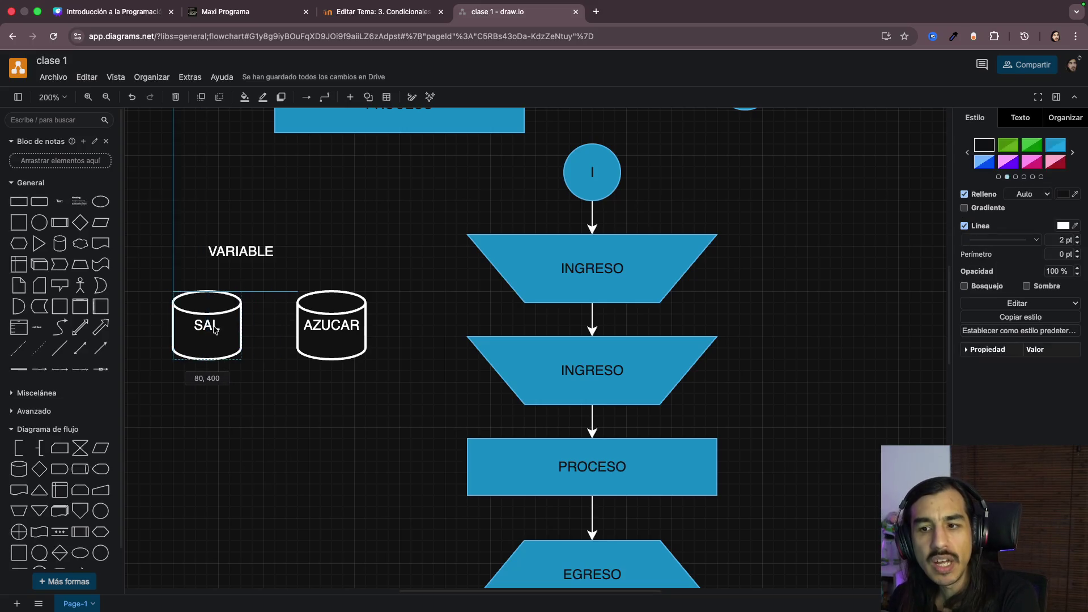
click(343, 340)
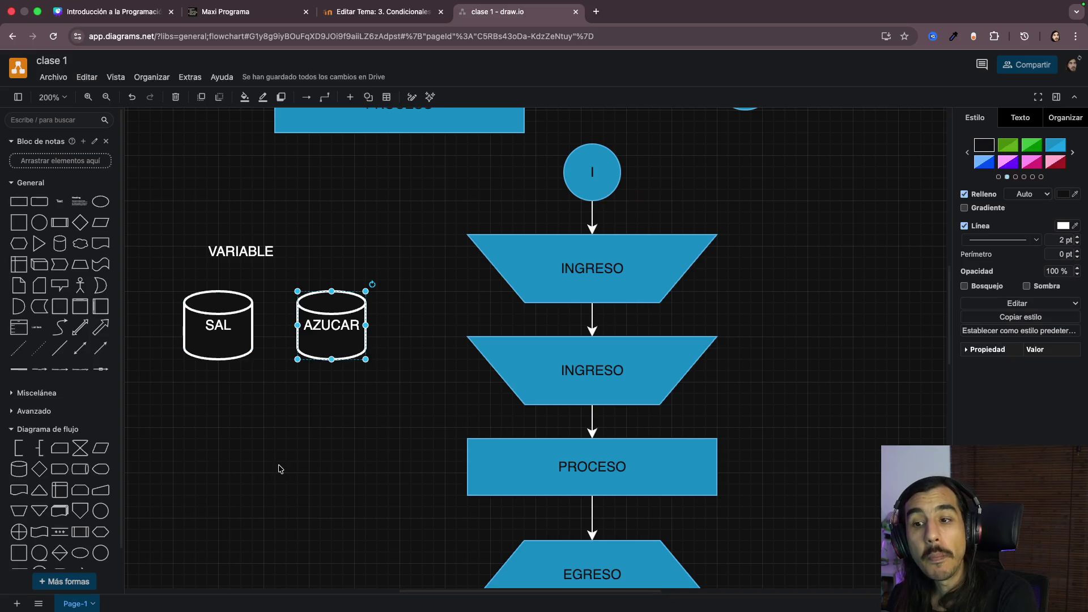
click(216, 340)
mouse_move(331, 333)
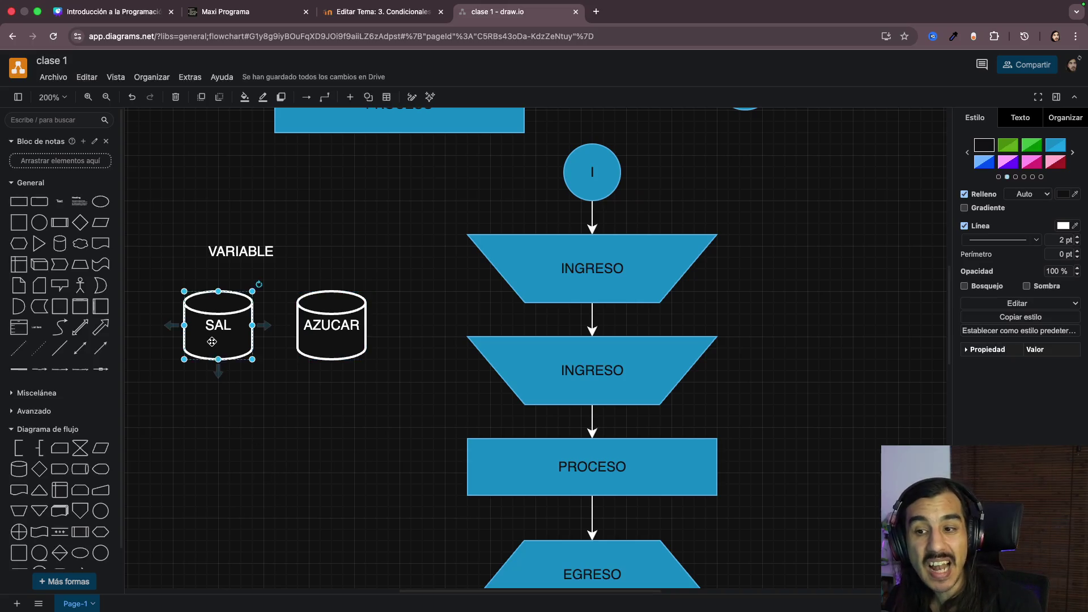
click(327, 336)
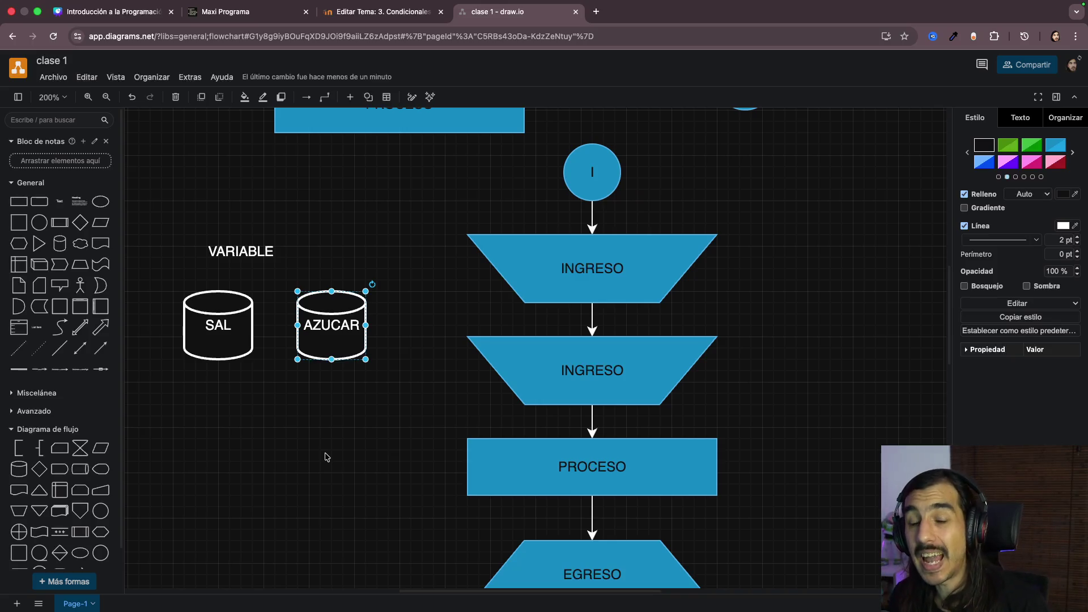
click(241, 256)
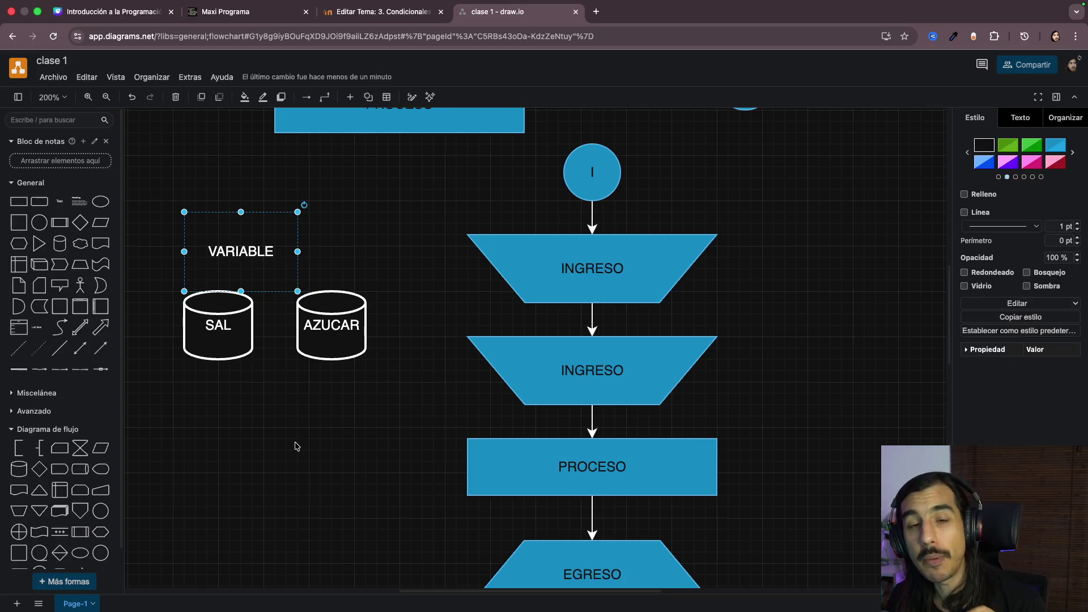
click(330, 344)
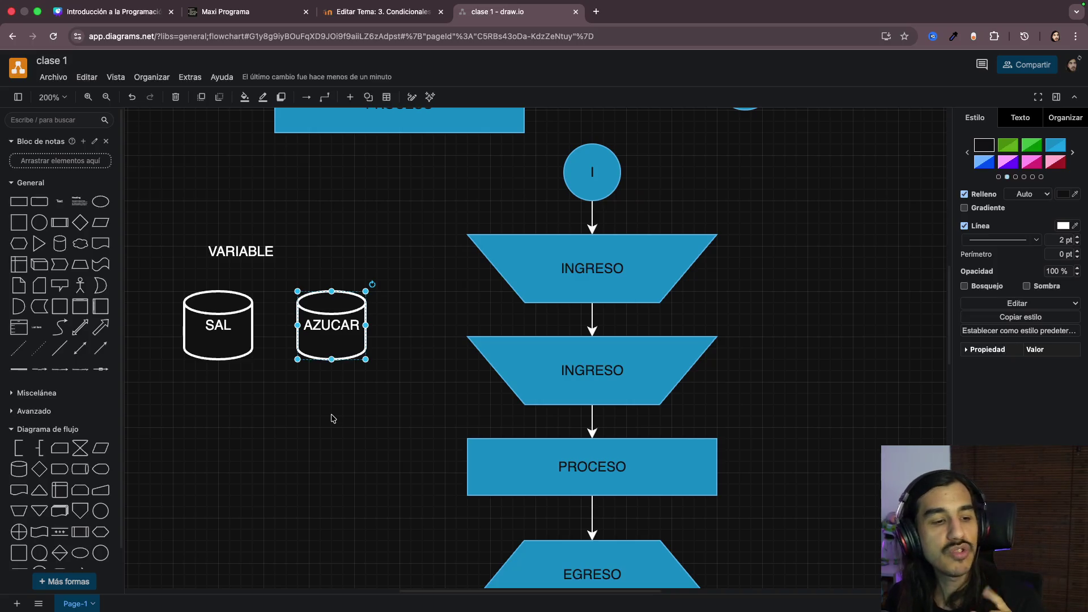
click(307, 442)
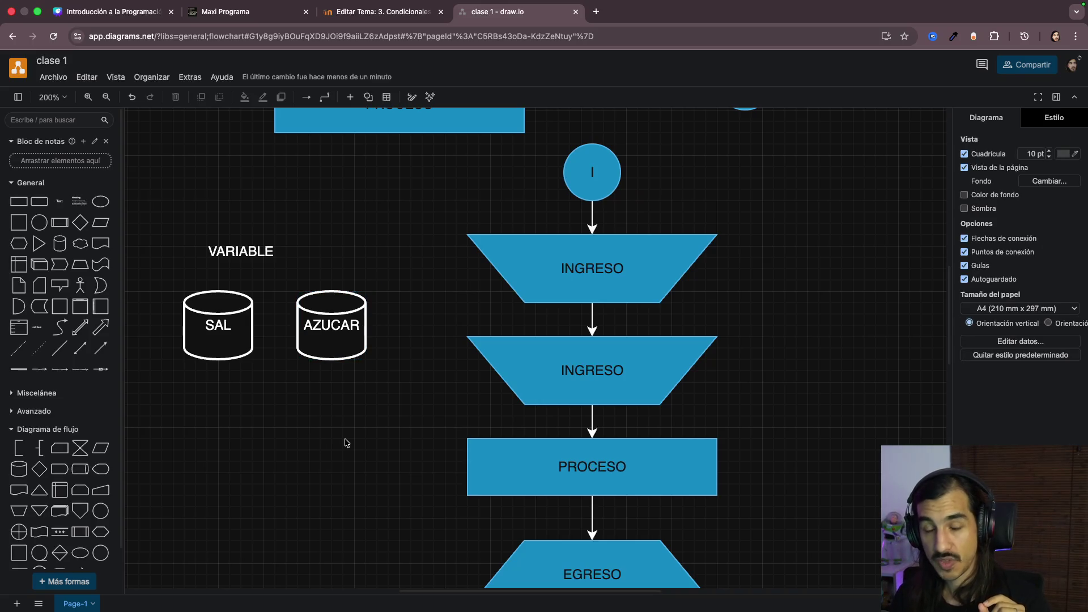
click(349, 324)
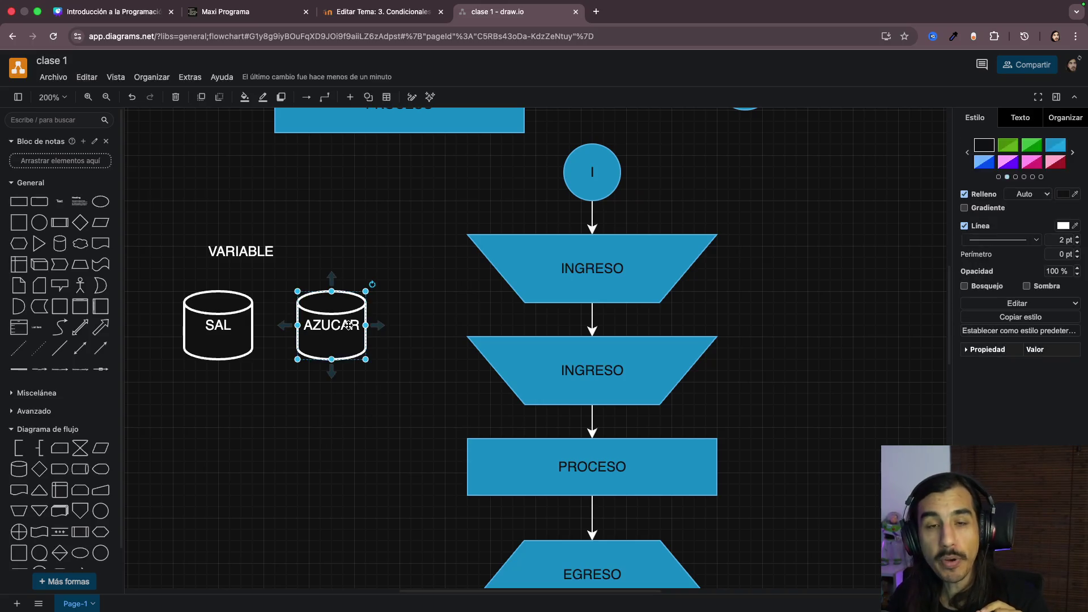
click(262, 334)
click(228, 330)
click(341, 332)
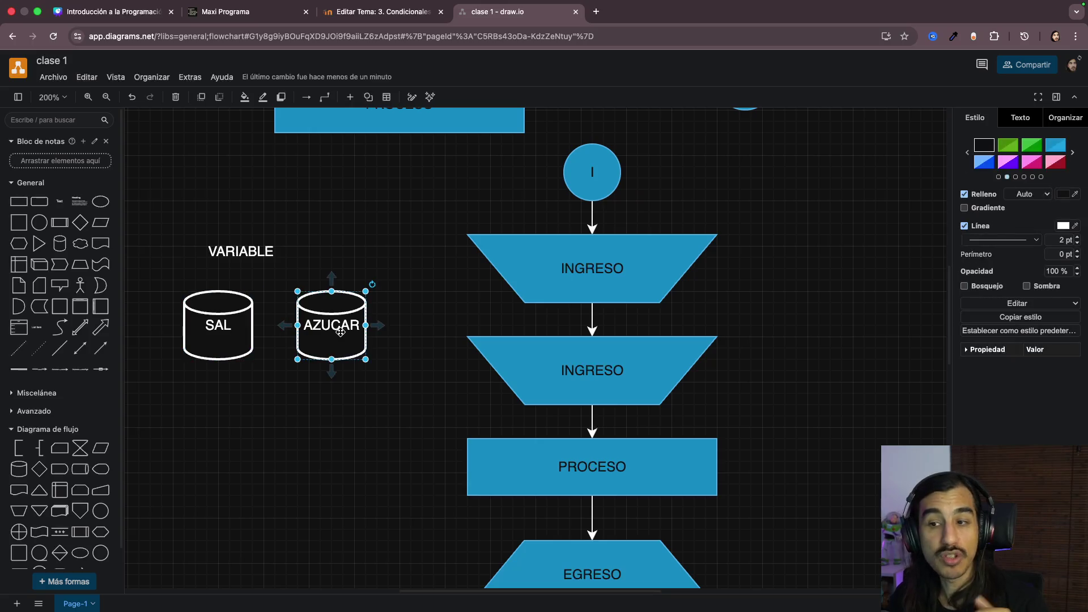
key(shift+Tab)
click(321, 336)
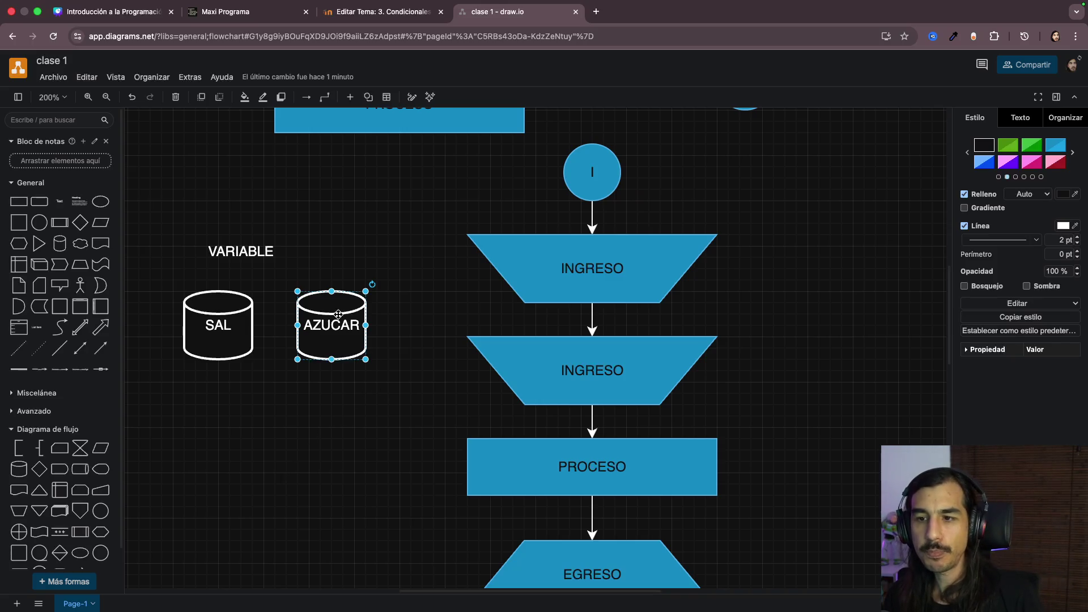
click(570, 266)
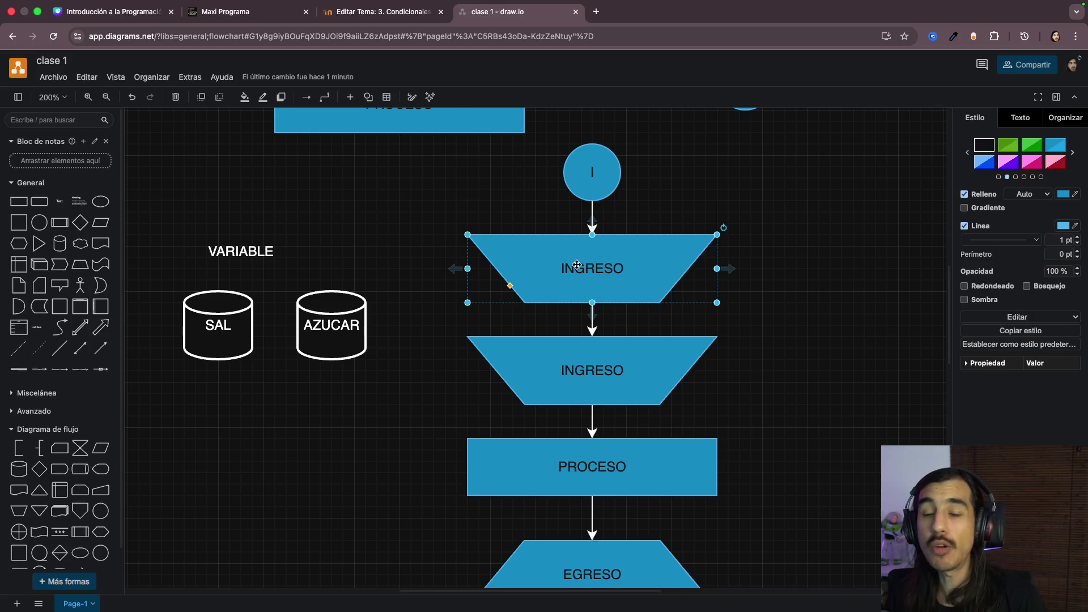
scroll(840, 389, right, 5)
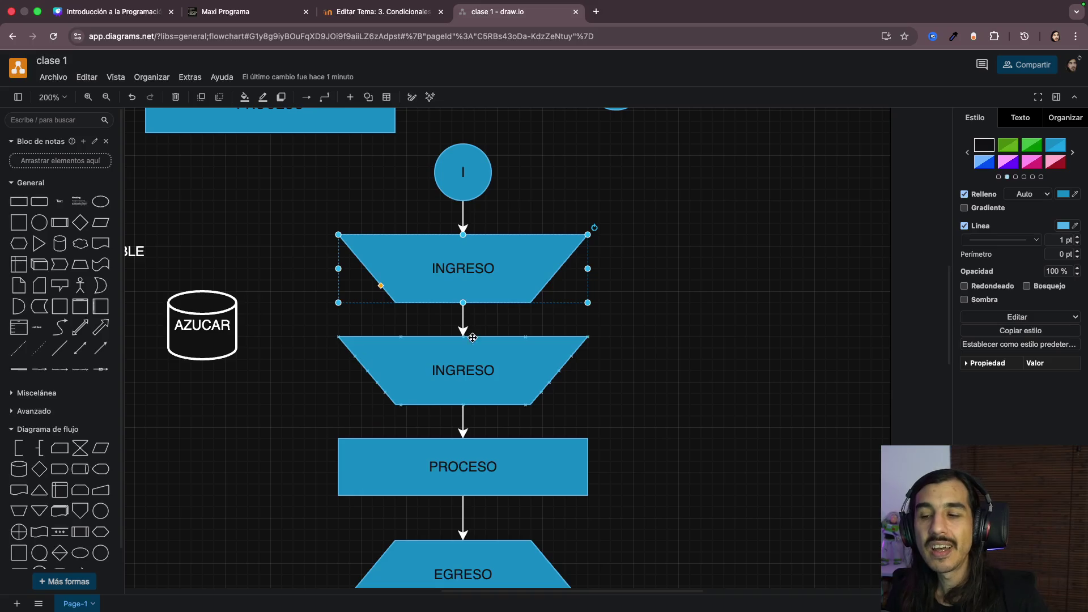
Step: Drop a cylinder onto the canvas and move it over beside the SAL cylinder
click(681, 367)
click(482, 277)
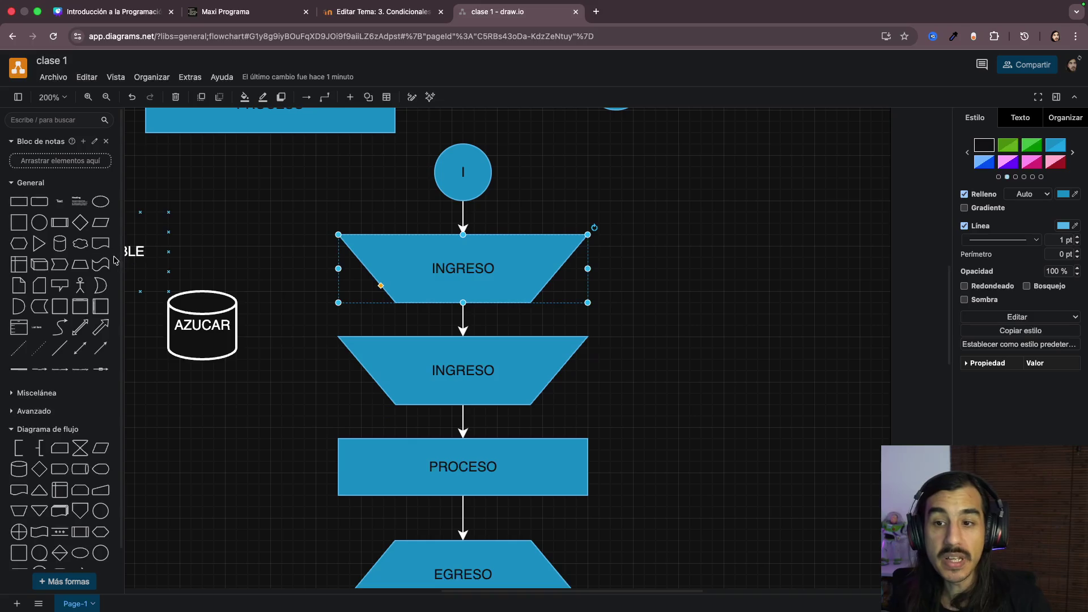
drag(59, 243, 536, 361)
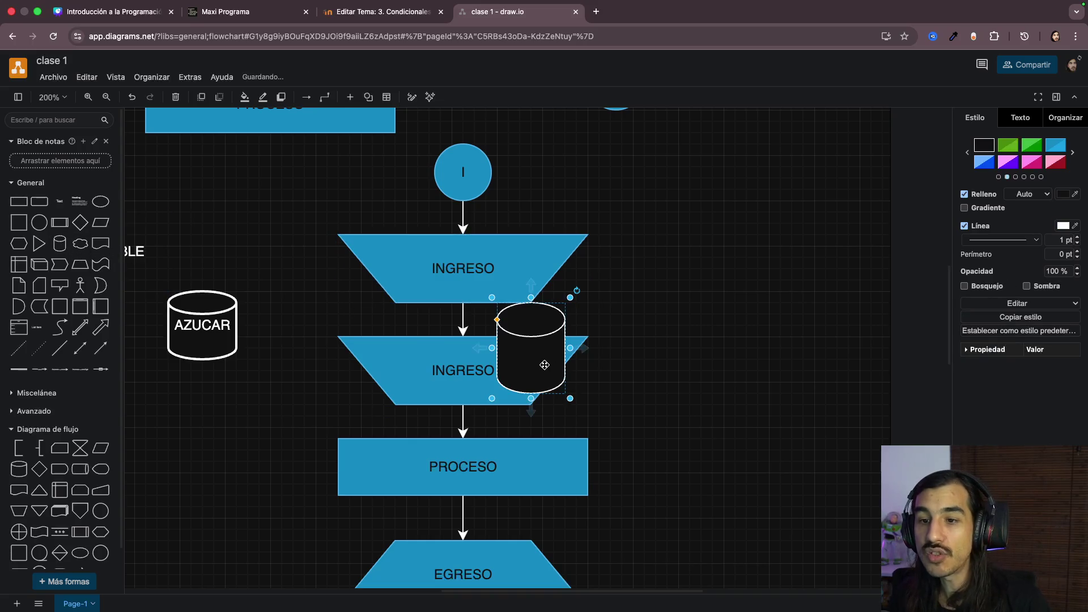
double_click(545, 365)
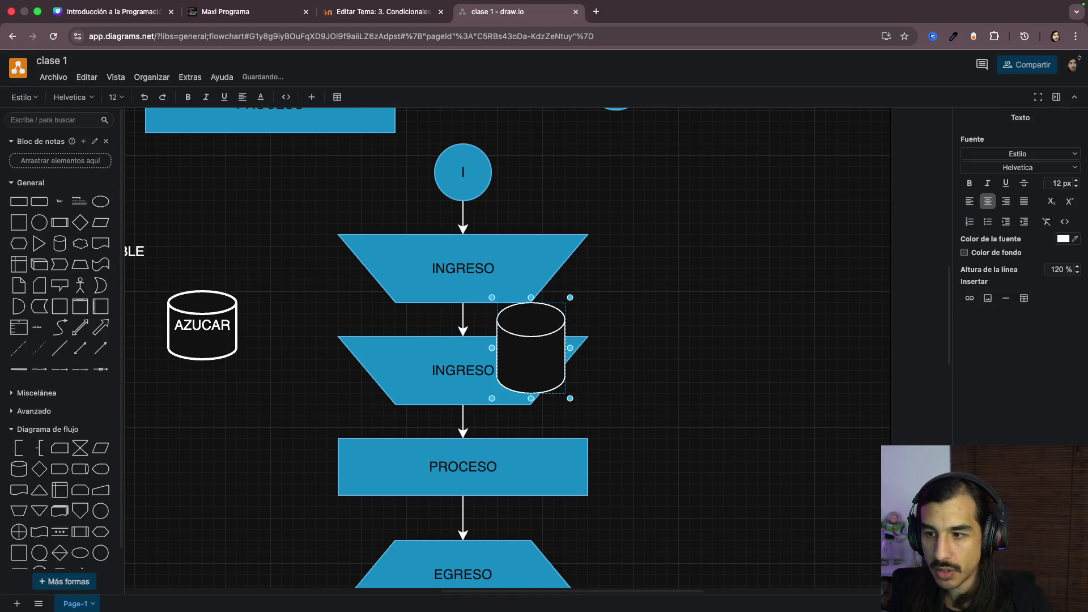
text(SAL)
drag(531, 348, 160, 324)
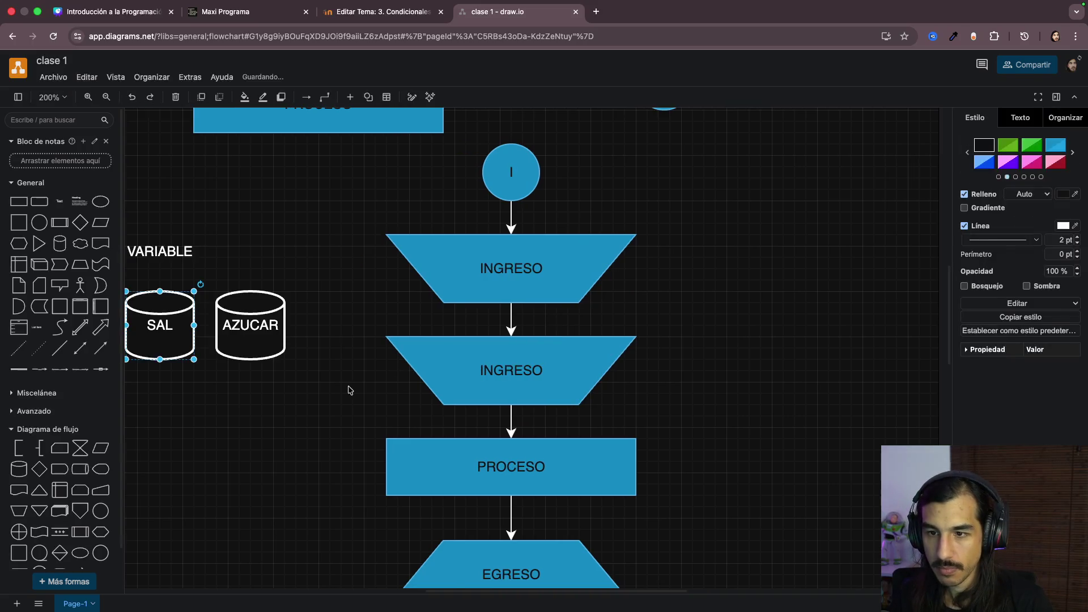
click(349, 390)
scroll(348, 389, right, 3)
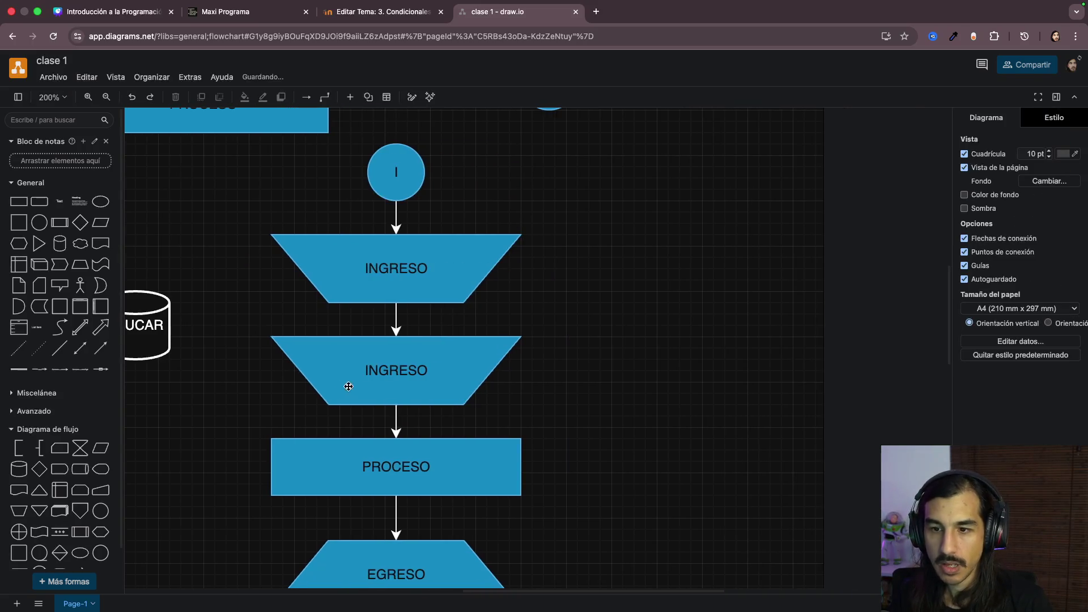
Step: Add a cylinder right of the INGRESO steps and label it NUM1
click(15, 473)
mouse_move(526, 361)
mouse_down()
mouse_move(594, 270)
mouse_move(617, 280)
mouse_up()
double_click(621, 278)
text(NUM1)
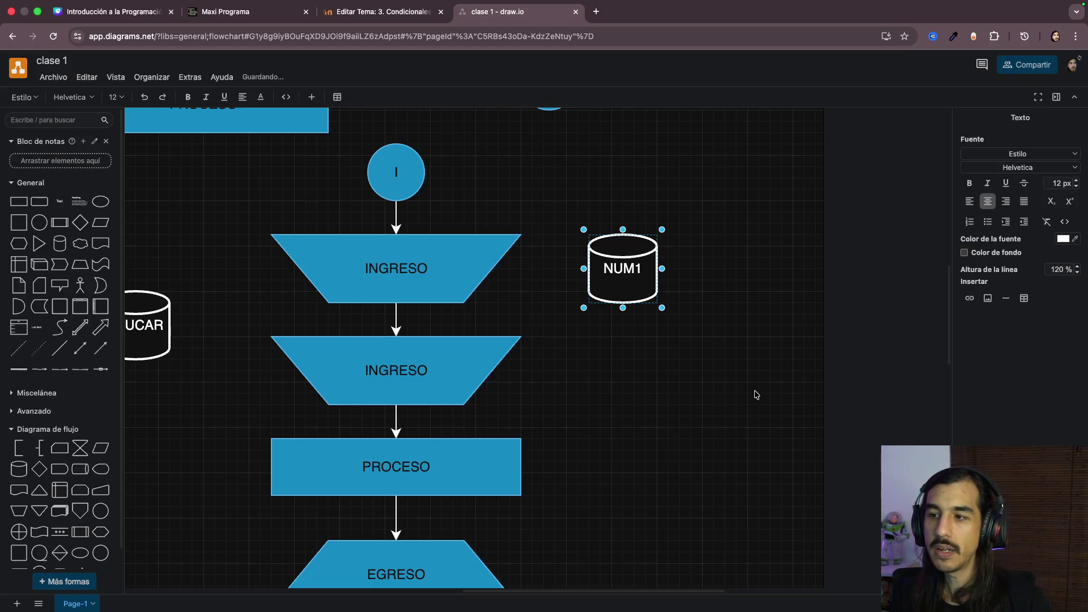
click(756, 395)
Step: Duplicate NUM1 below itself and rename the copy NUM2
click(626, 277)
key(super+d)
drag(627, 277, 641, 372)
double_click(644, 374)
key(Right)
key(BackSpace)
text(2)
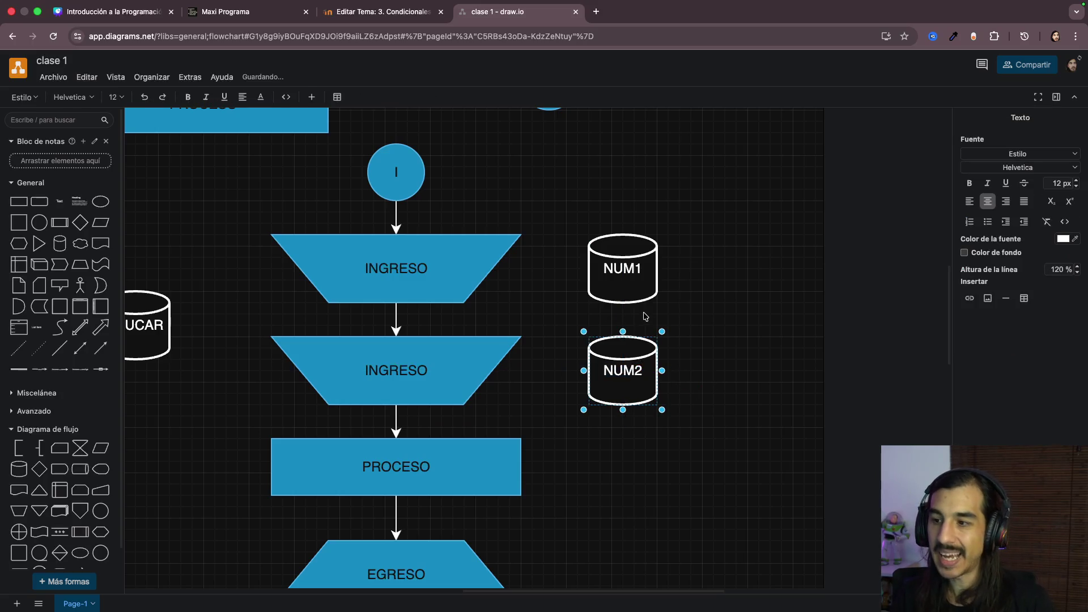
click(672, 312)
click(381, 279)
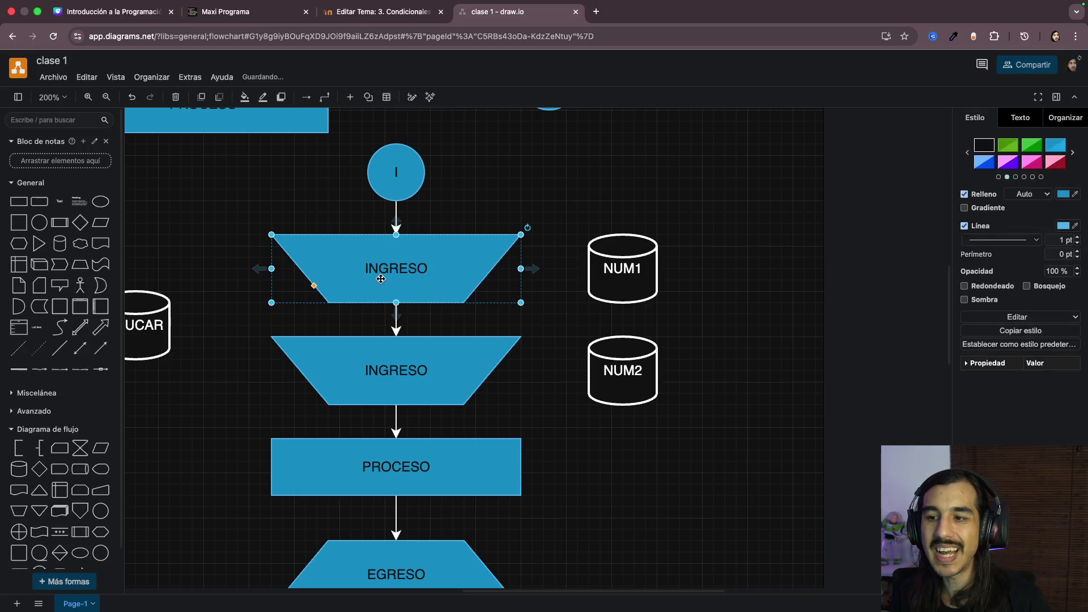
double_click(398, 270)
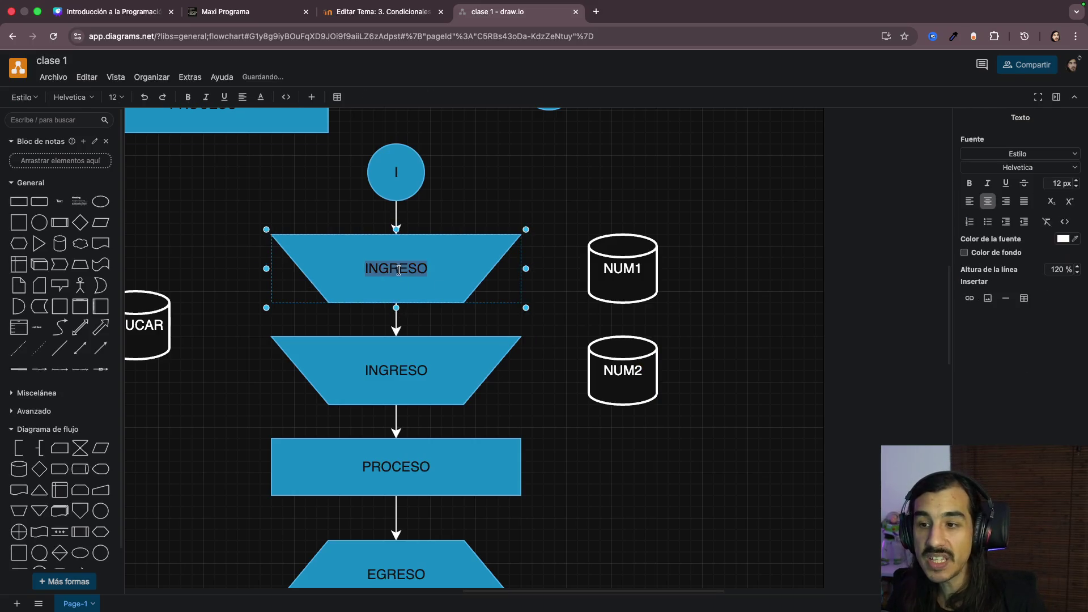
text(NUM1)
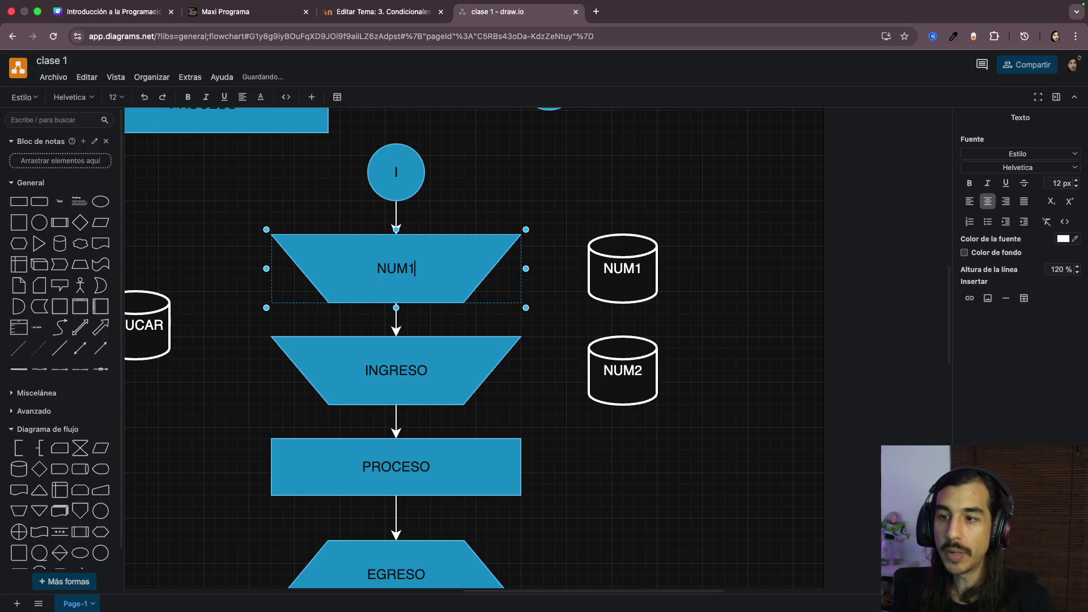
double_click(430, 371)
text(NUM2)
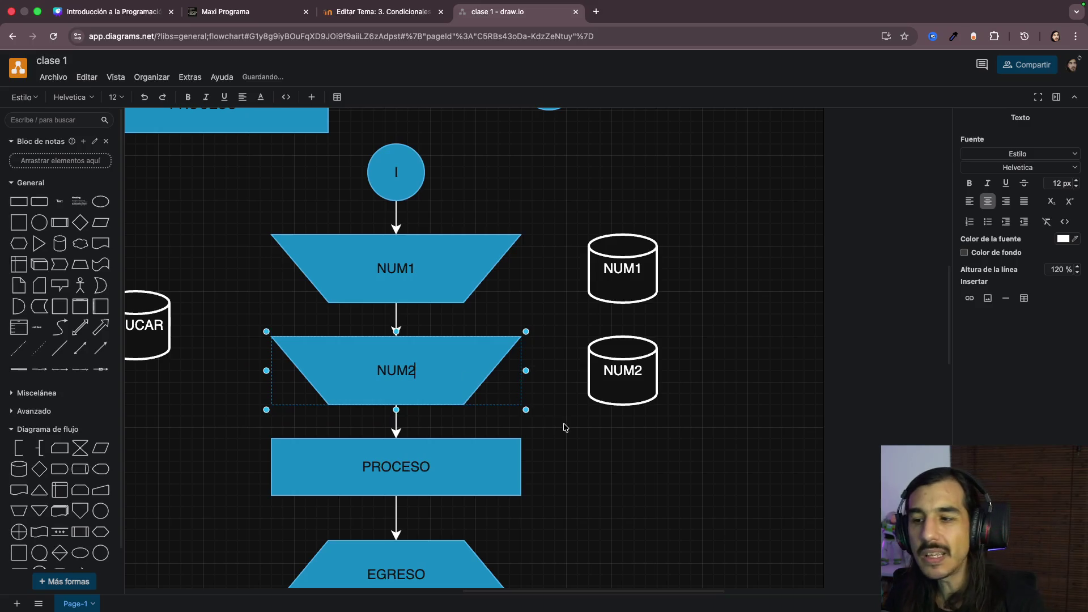
click(564, 425)
click(389, 267)
click(395, 362)
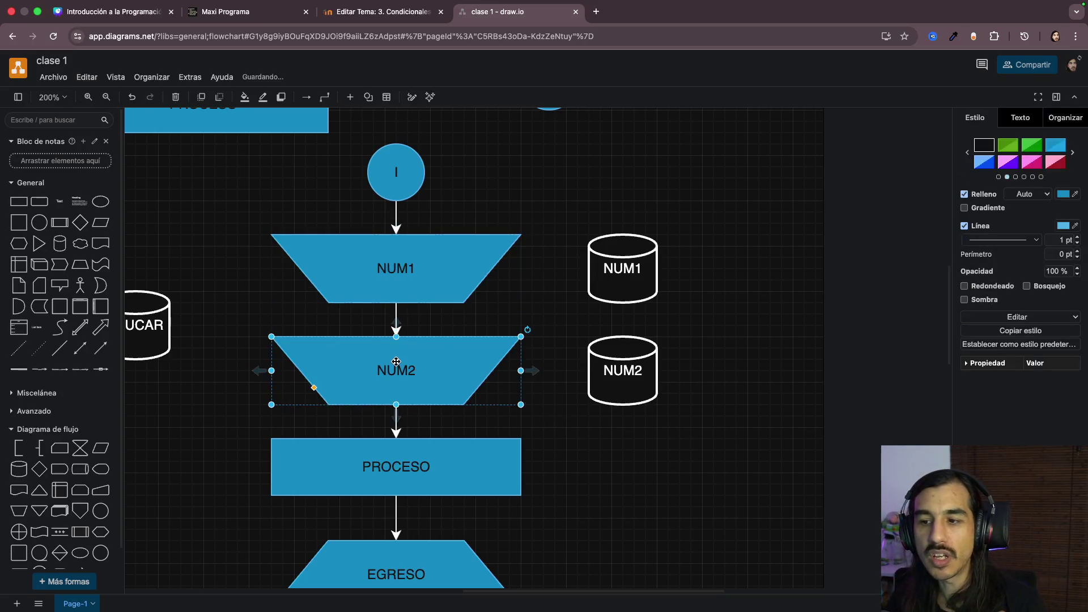
click(393, 256)
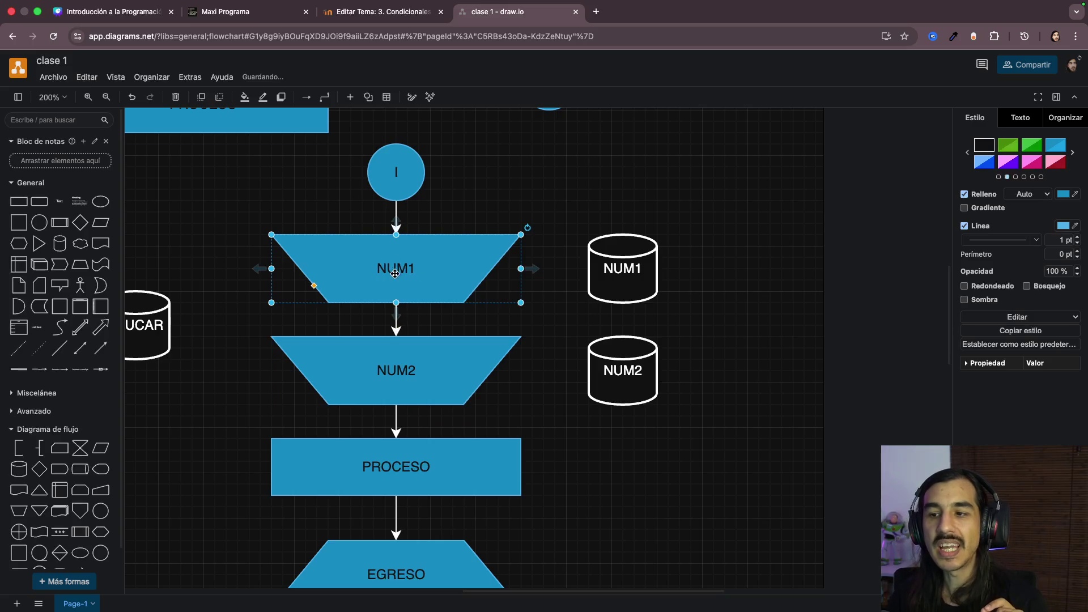
click(420, 353)
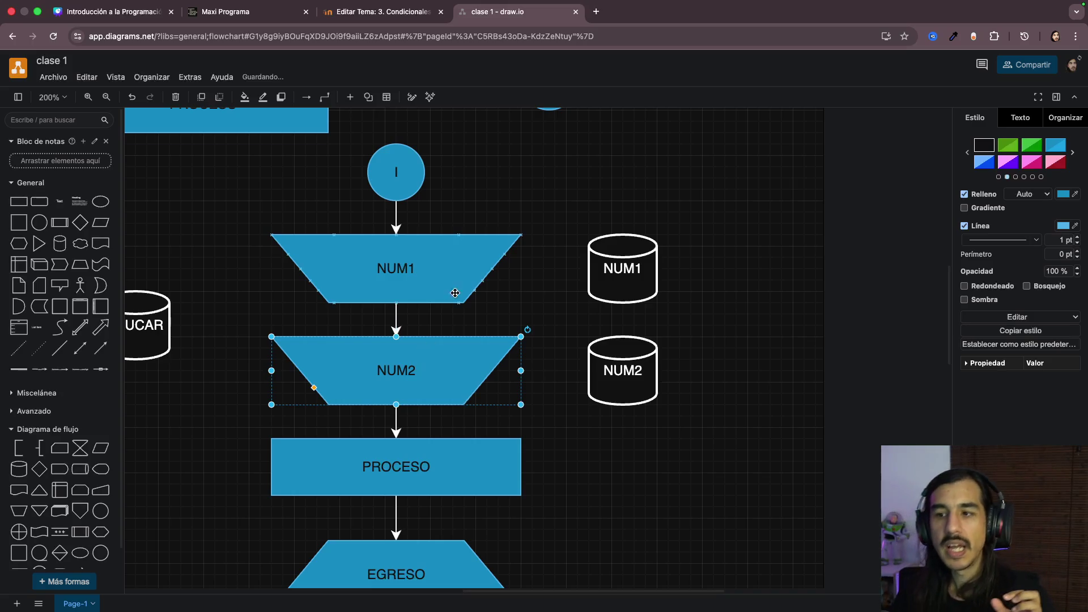
click(415, 285)
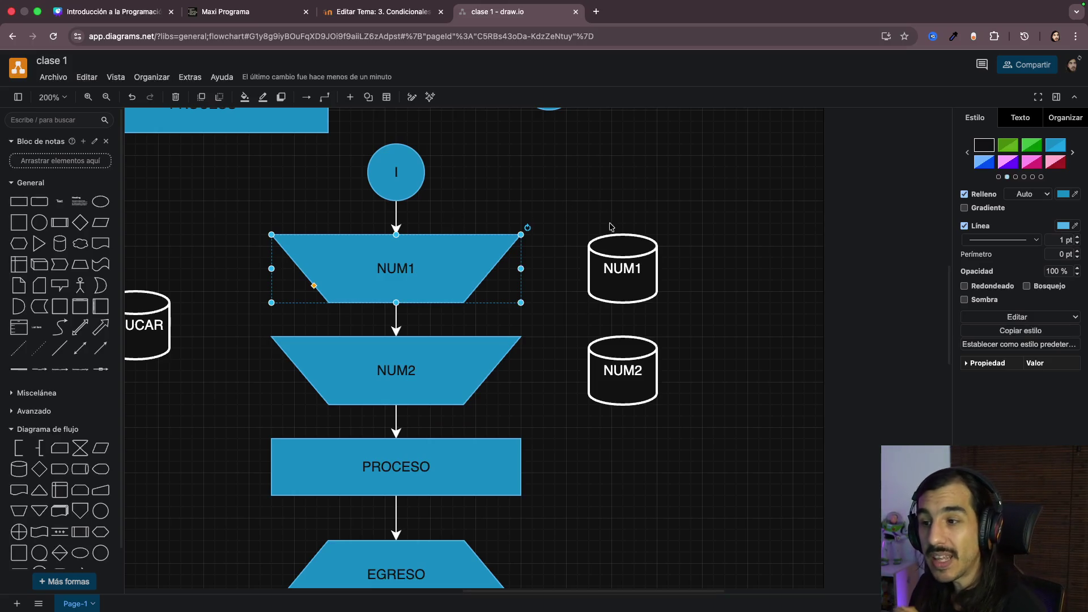
Step: Add a text label reading 8 and place it on top of the NUM1 cylinder
click(58, 204)
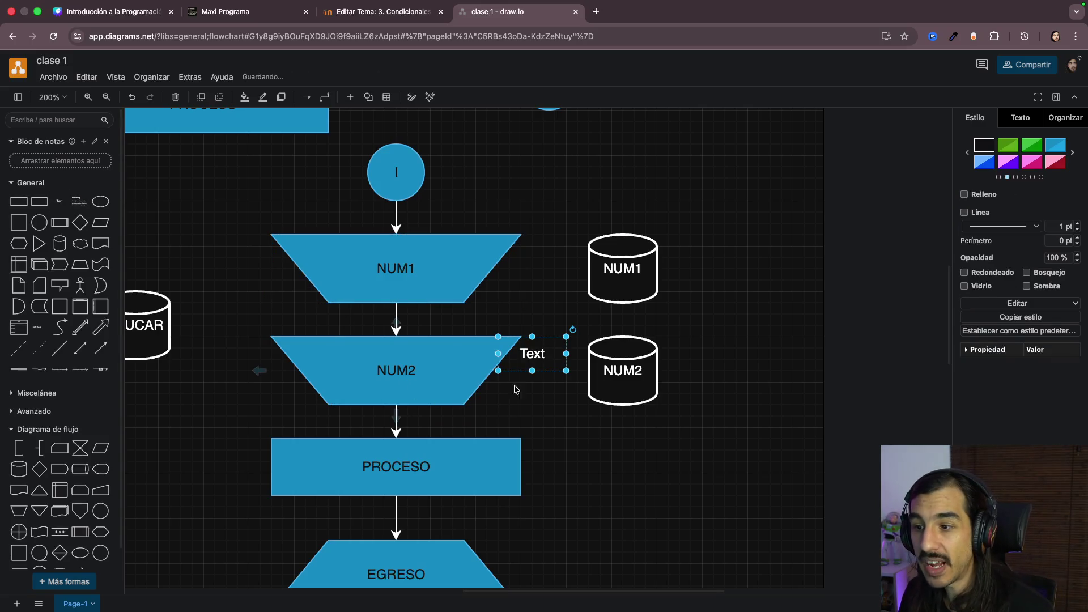
double_click(528, 359)
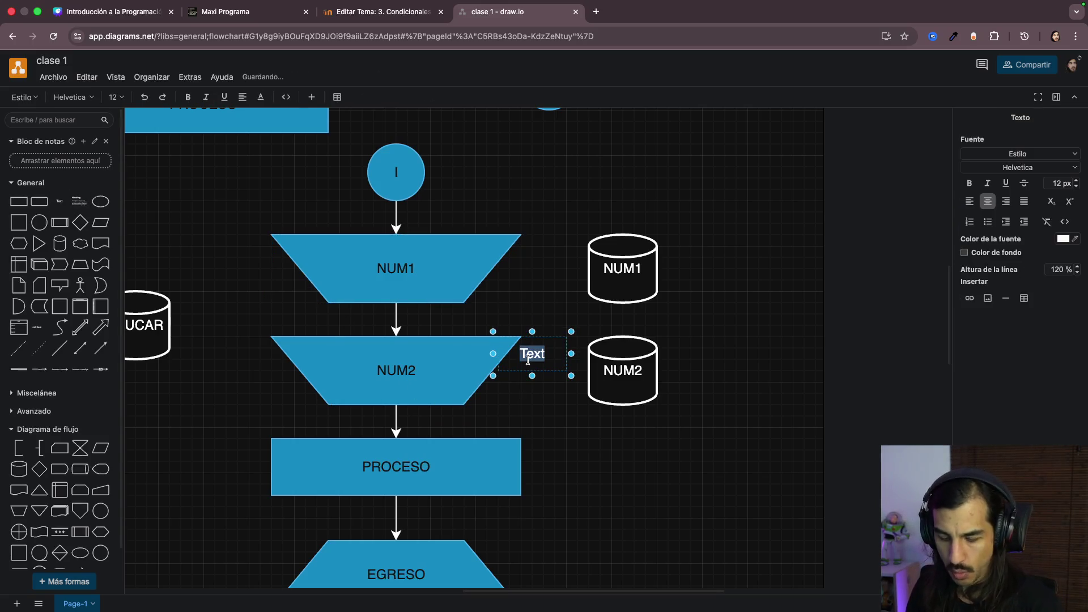
text(8)
click(568, 418)
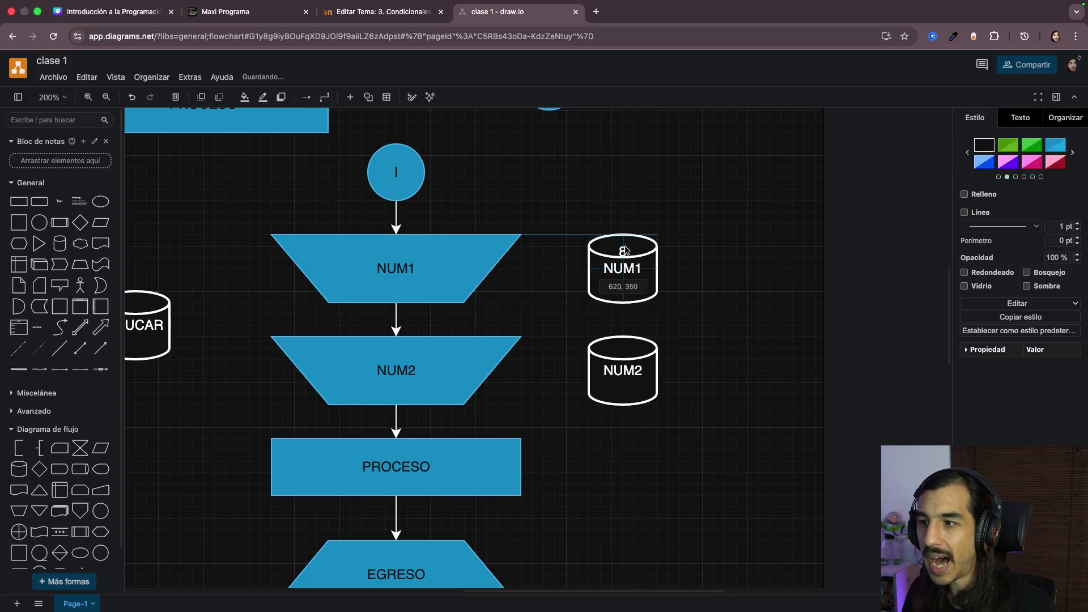
drag(536, 353, 624, 246)
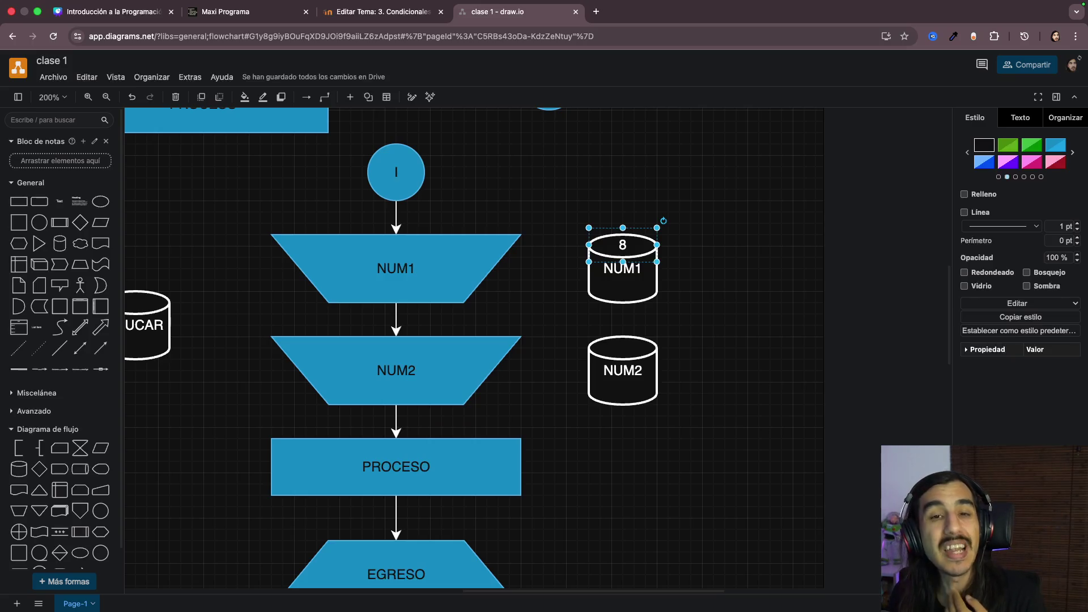
click(266, 204)
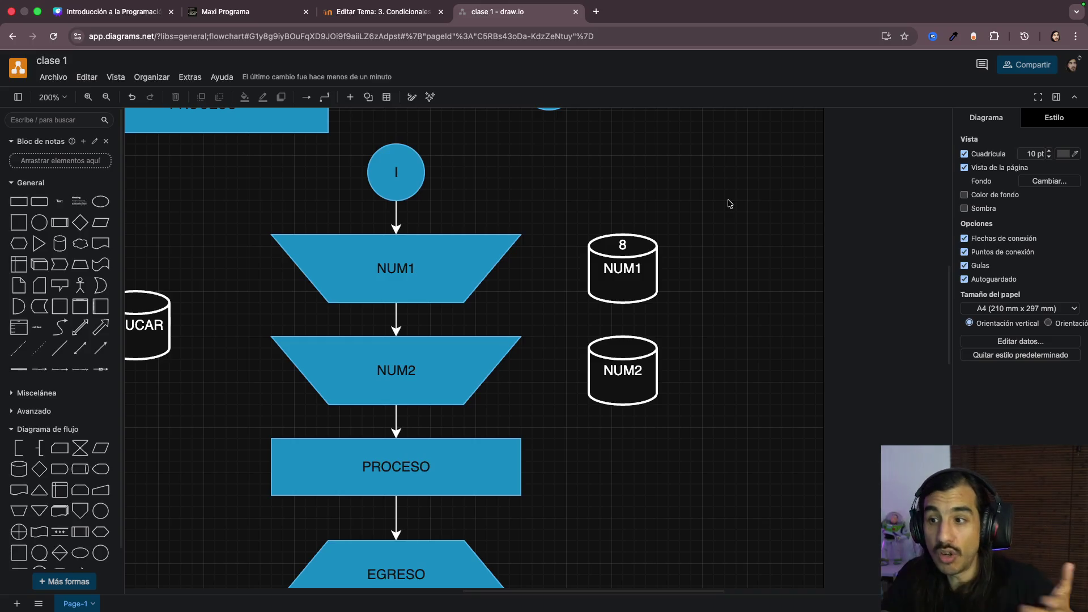
key(Tab)
click(727, 313)
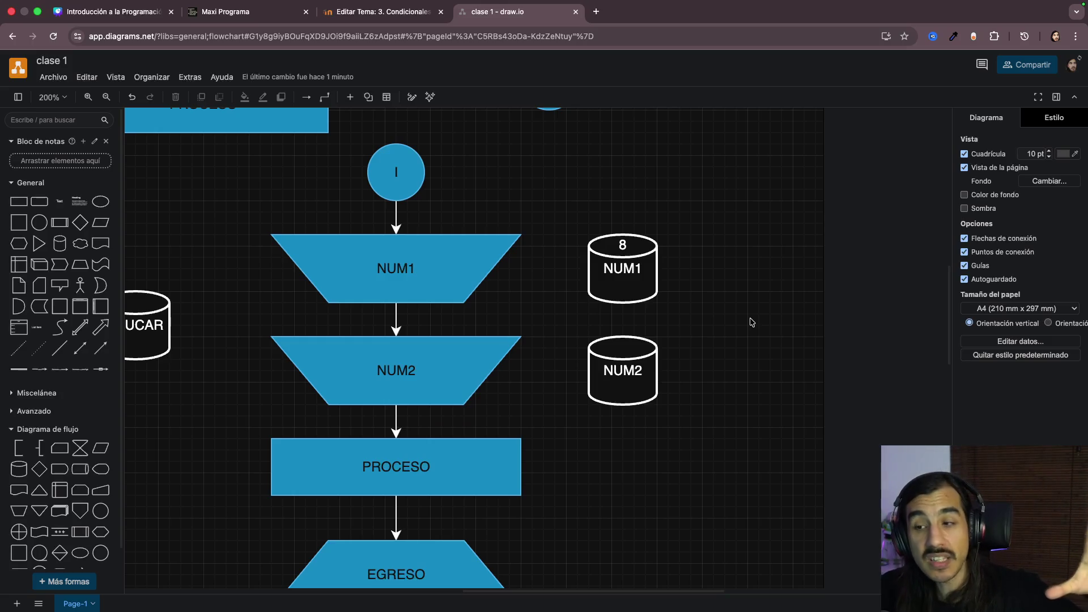
click(639, 287)
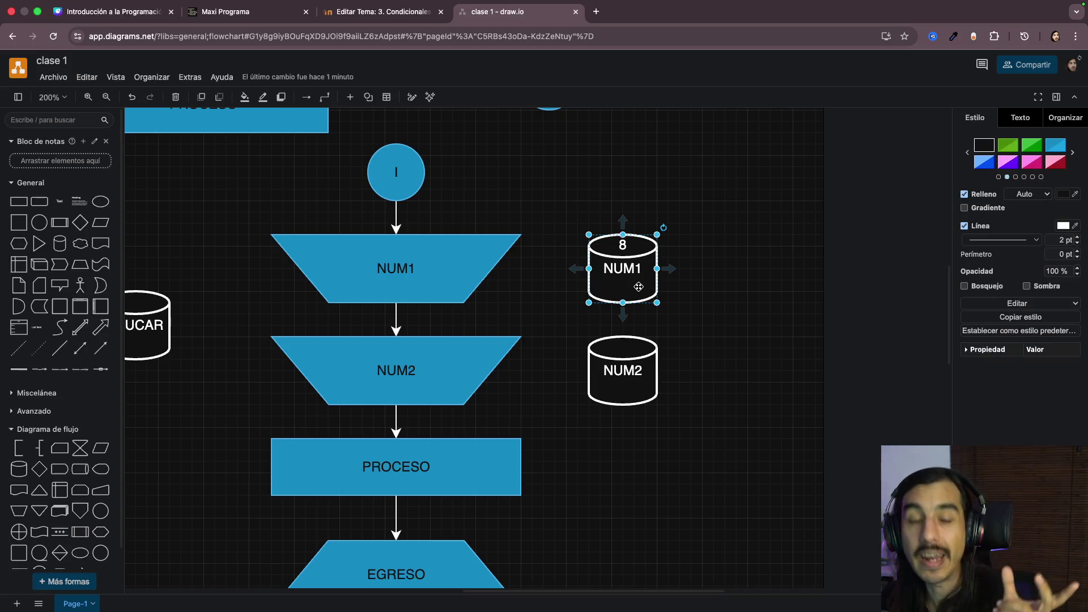
click(731, 288)
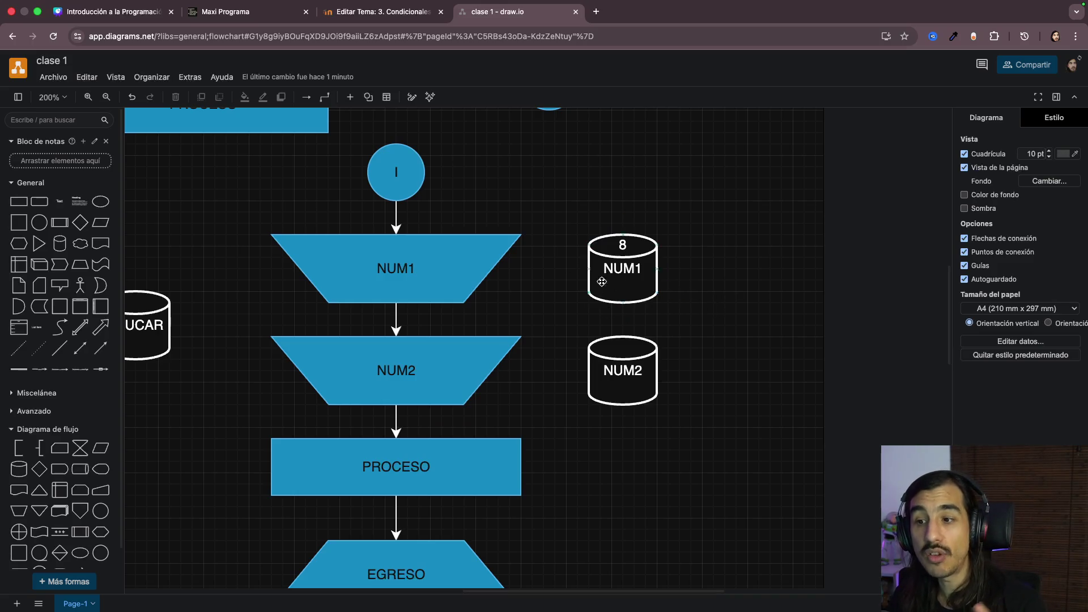
click(406, 272)
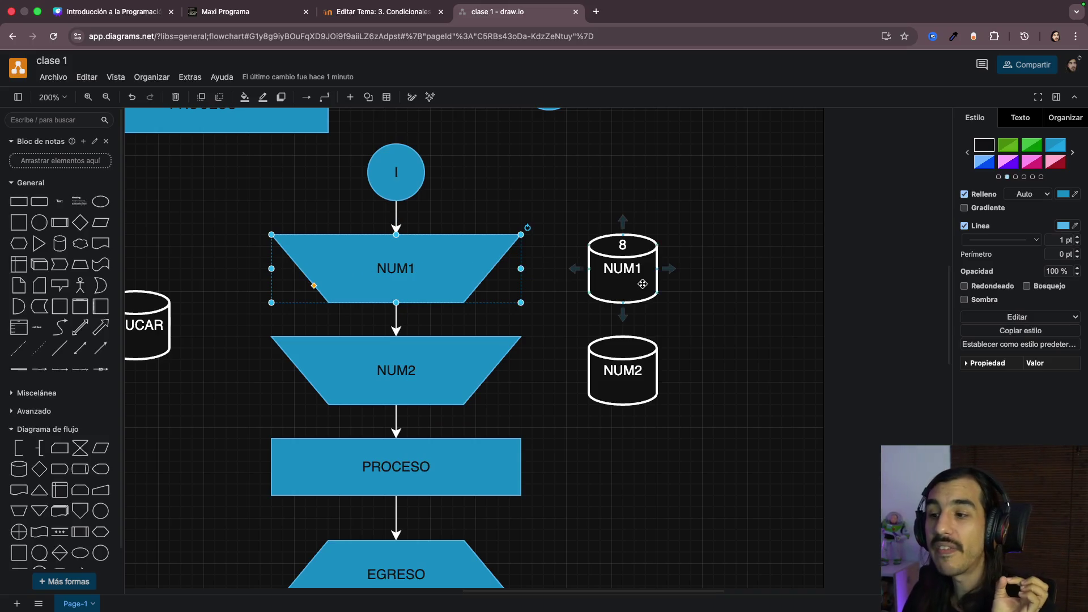
key(Tab)
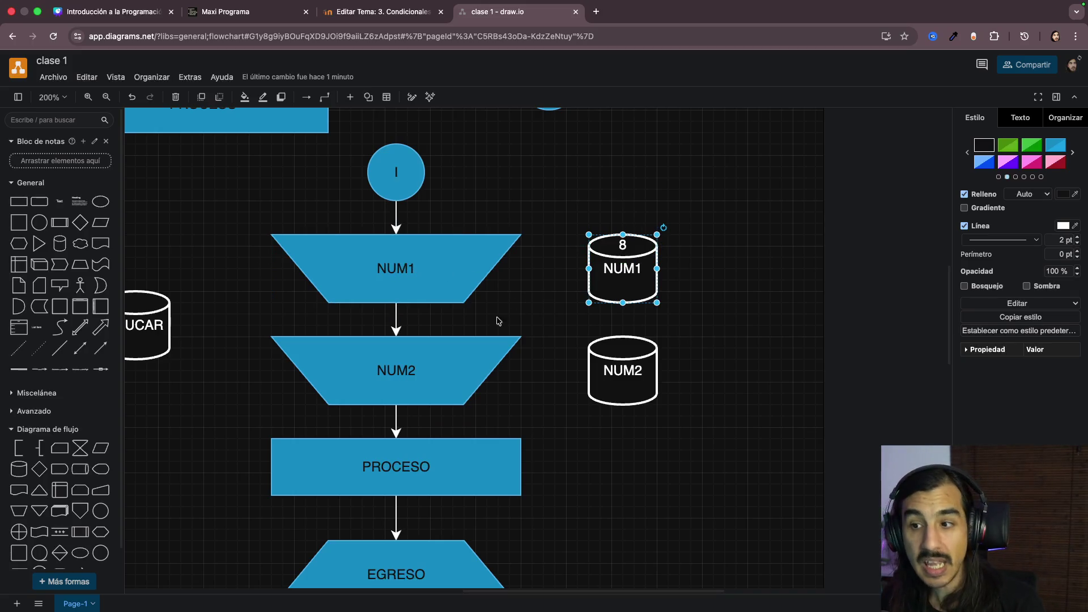
click(412, 380)
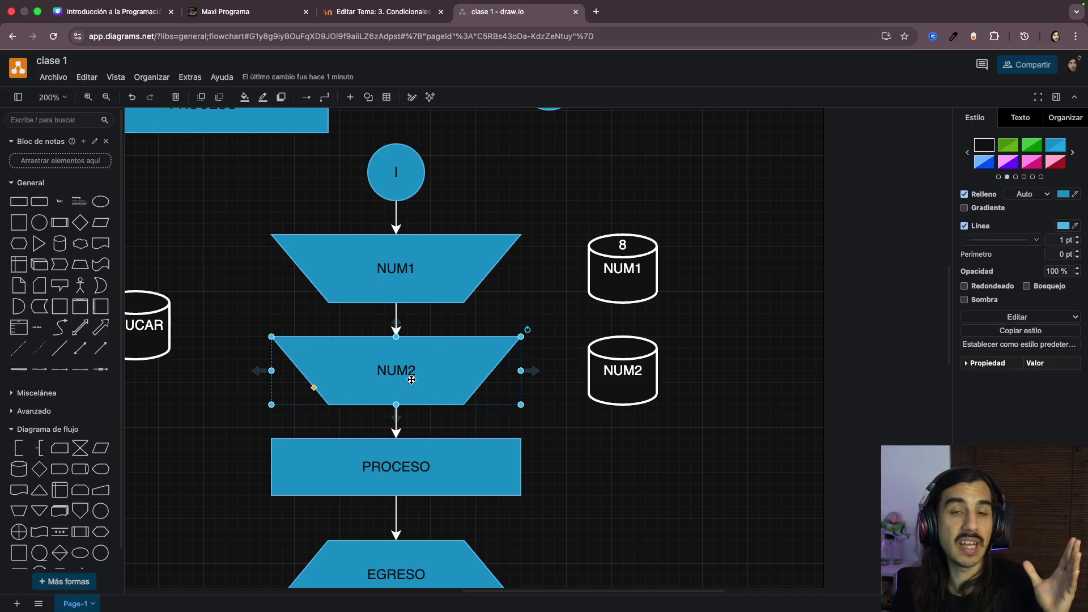
Step: Undo a stray paste, copy the 8 label onto NUM2 and change it to 3
mouse_move(623, 268)
key(ctrl+v)
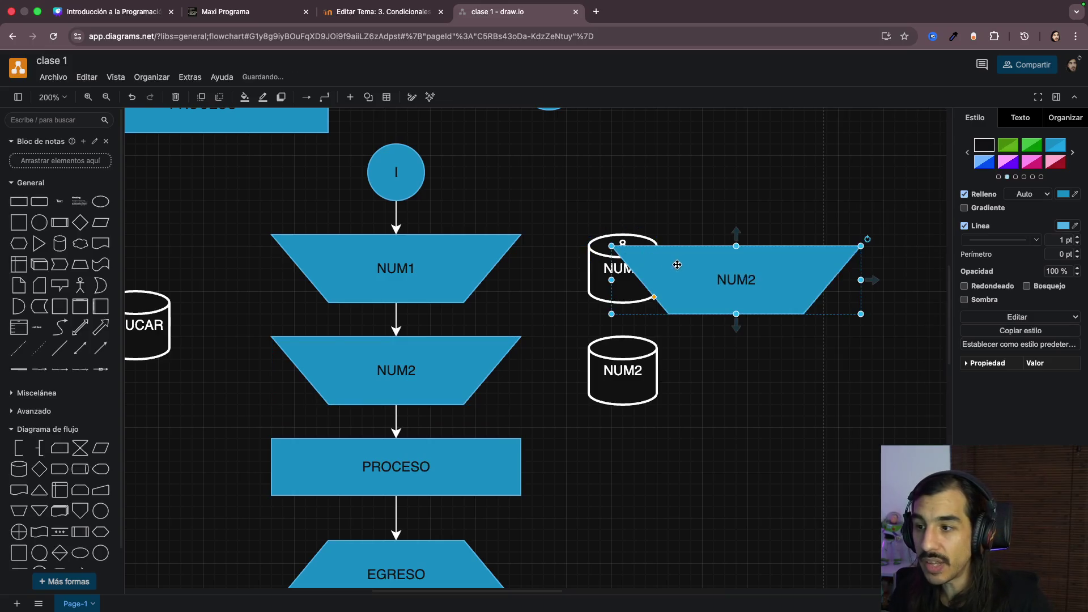
key(ctrl+z)
click(621, 244)
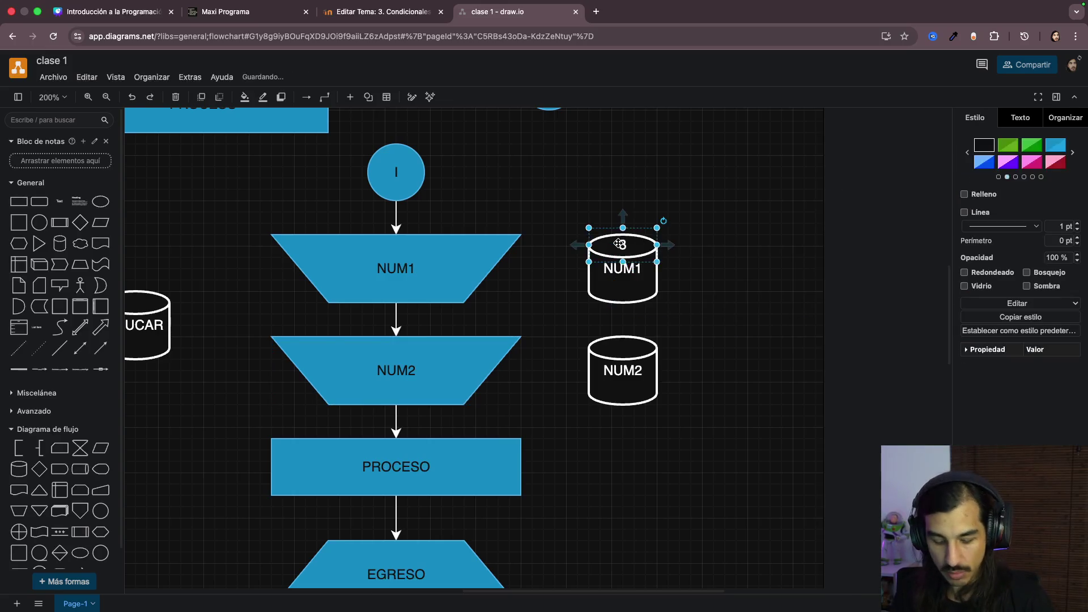
drag(620, 244, 622, 344)
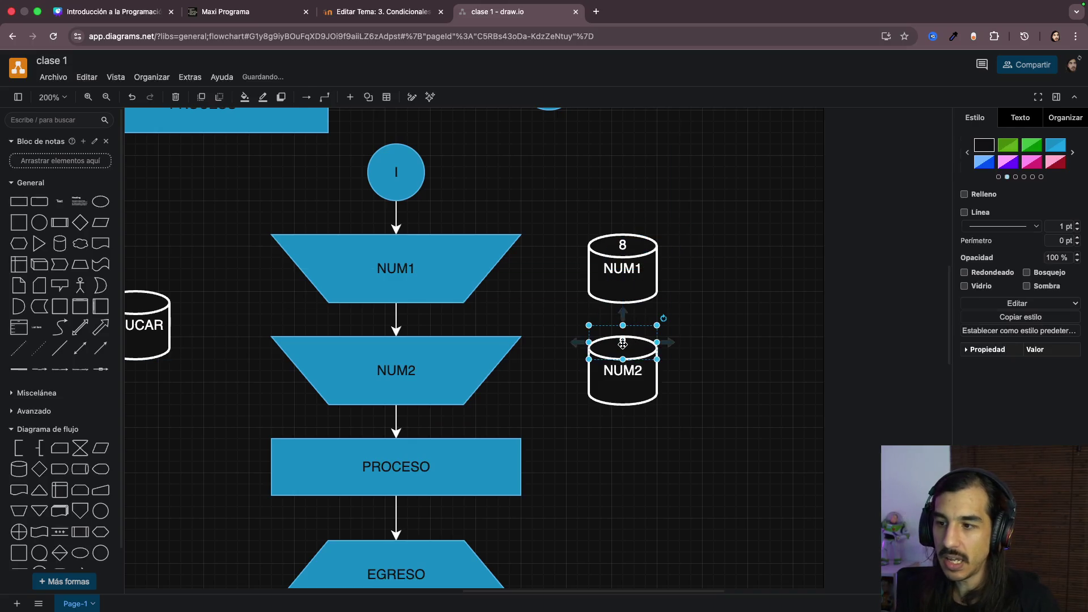
double_click(623, 344)
text(3)
click(636, 351)
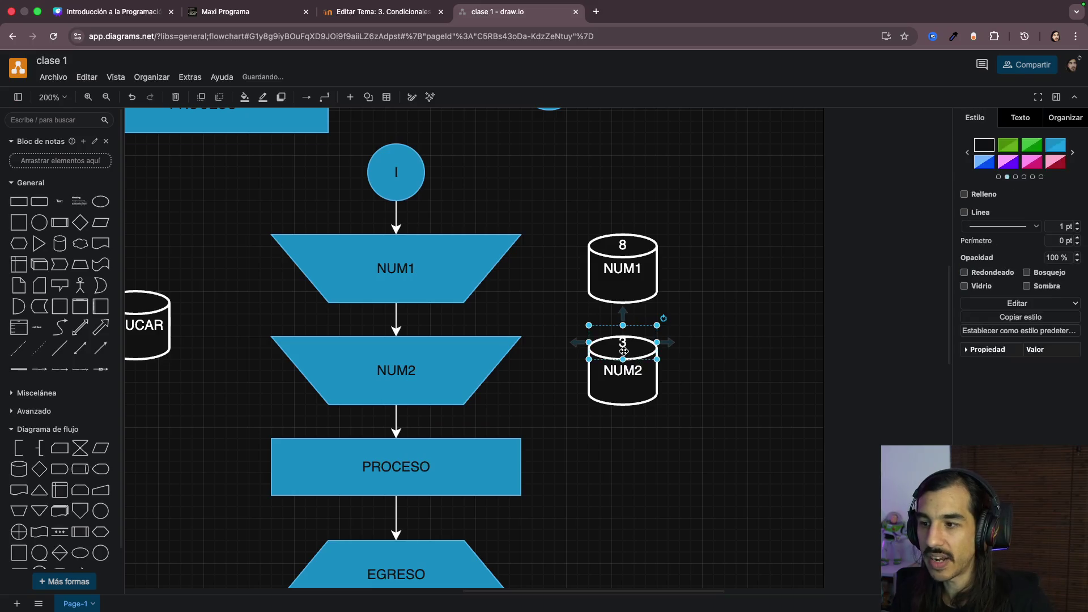
drag(622, 344, 623, 350)
click(419, 363)
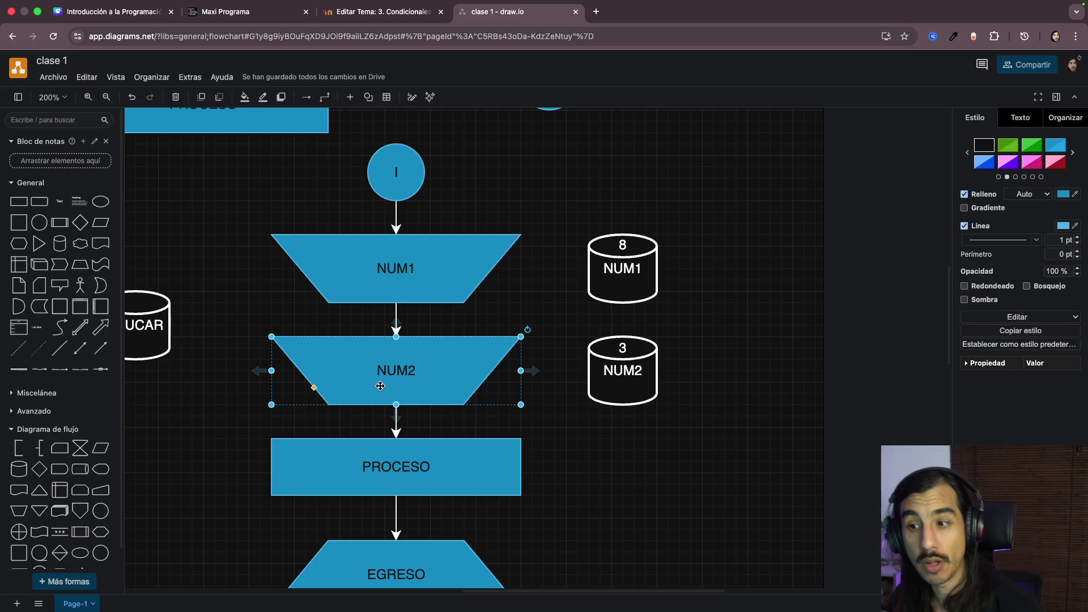
drag(177, 193, 559, 429)
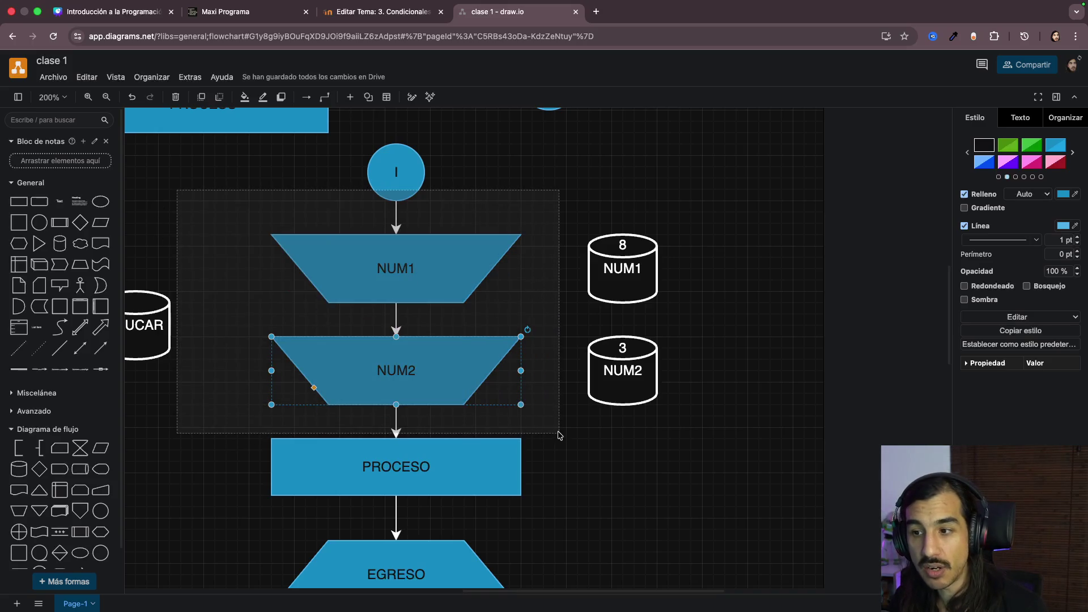
scroll(613, 458, down, 3)
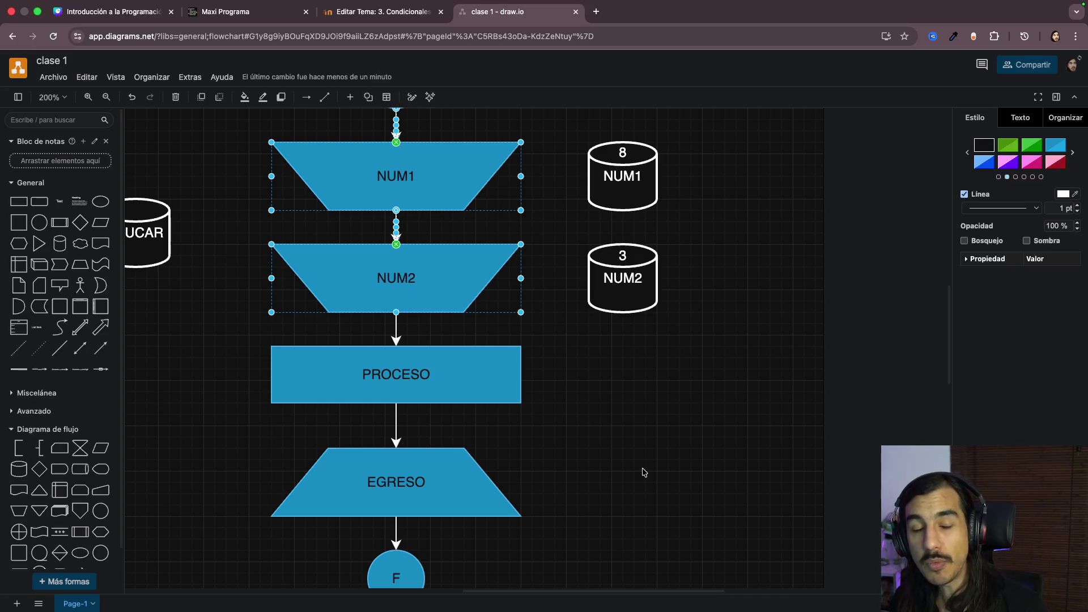
drag(737, 131, 571, 335)
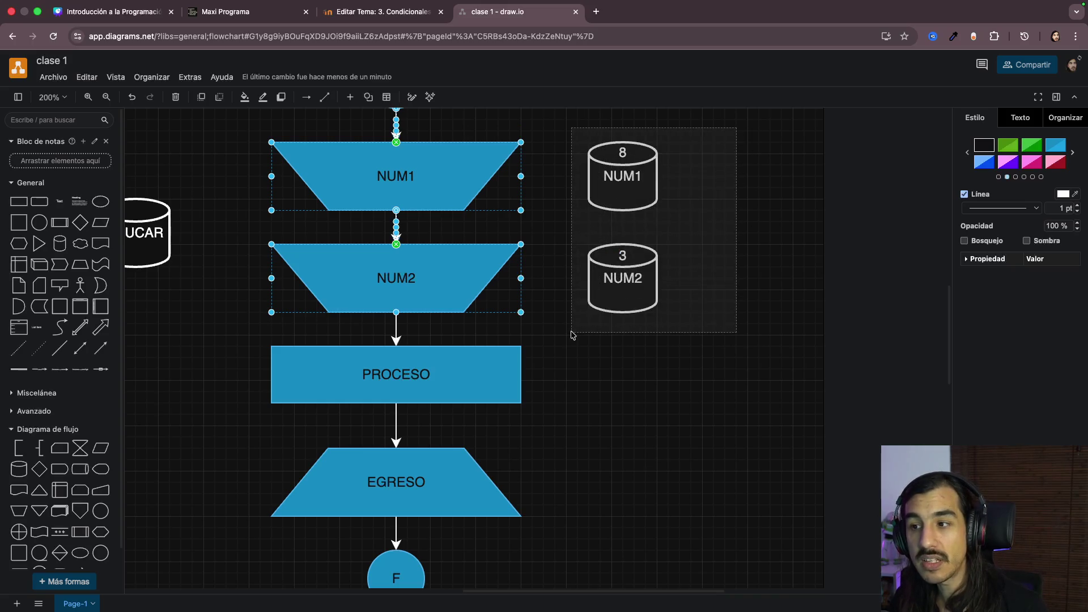
click(628, 393)
scroll(628, 392, down, 2)
click(441, 326)
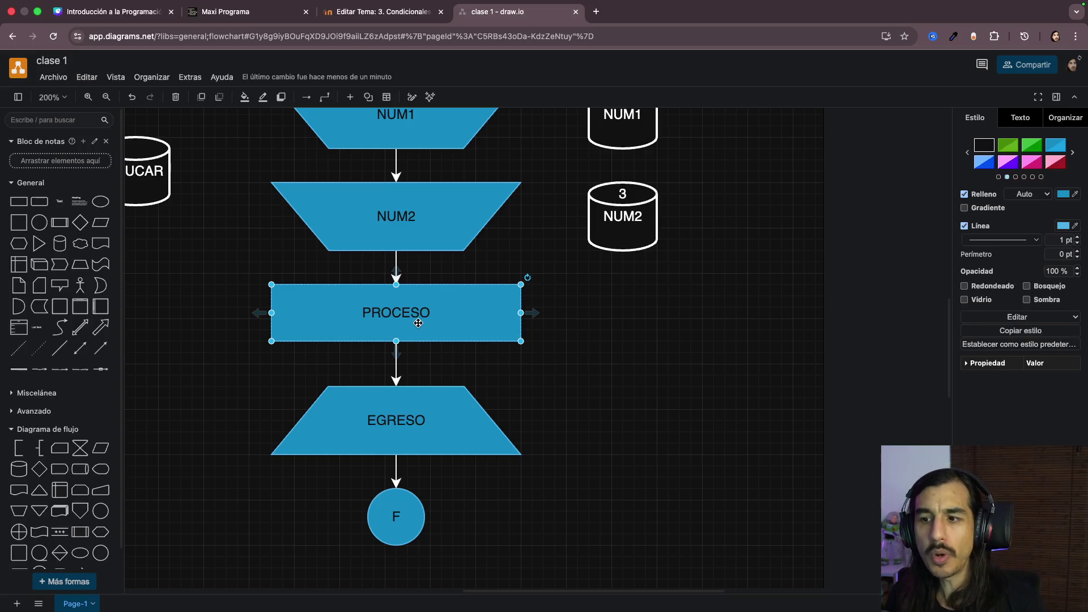
Step: Edit the PROCESO label, then point out the NUM1/NUM2 cylinders and inputs around it
double_click(418, 323)
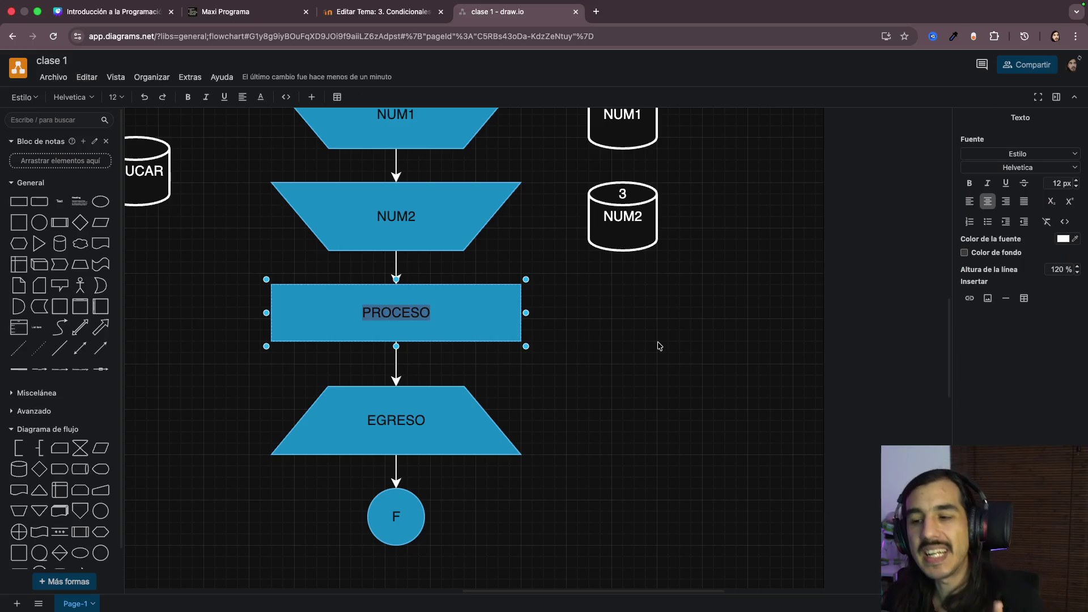
scroll(598, 358, up, 2)
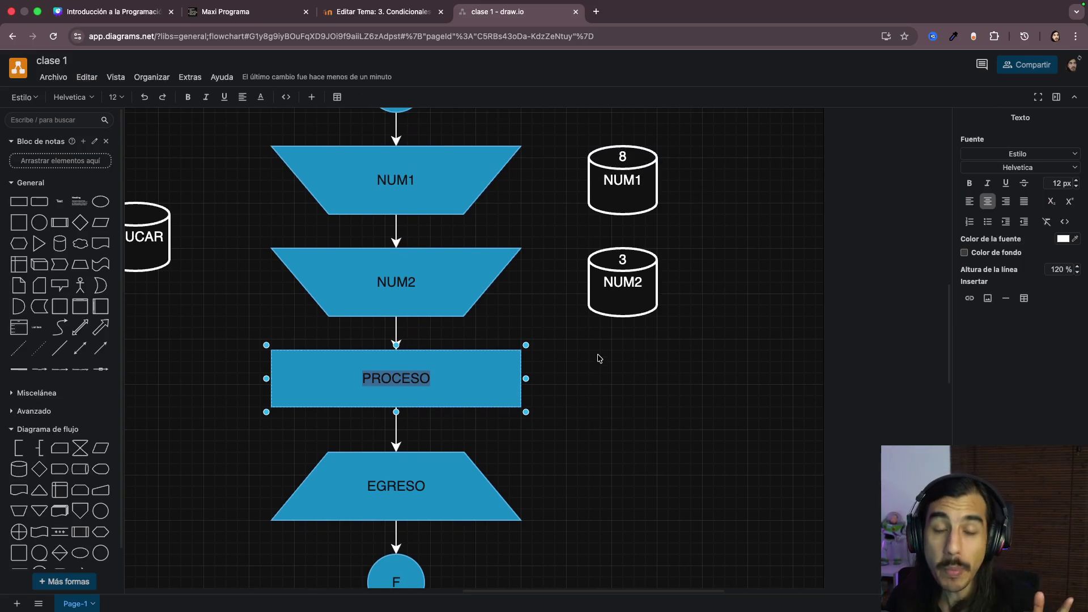
click(635, 366)
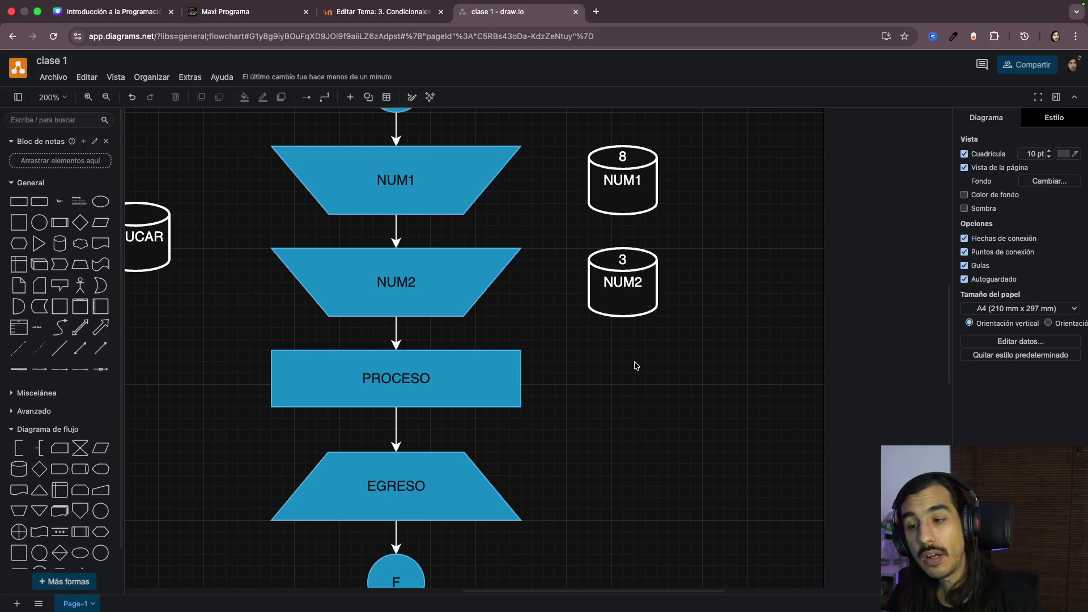
click(447, 372)
click(617, 281)
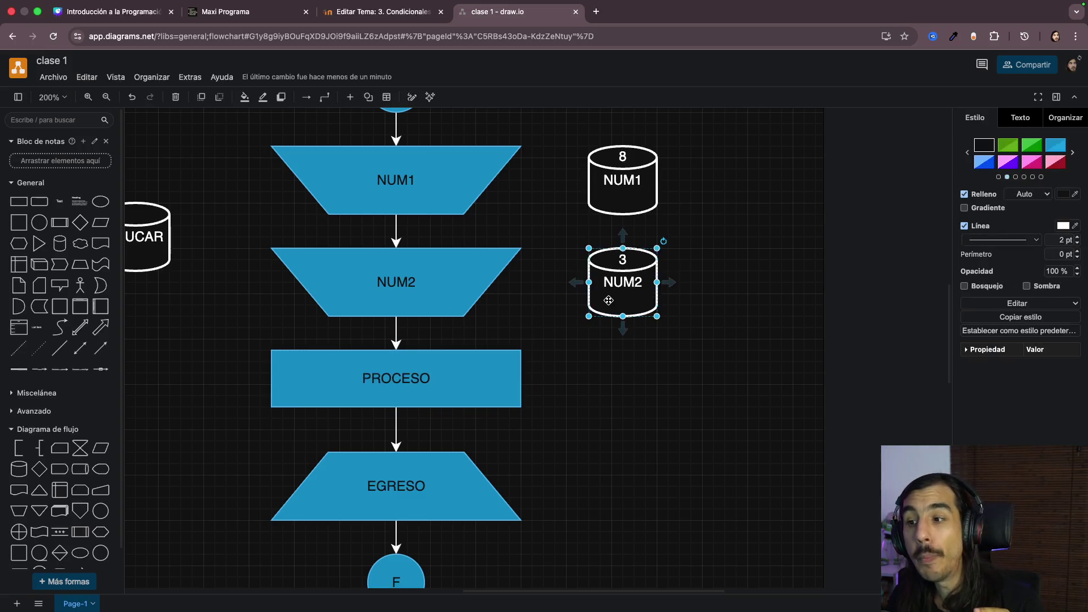
click(619, 191)
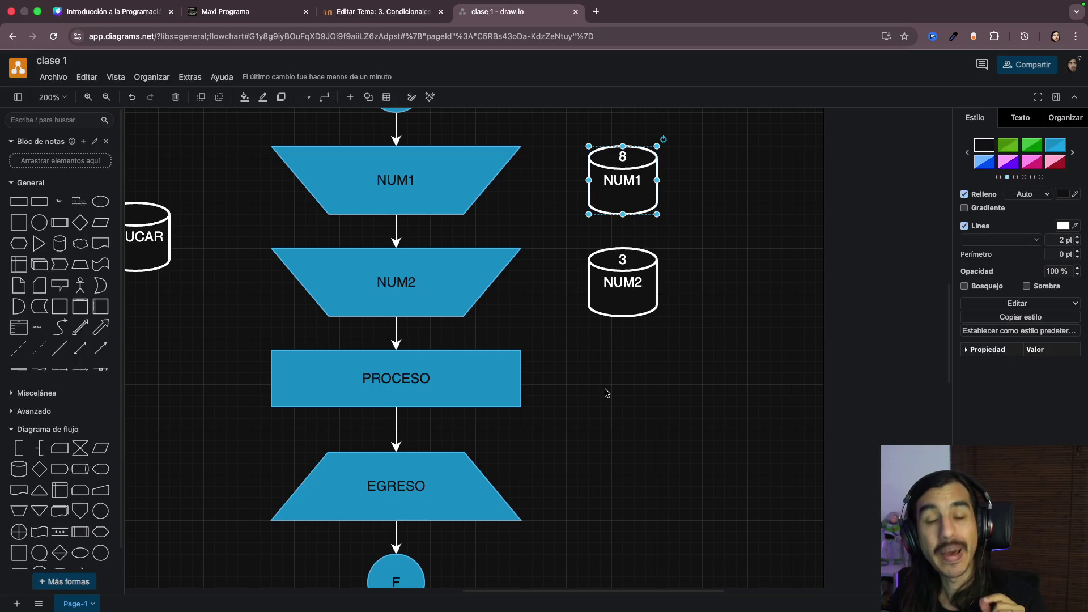
click(449, 388)
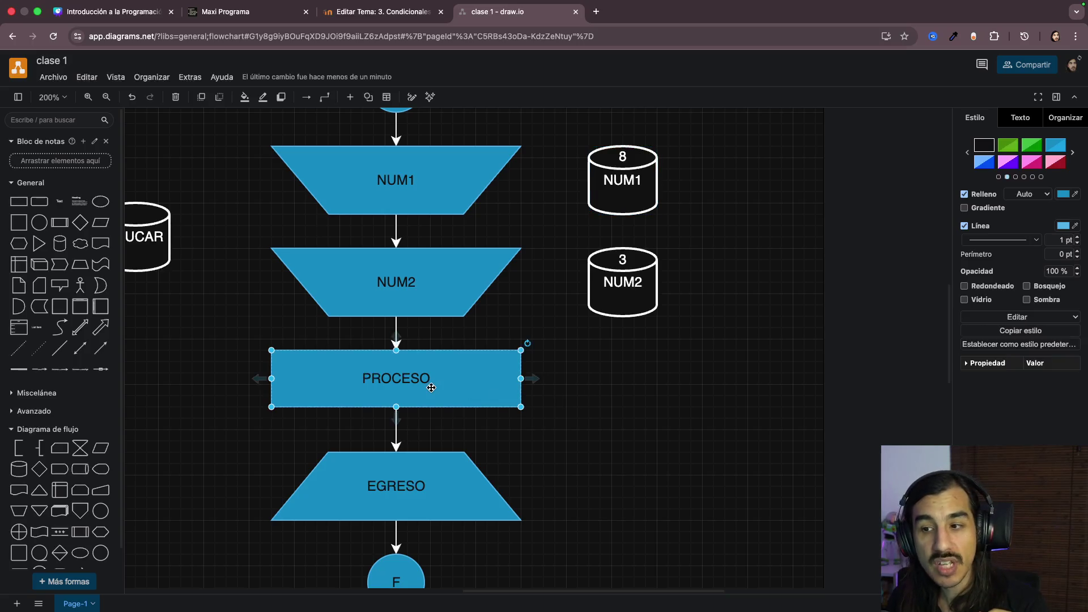
click(412, 291)
click(413, 189)
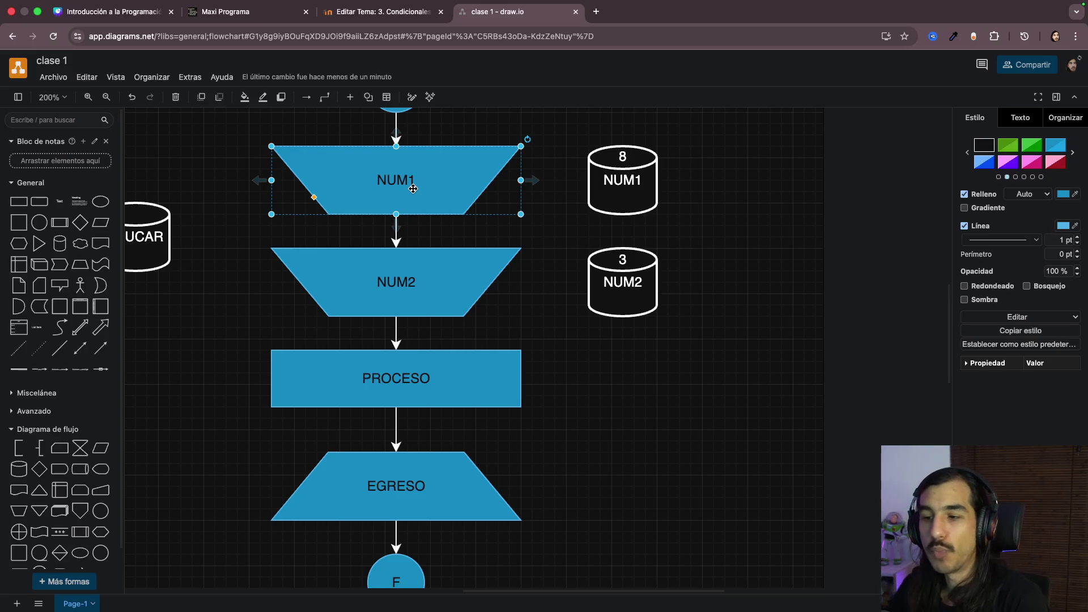
click(408, 387)
Step: Rename the process box to NUM1 and then extend it to read NUM1 NUM2
double_click(396, 380)
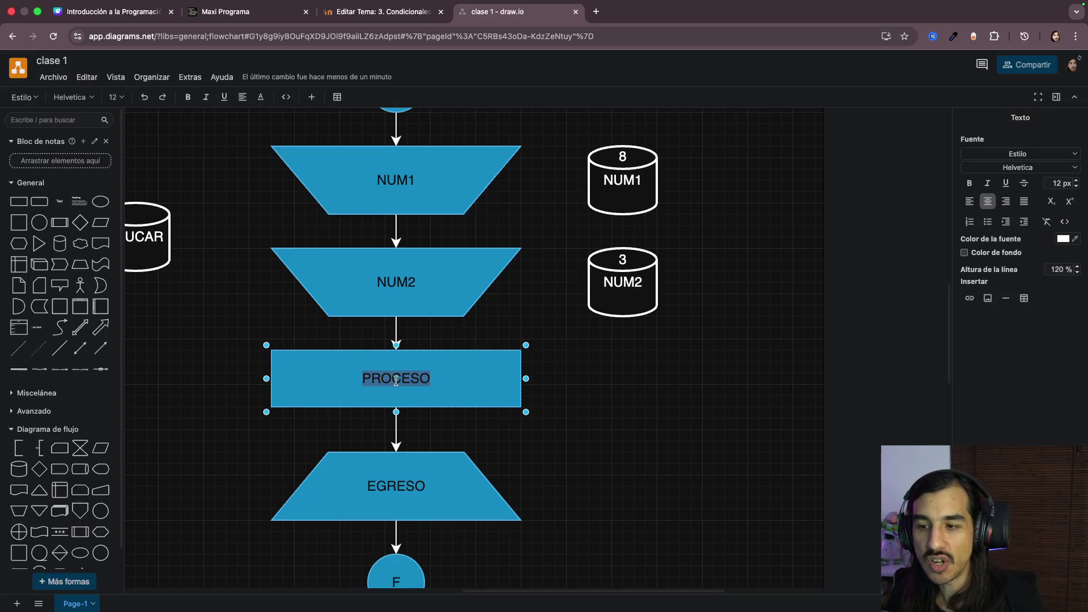
text(NUM1)
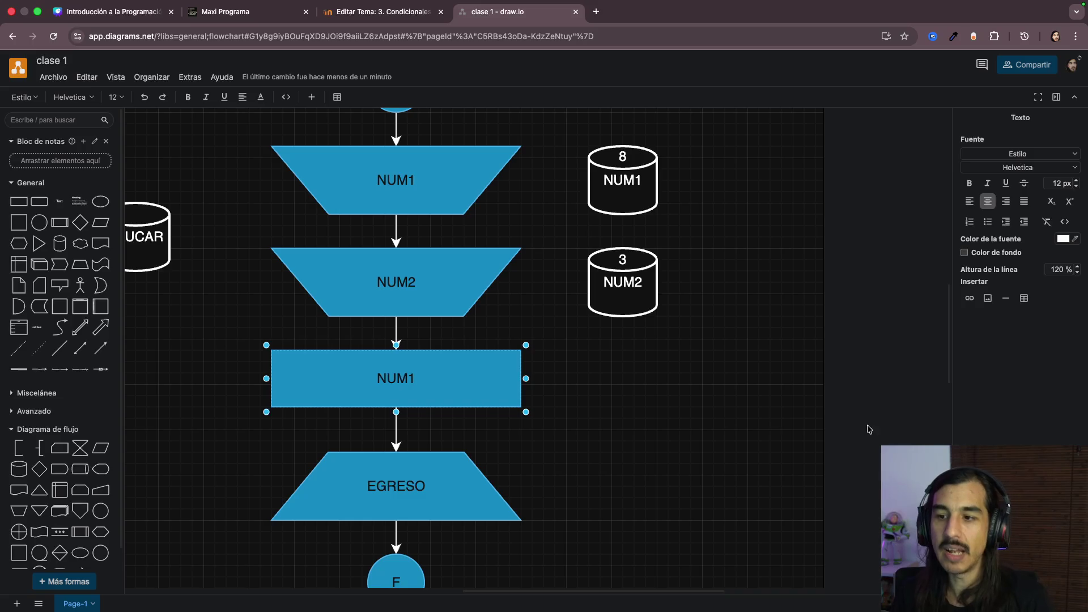
click(869, 431)
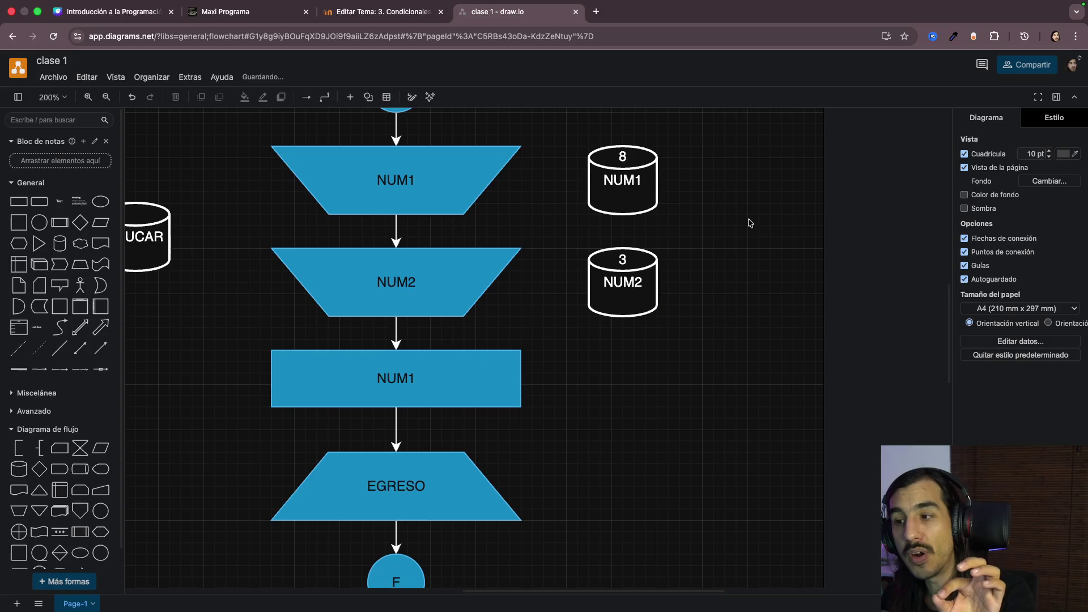
mouse_move(455, 387)
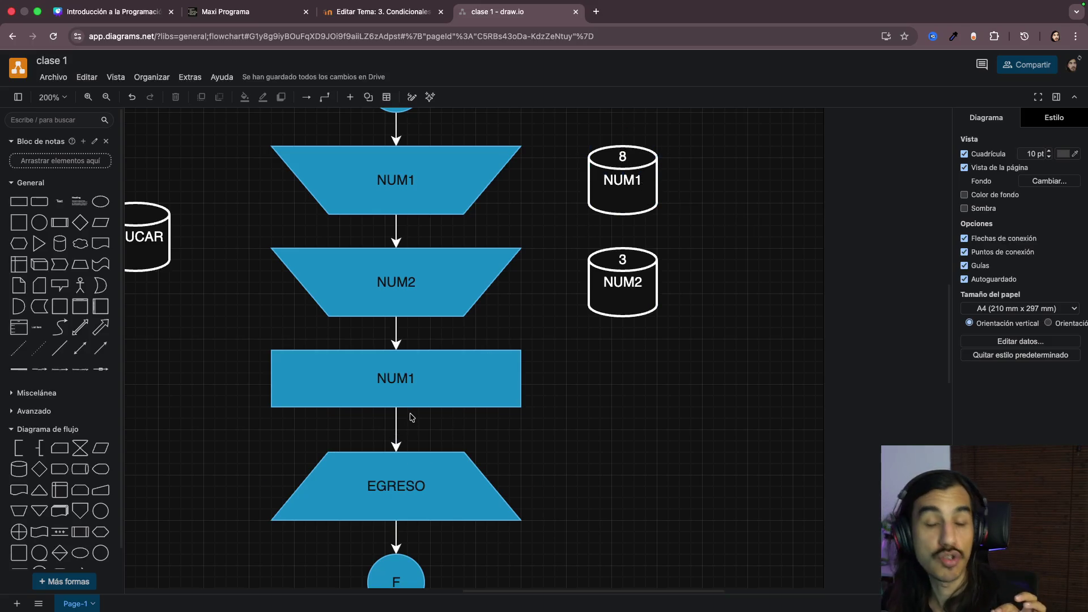
double_click(456, 386)
key(Right)
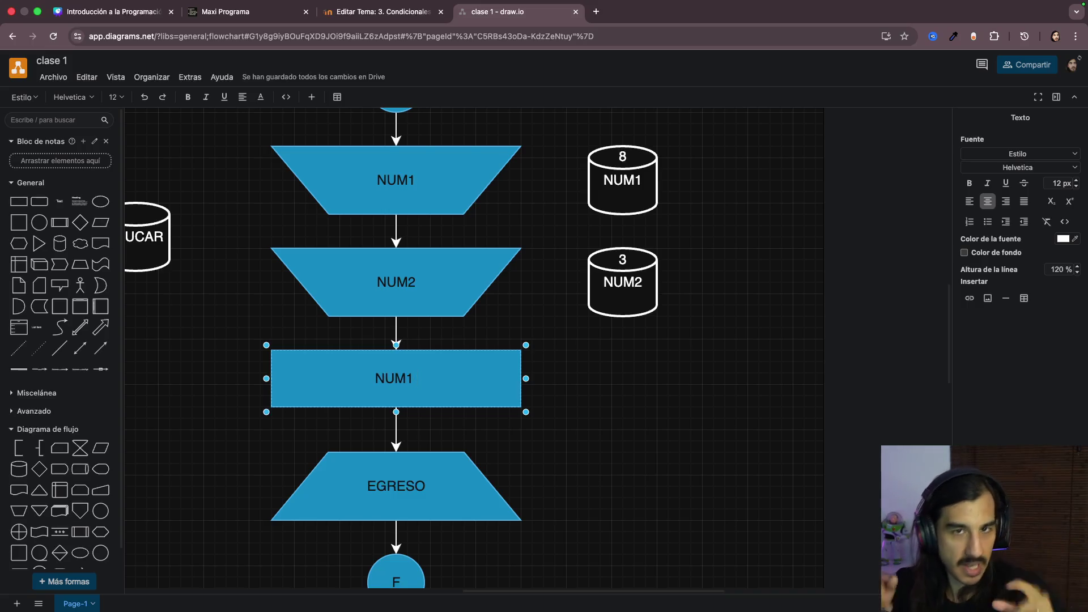
text(NUM2)
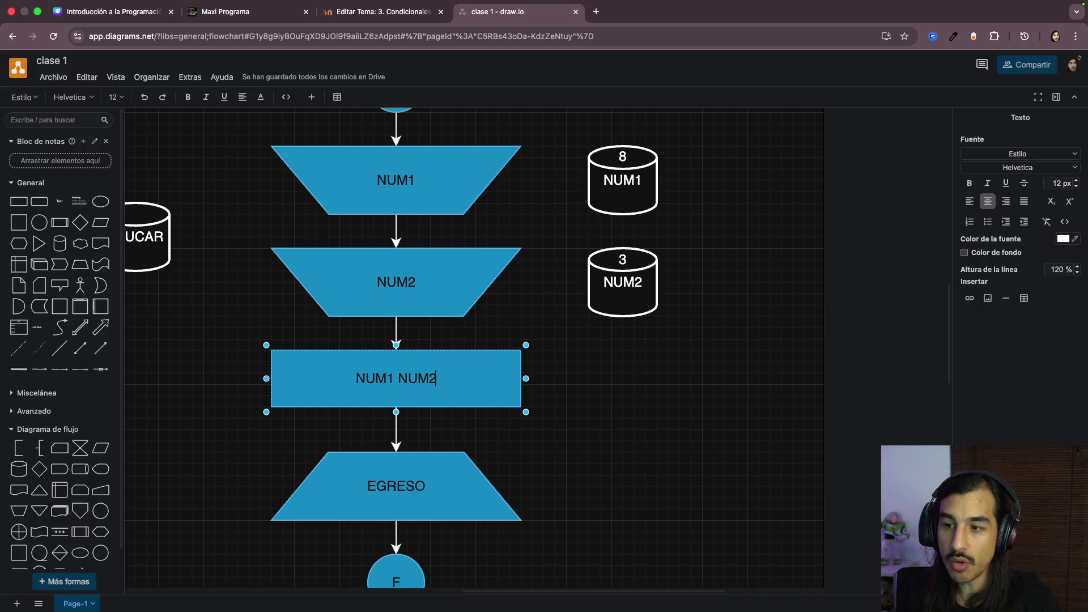
click(456, 441)
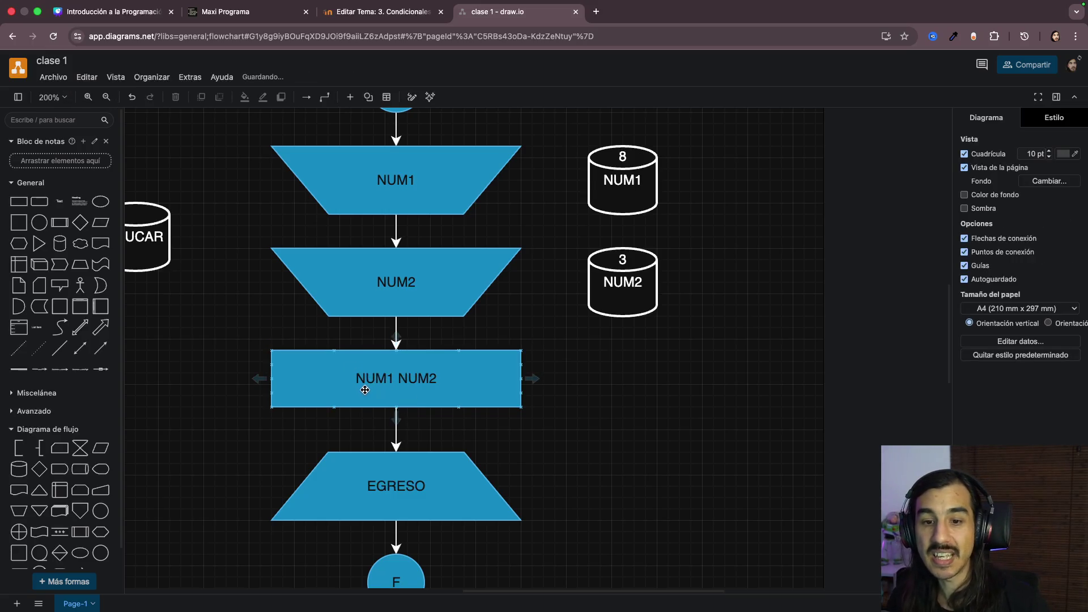
click(633, 172)
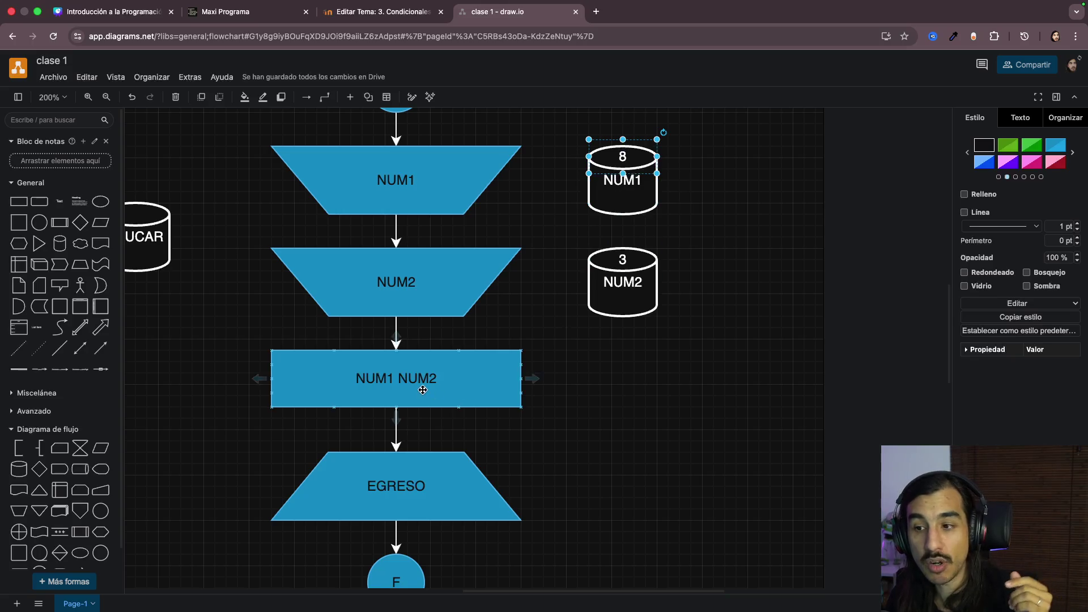
click(513, 380)
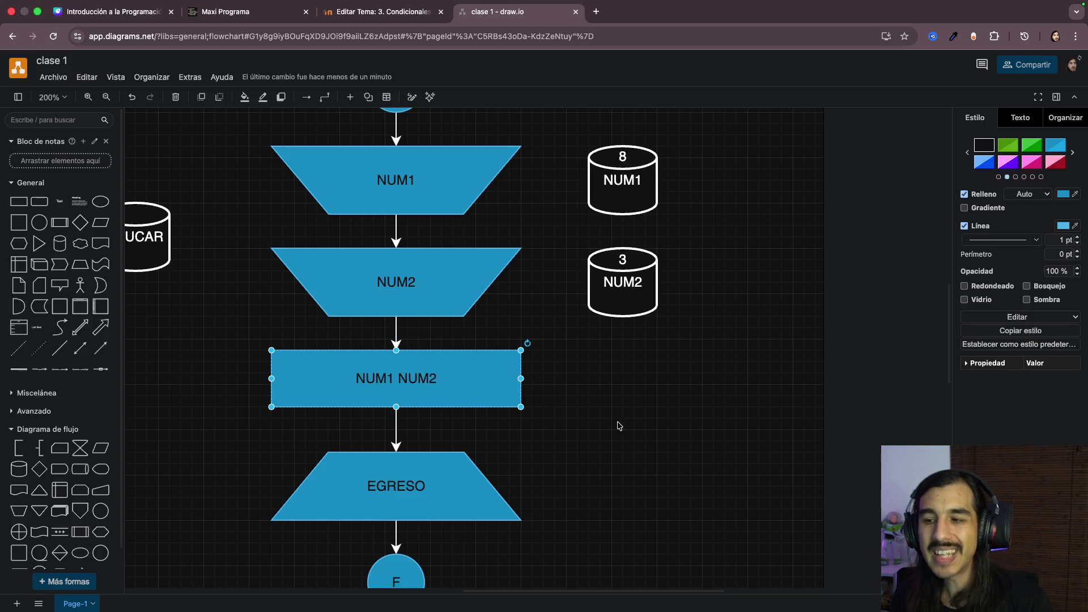
scroll(618, 426, left, 2)
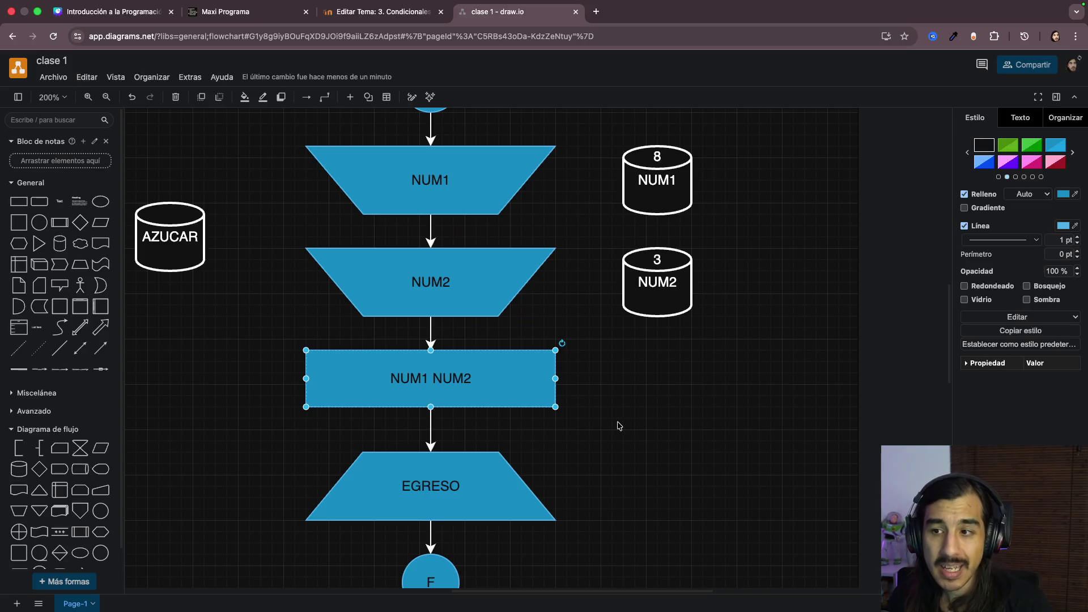
scroll(619, 426, left, 1)
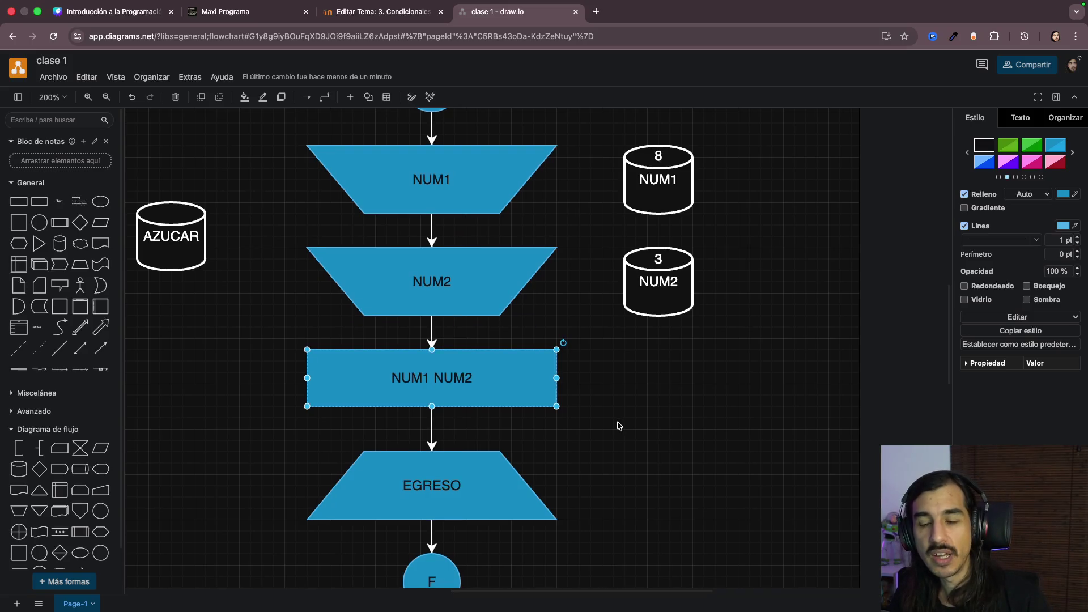
scroll(618, 426, left, 5)
Step: Move the VARIABLE note under SAL and add the line OPERACIONES BÁSICAS: + - * /, widening the box
drag(379, 167, 378, 331)
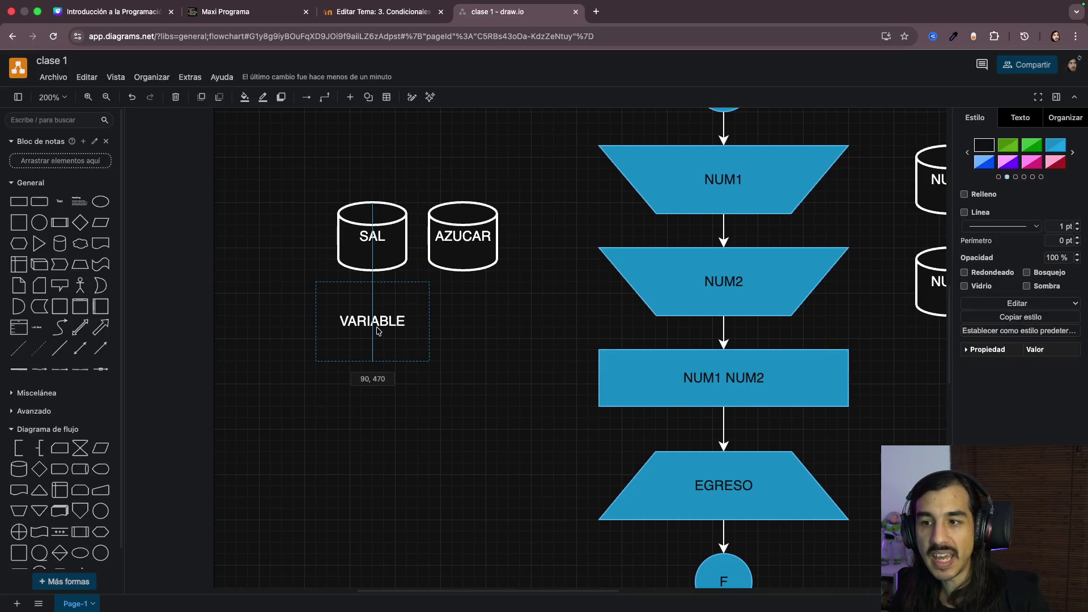
double_click(378, 330)
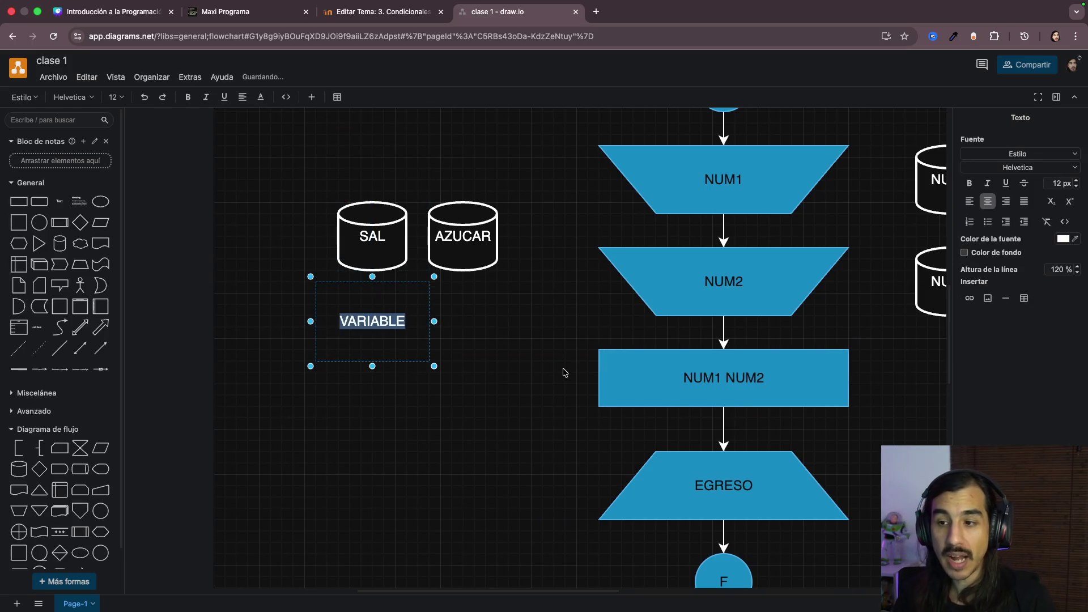
key(Right)
key(Return)
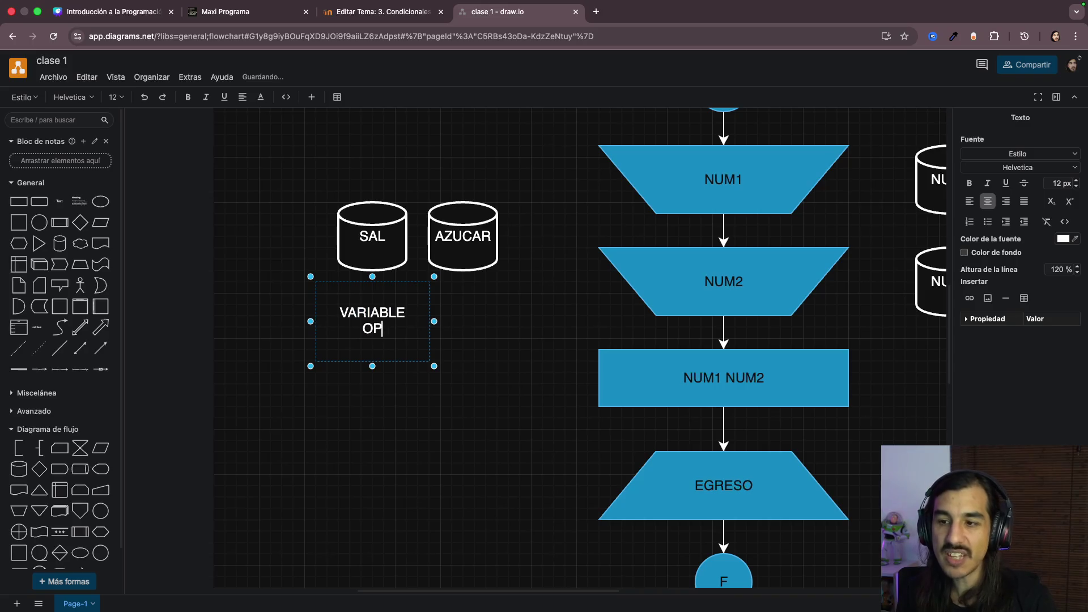
text(ERACIONES)
key(Return)
text(b)
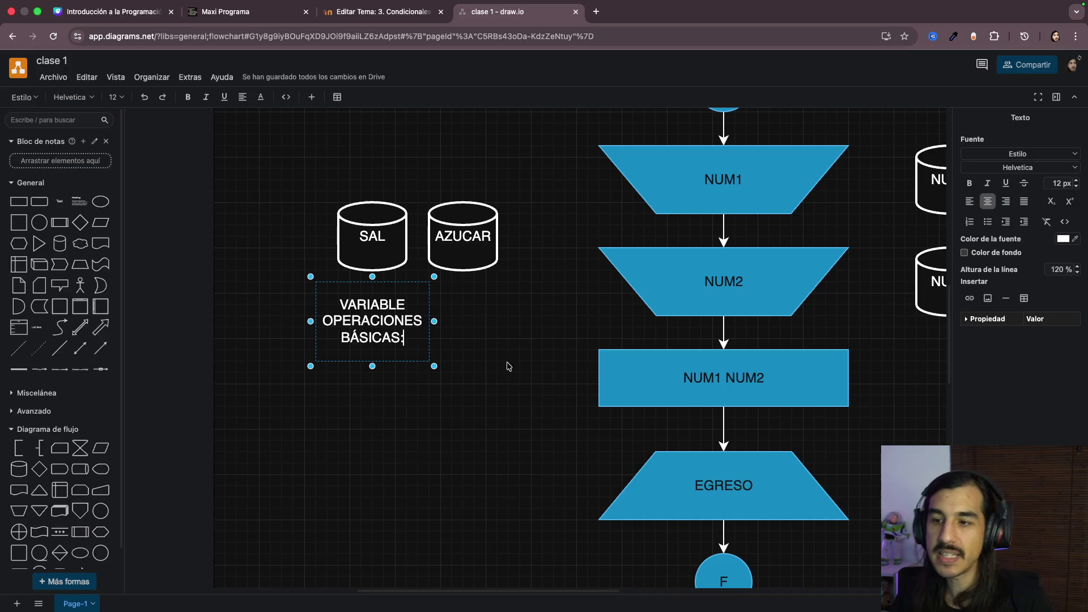
drag(434, 321, 554, 322)
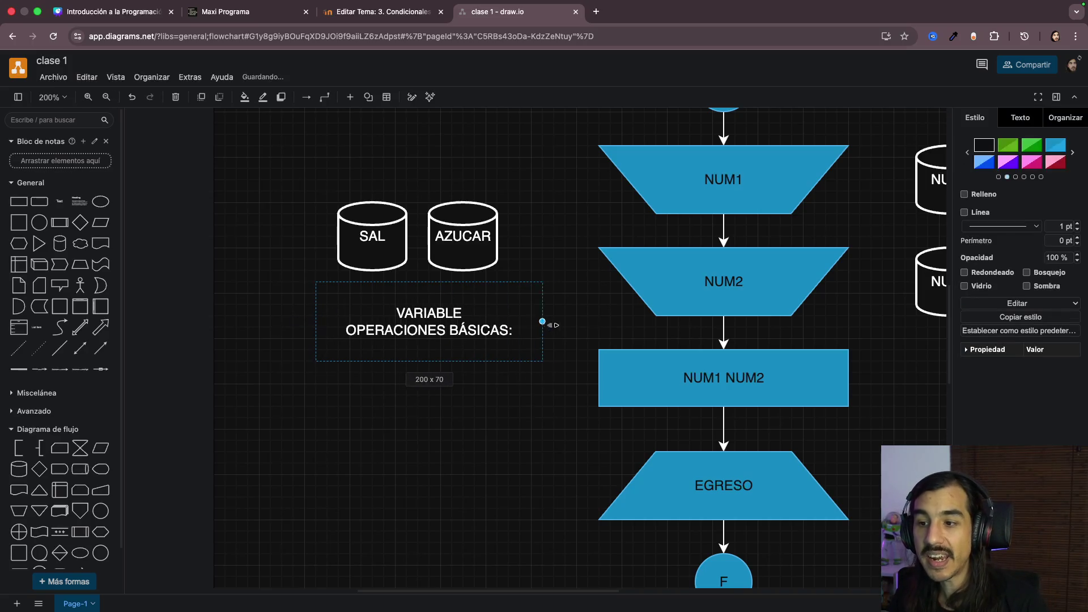
drag(448, 334, 379, 328)
double_click(380, 327)
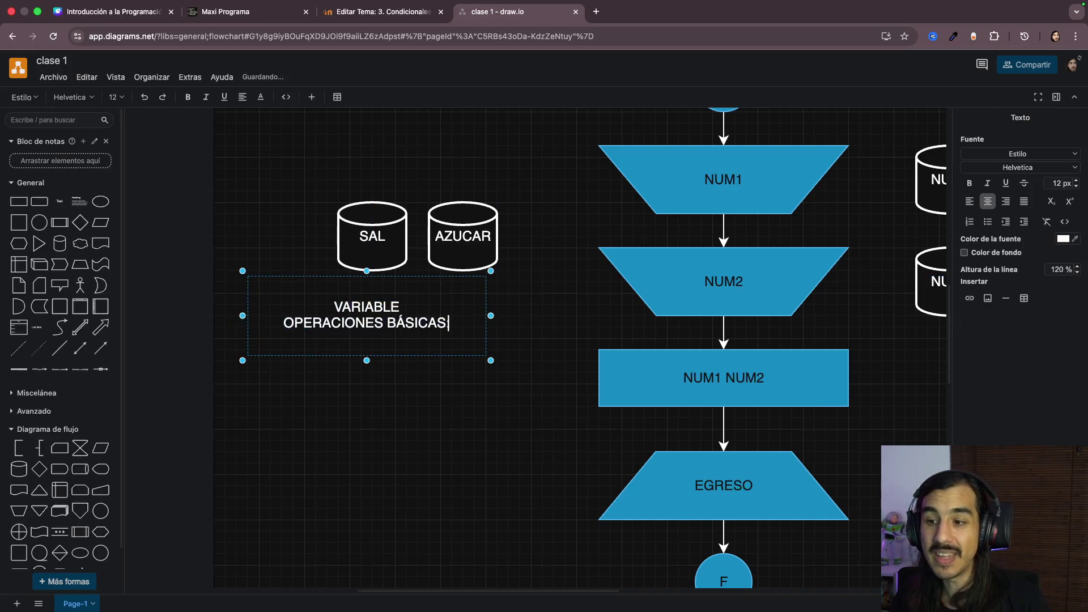
text(: +)
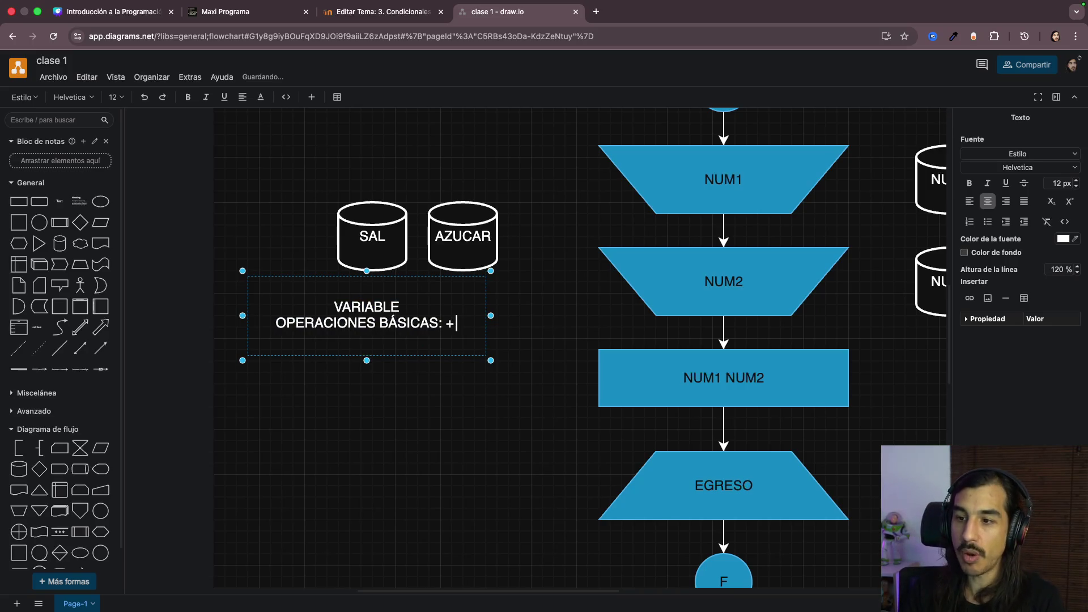
text( -)
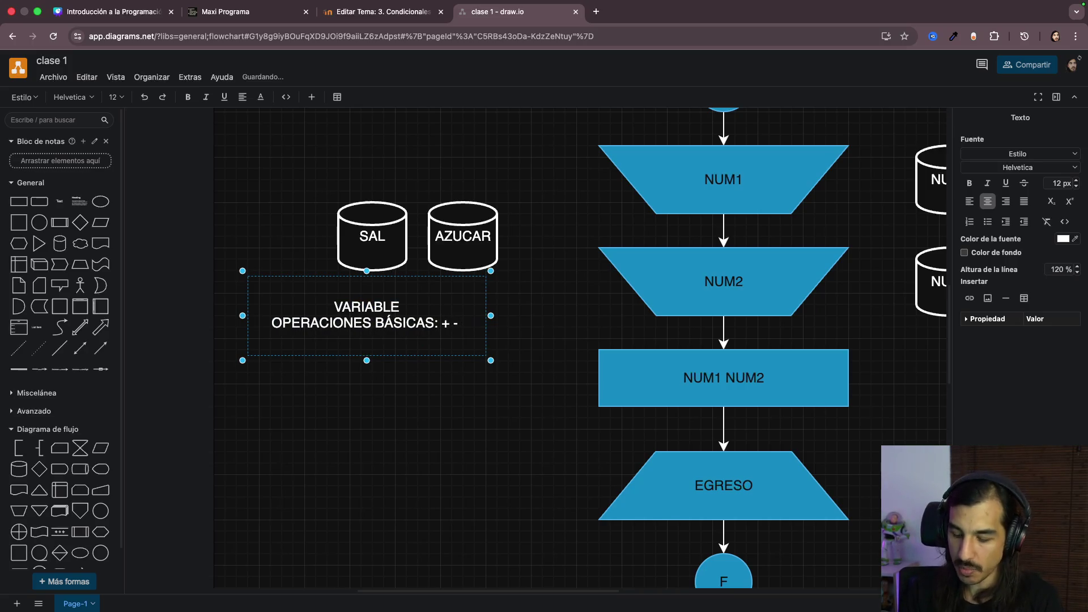
text( *)
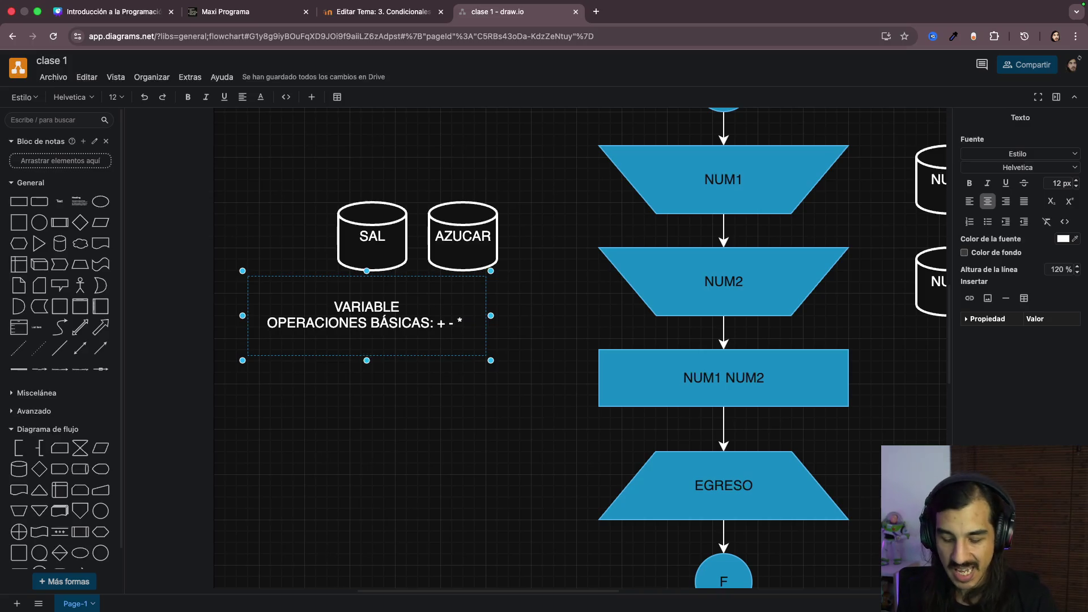
text( /)
click(392, 400)
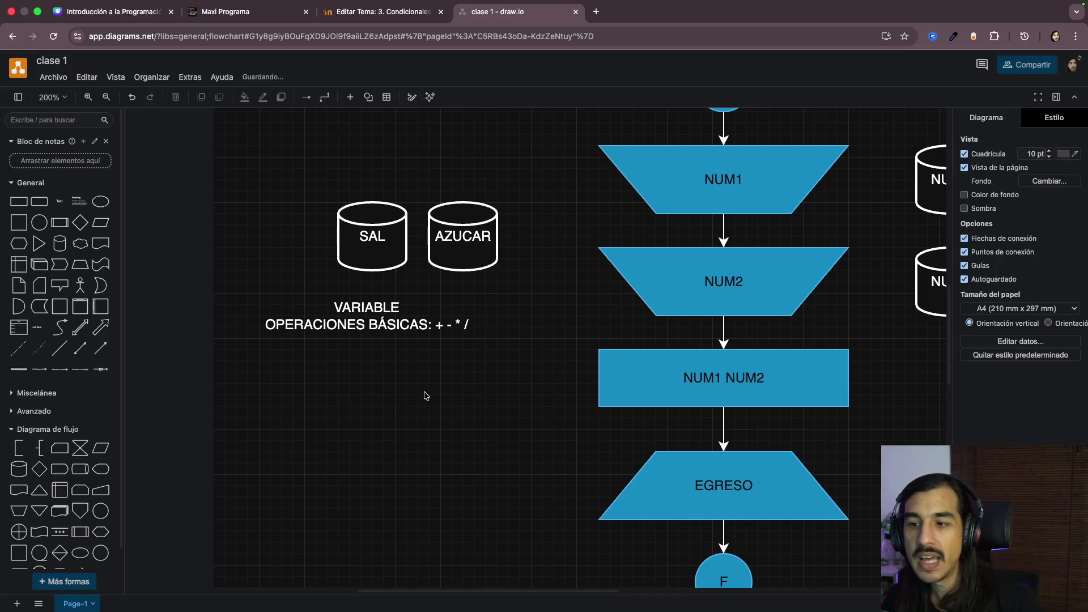
Step: Left-align the note's text and nudge it slightly right
click(393, 313)
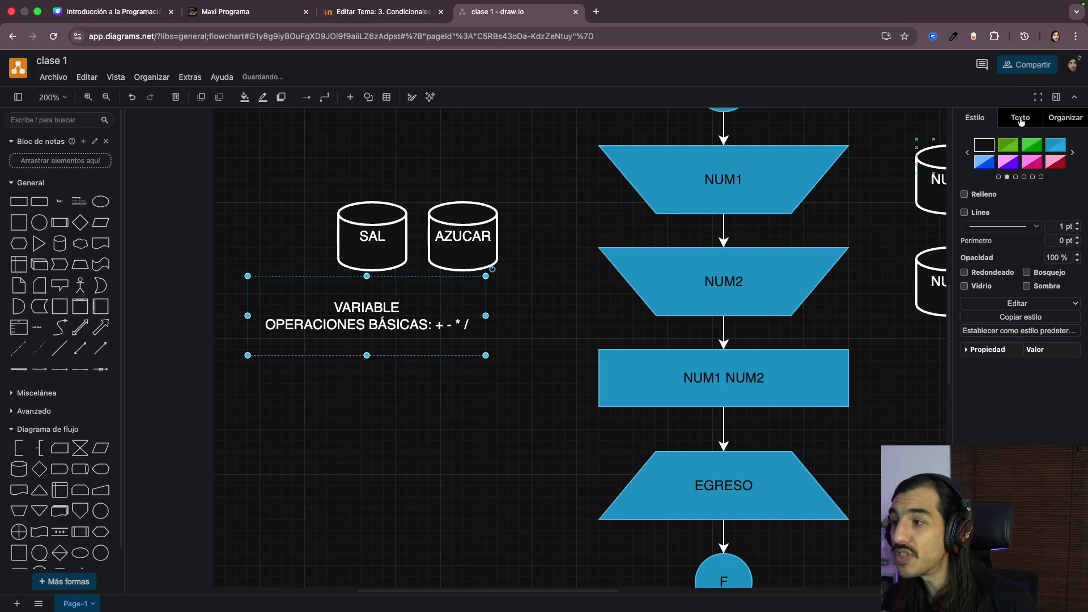
click(1021, 119)
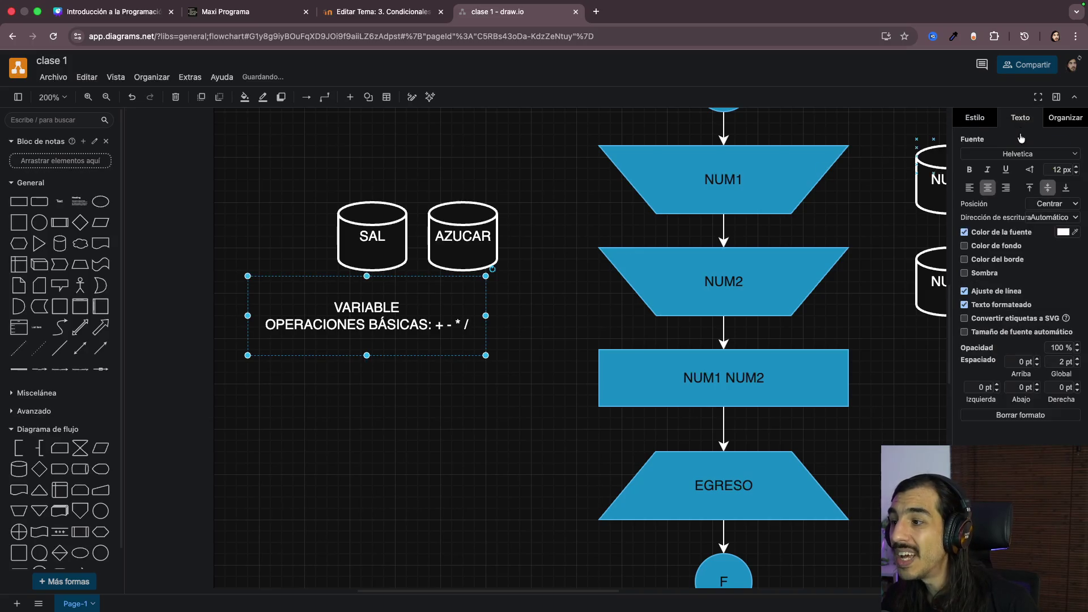
click(970, 187)
click(511, 382)
drag(420, 326, 444, 326)
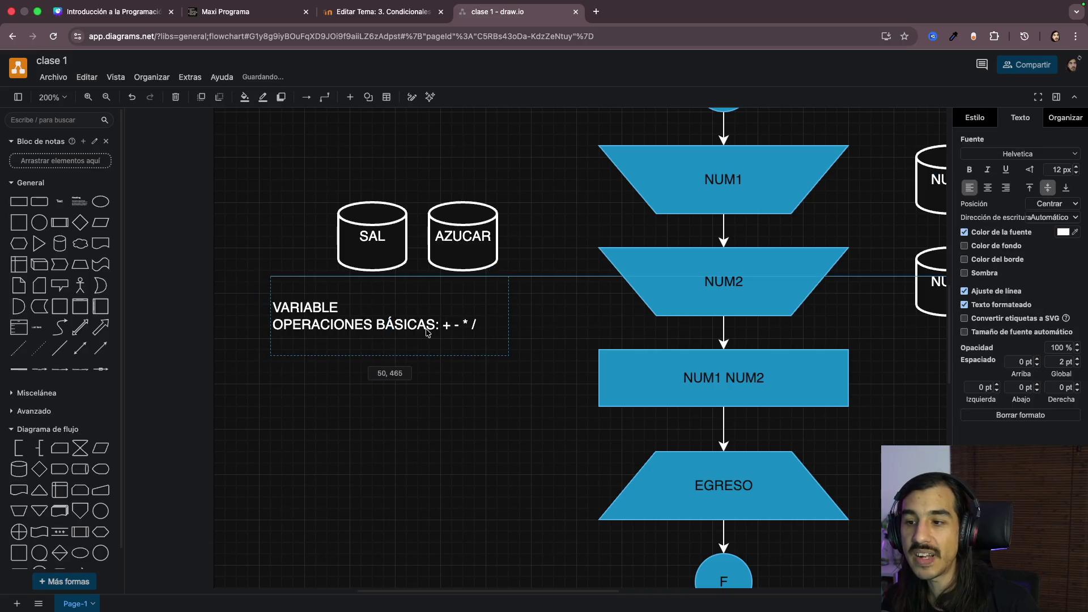
click(447, 398)
scroll(484, 412, right, 2)
scroll(489, 413, down, 2)
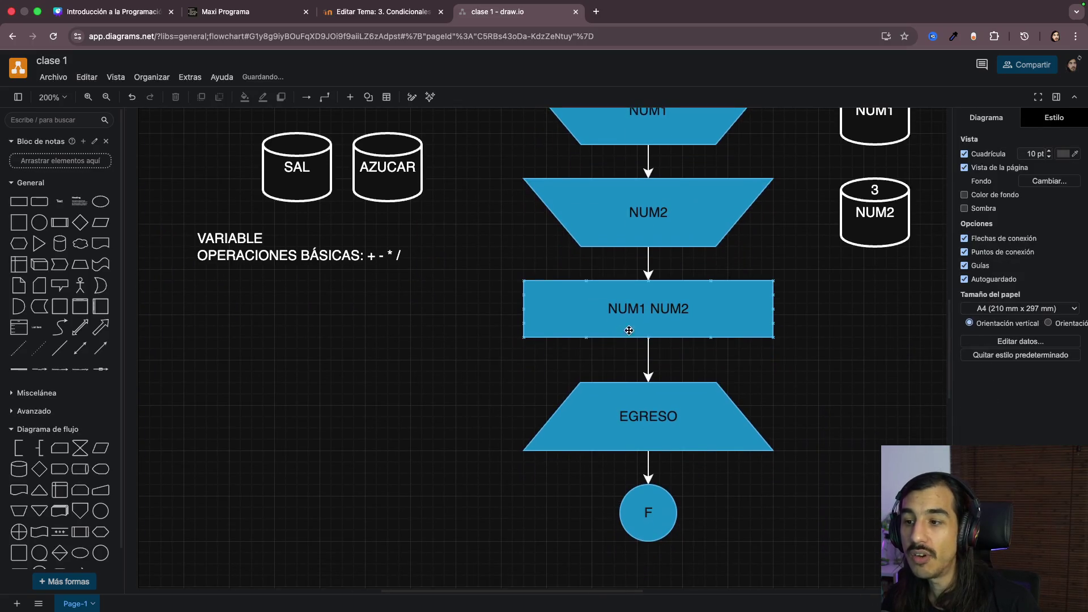
Step: Edit the process box label so it reads NUM1+ NUM2 with a plus between the inputs
click(657, 311)
double_click(658, 312)
click(652, 311)
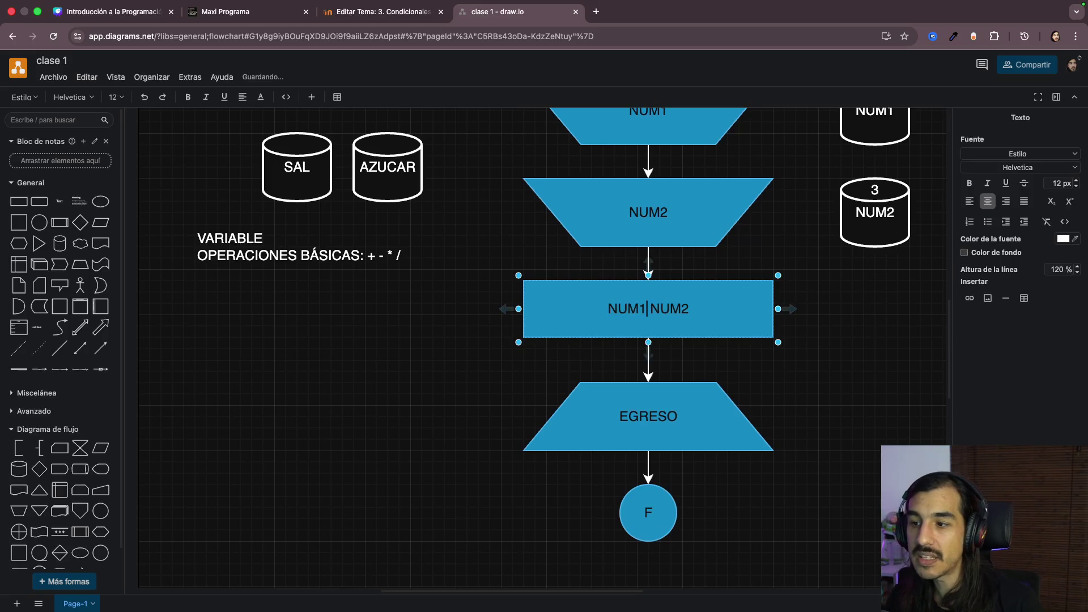
text(+)
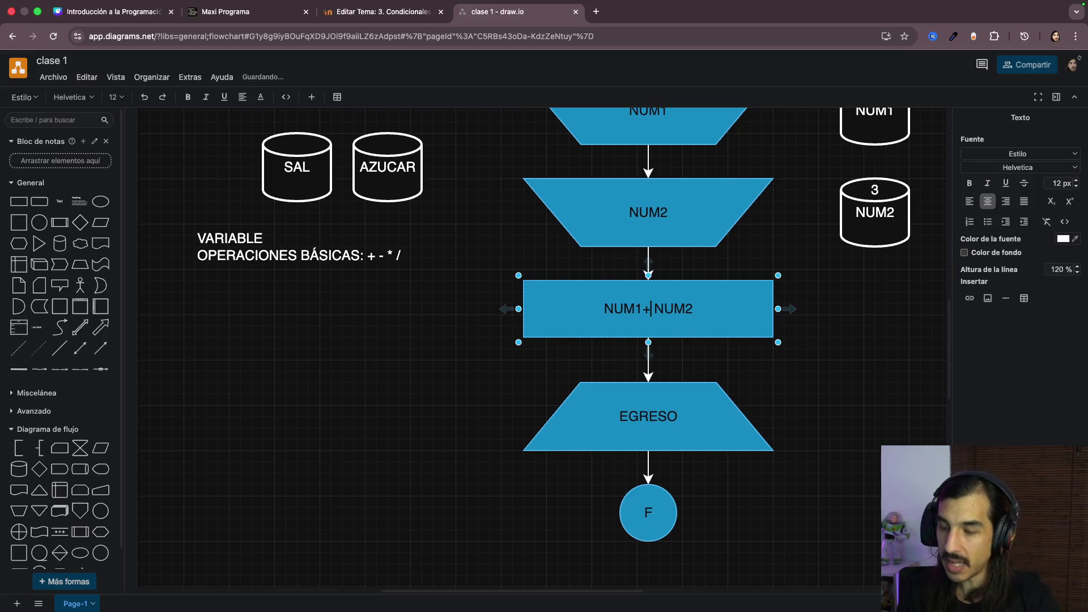
click(824, 388)
scroll(817, 395, up, 3)
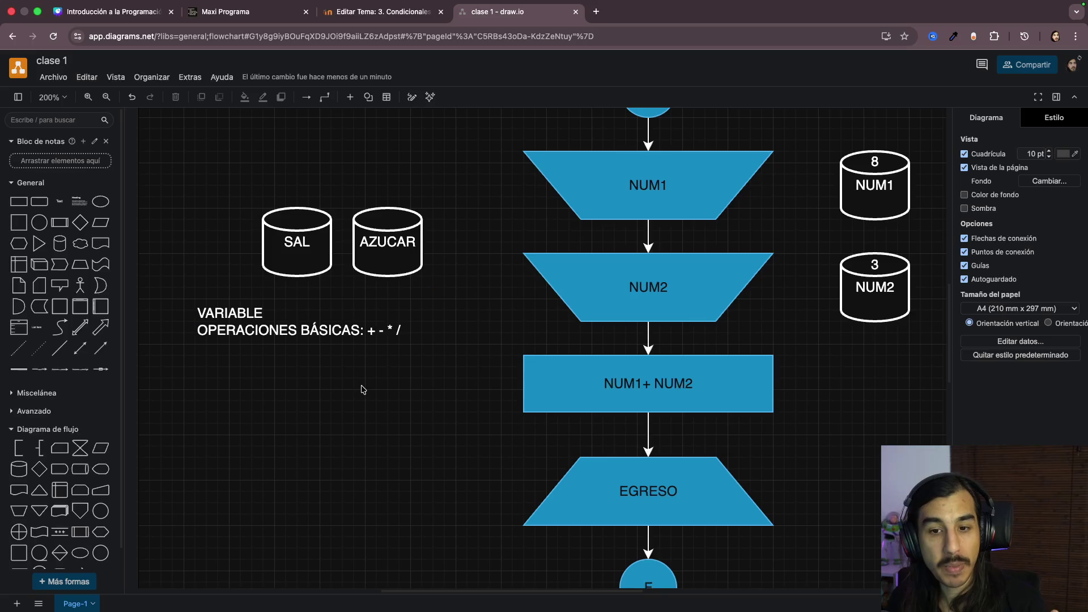
scroll(403, 405, right, 2)
mouse_move(648, 383)
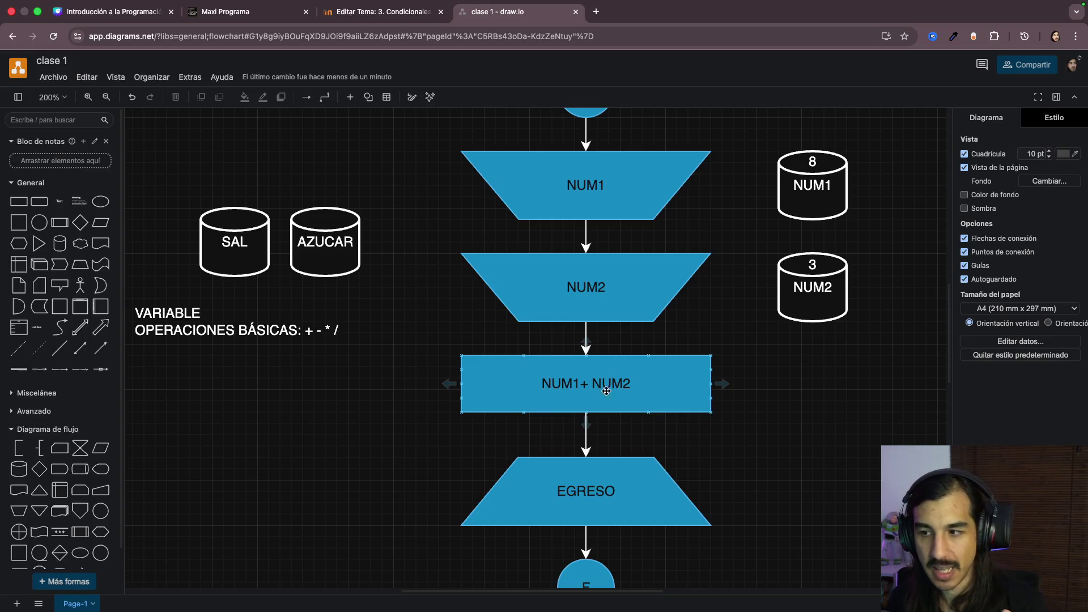
scroll(743, 444, down, 2)
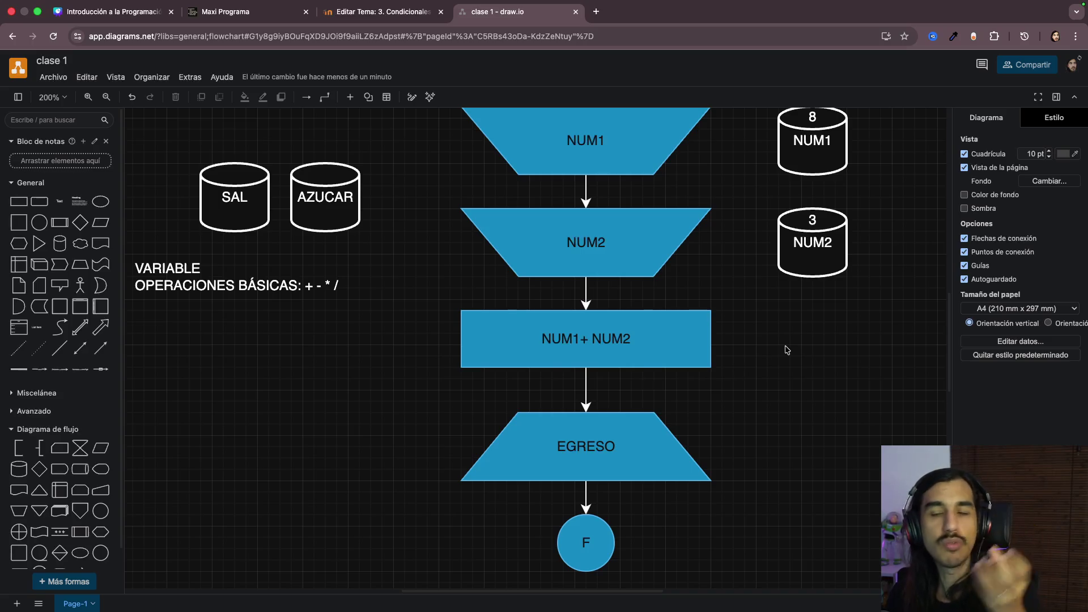
scroll(786, 349, up, 2)
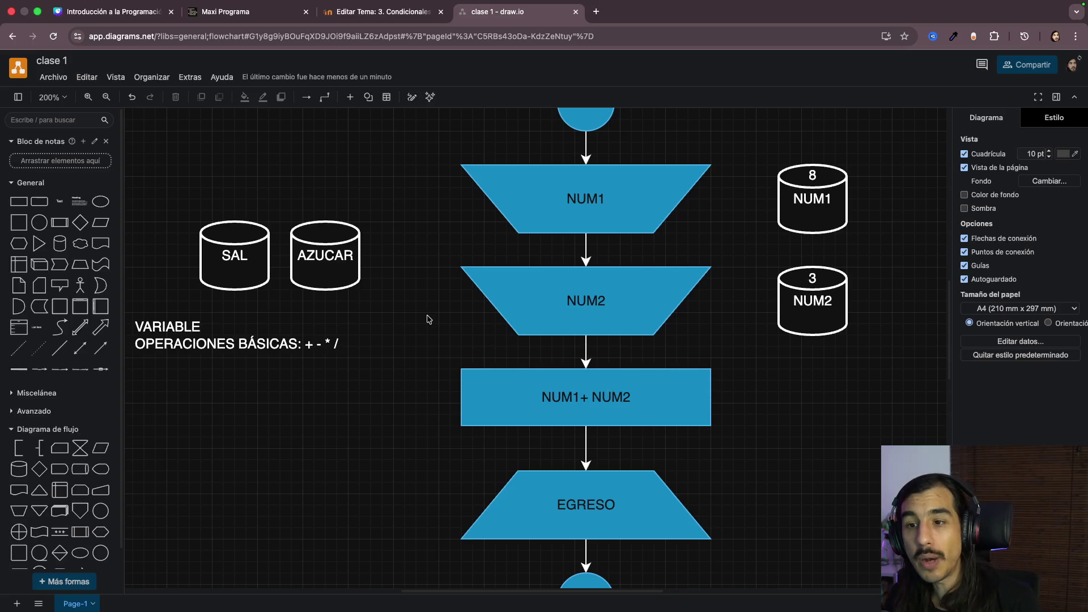
Step: Add a new data cylinder labelled RES below the NUM2 cylinder
click(20, 473)
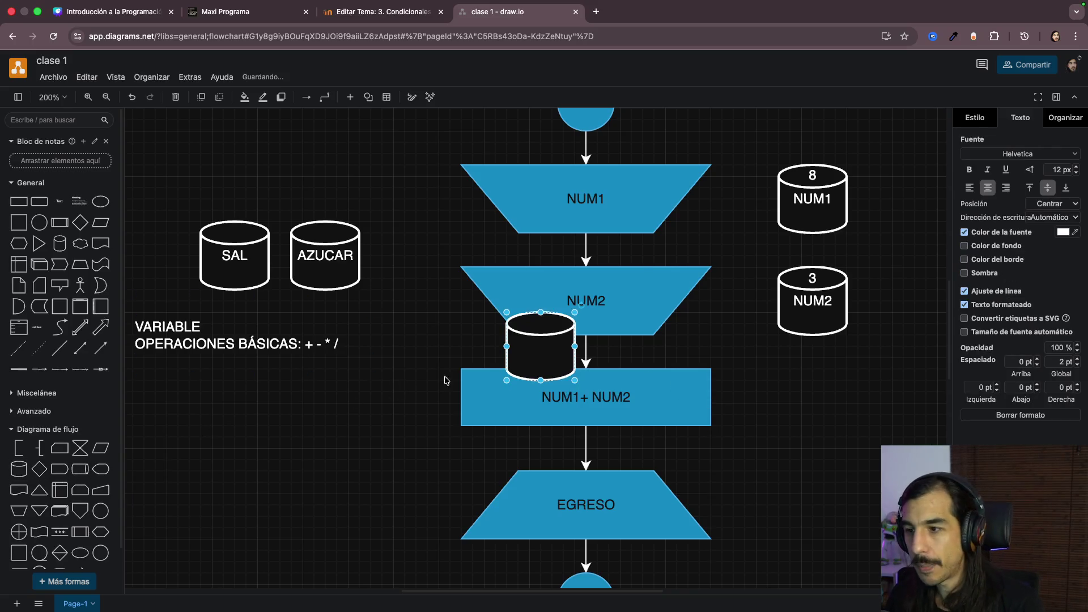
drag(549, 360, 822, 423)
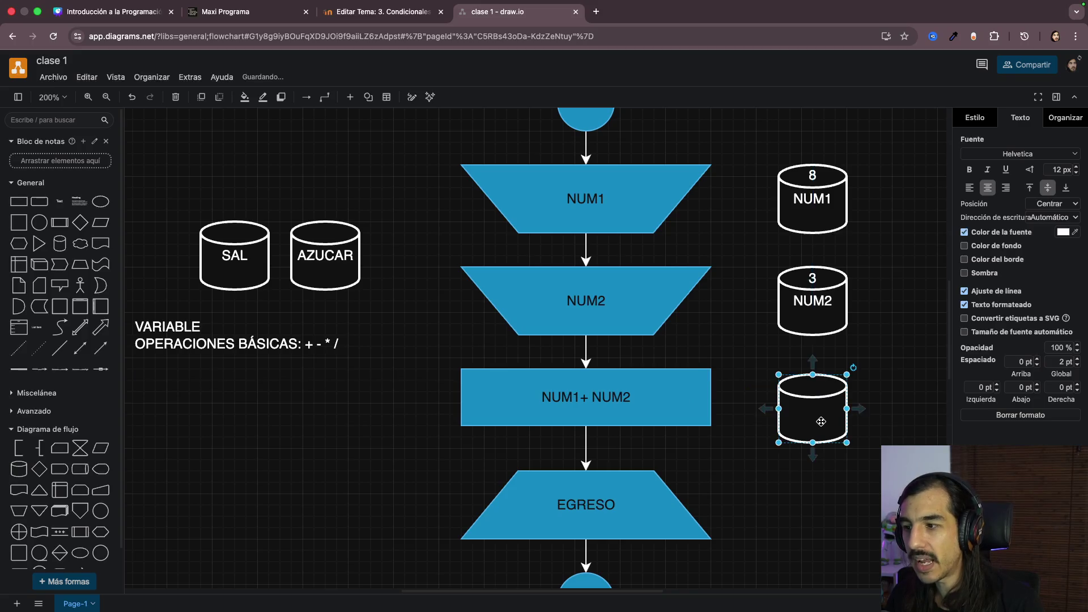
double_click(822, 422)
text(S)
click(809, 510)
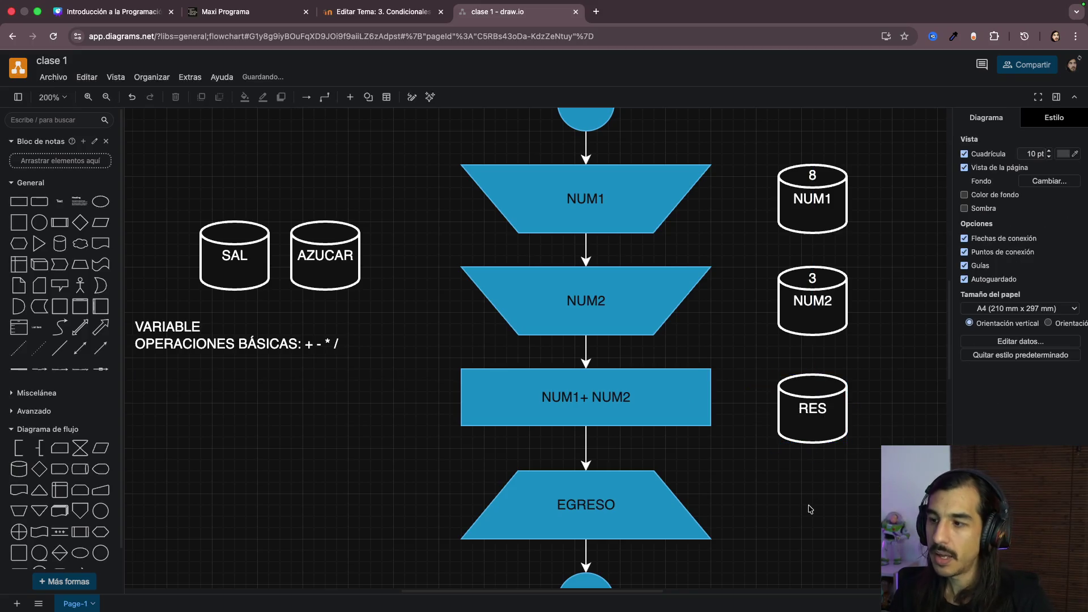
Step: After checking the NUM1 and NUM2 steps, prefix the process step with 'RES = ' giving RES = NUM1+ NUM2
click(589, 399)
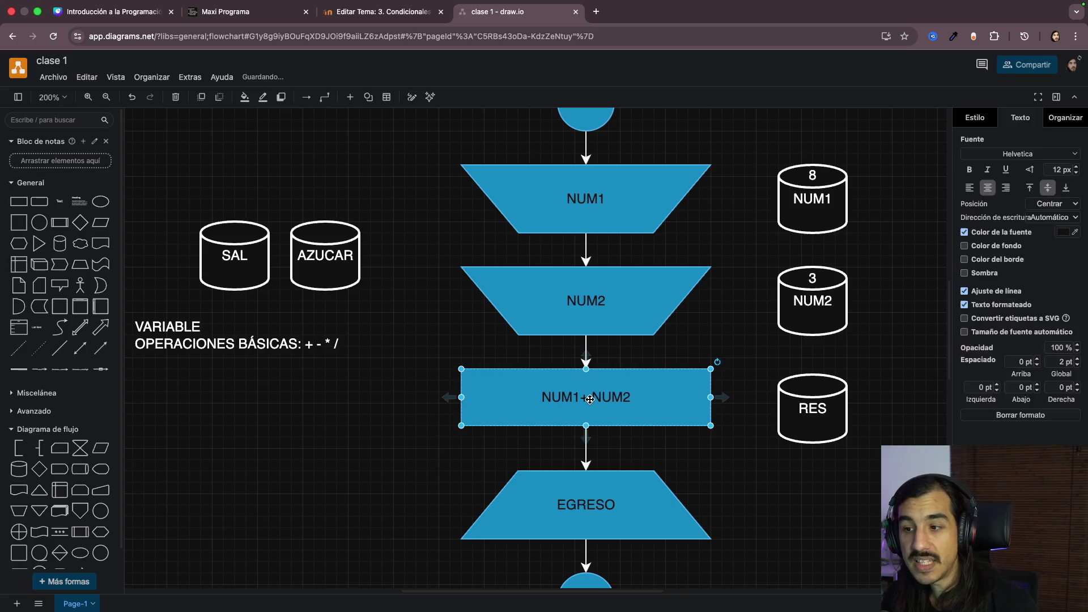
click(587, 301)
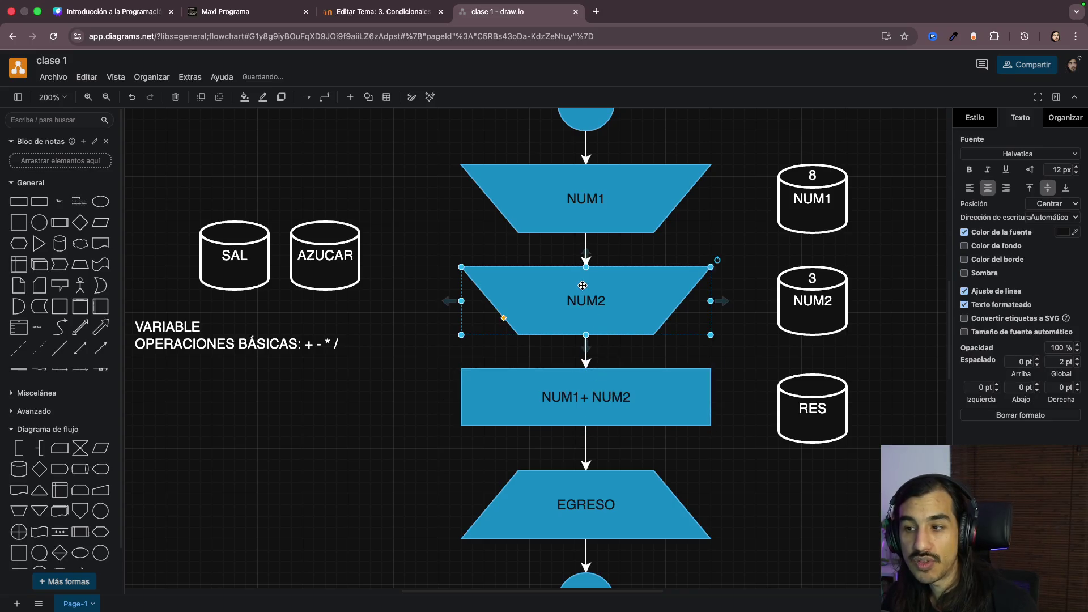
click(593, 198)
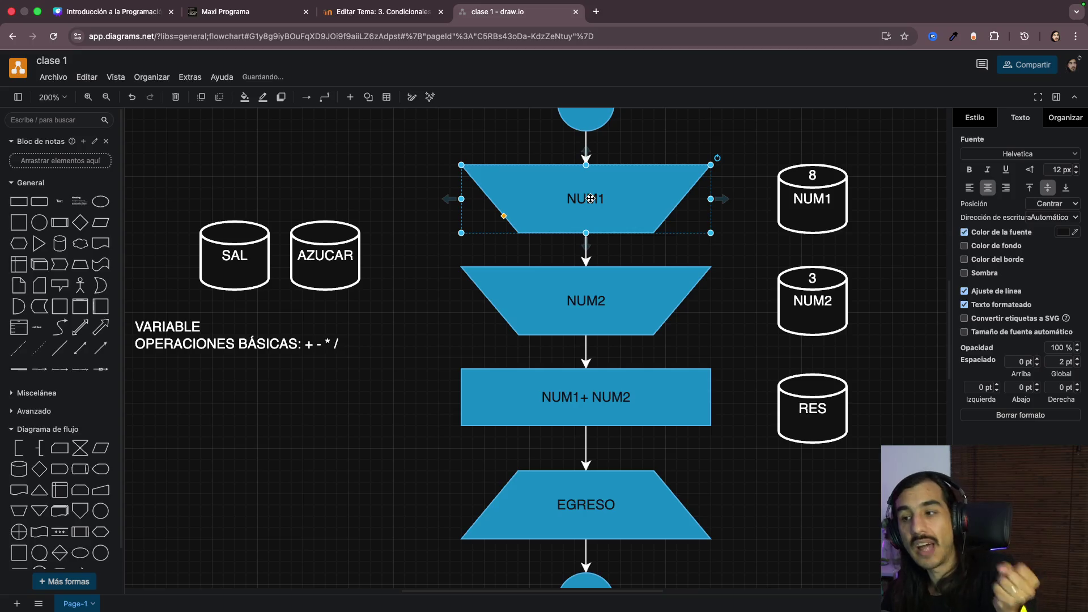
click(601, 389)
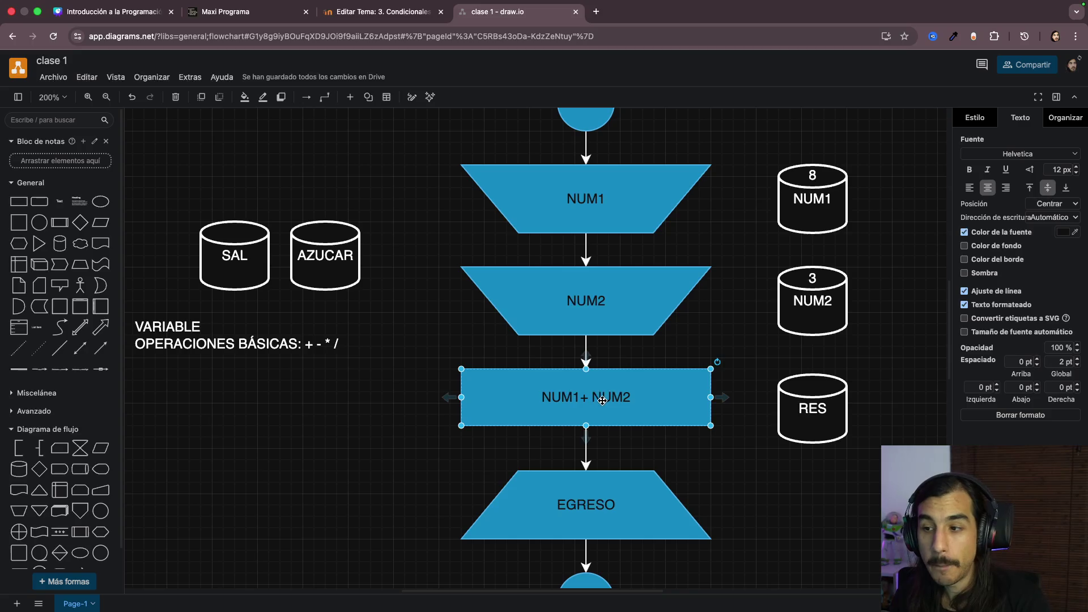
double_click(603, 400)
key(Home)
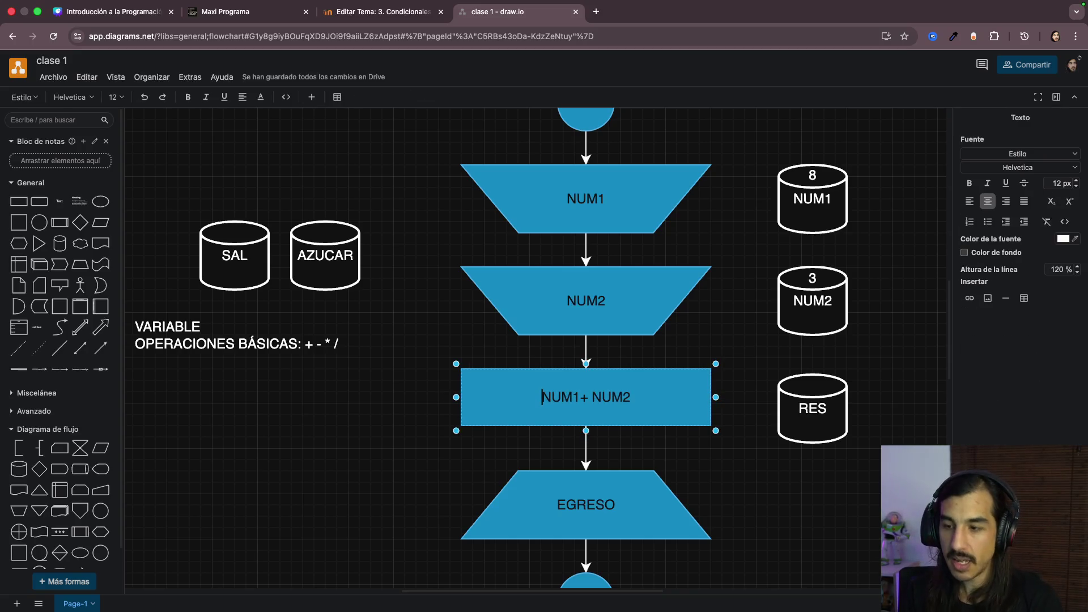
text(RES)
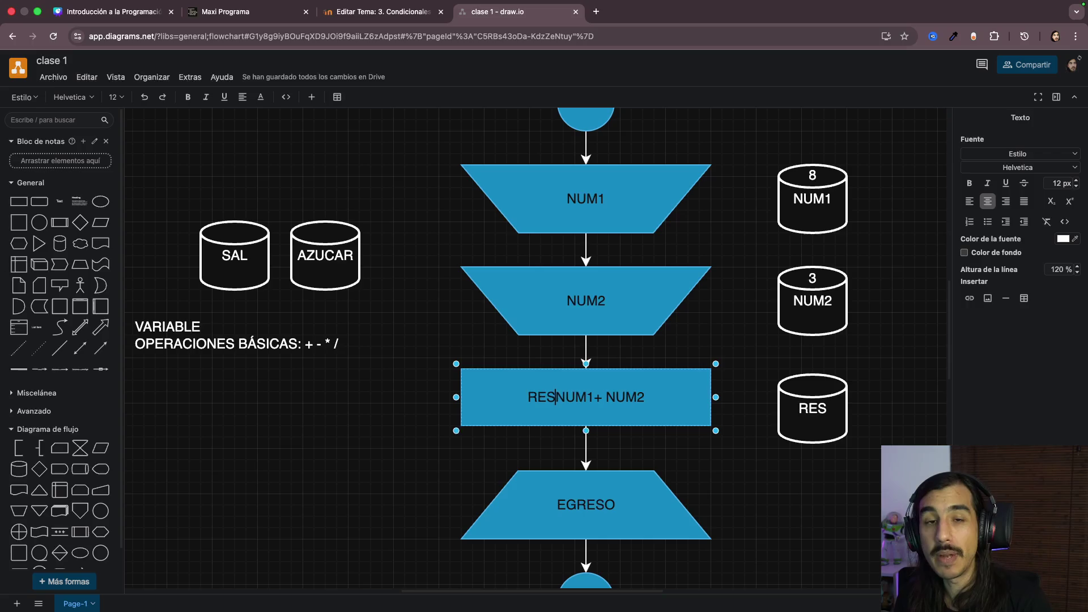
text( =)
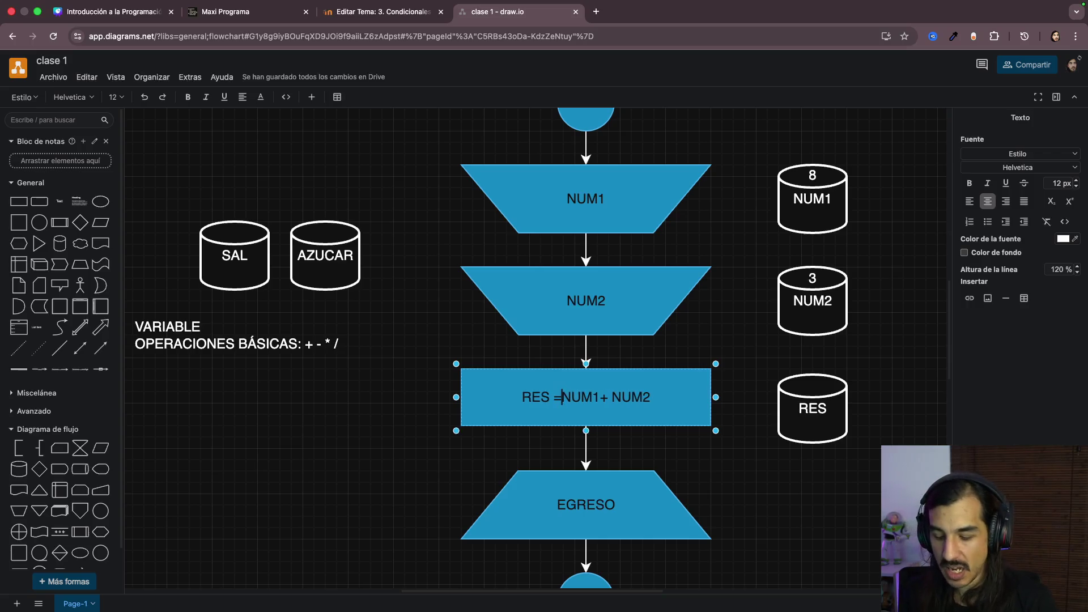
click(481, 455)
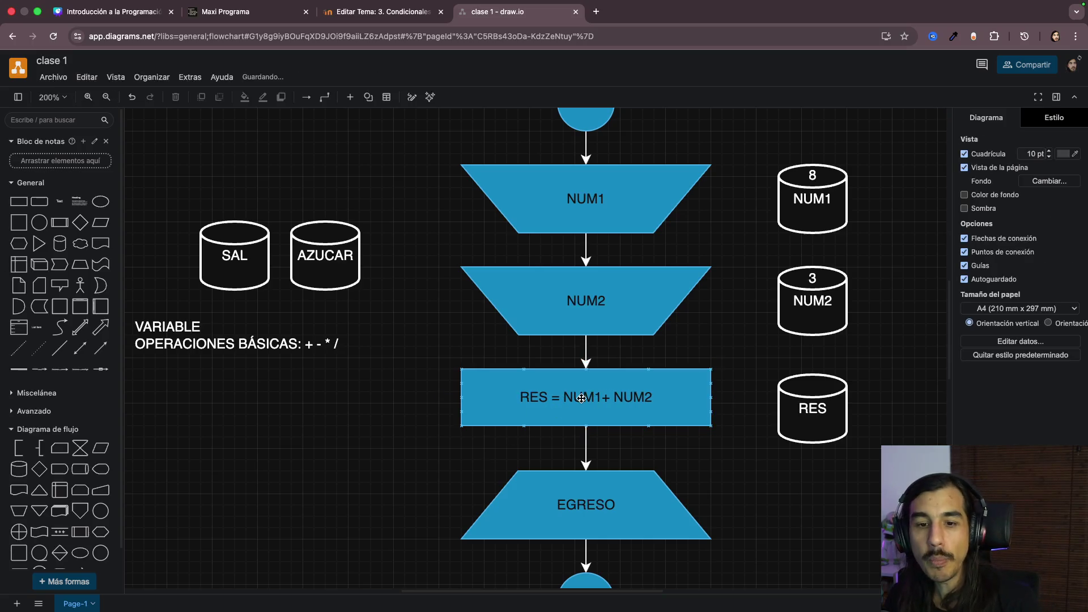
scroll(582, 398, up, 5)
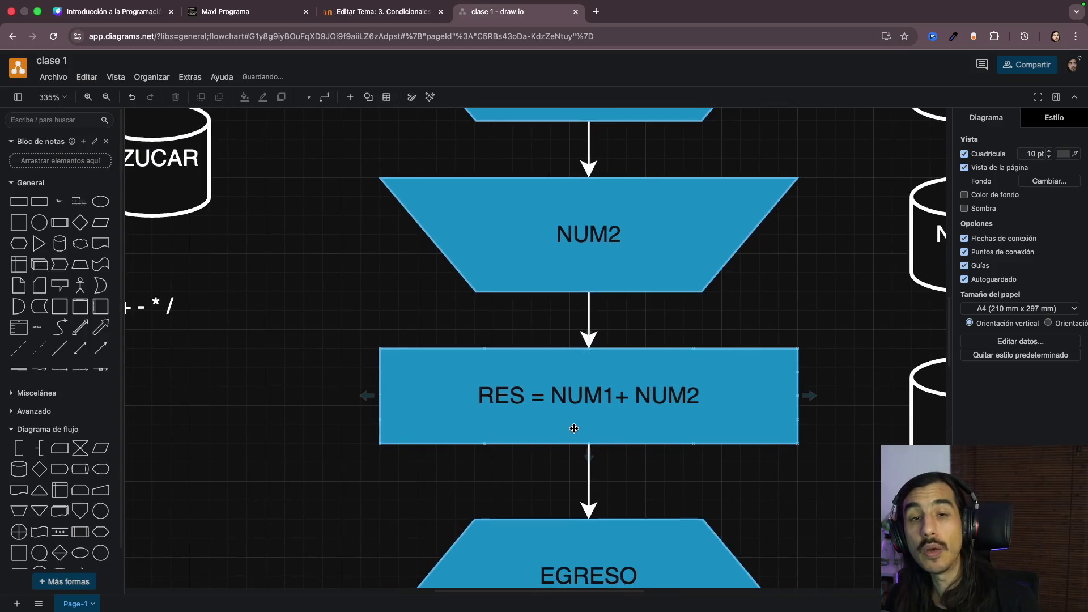
scroll(352, 433, left, 5)
scroll(366, 383, left, 5)
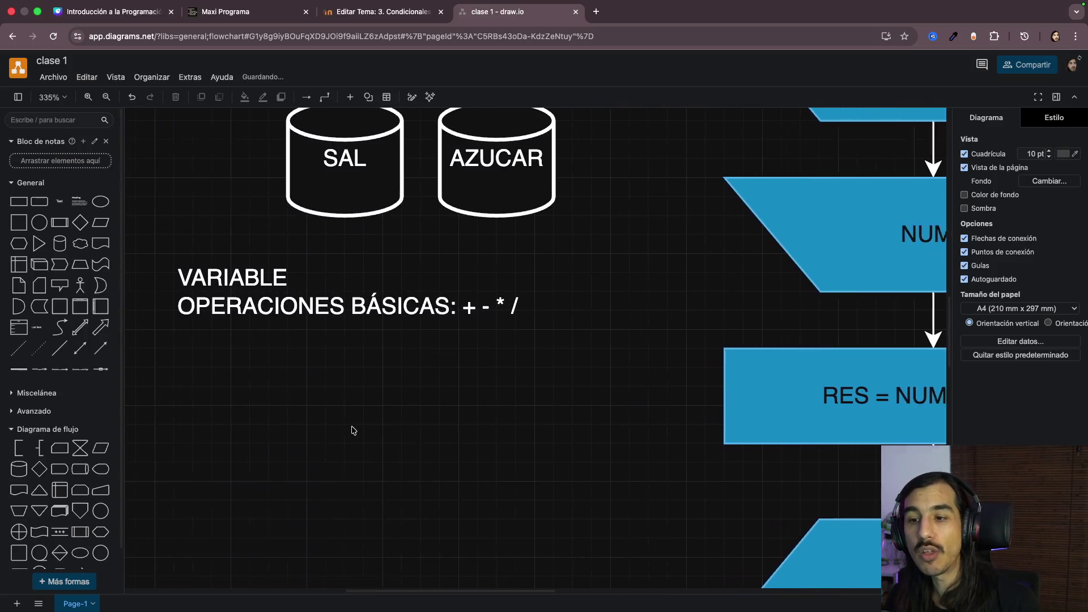
Step: Add a third line ASIGNACIÓN under the basic operations line of the VARIABLE note
double_click(381, 333)
key(Return)
text(ASIGNACIÓN)
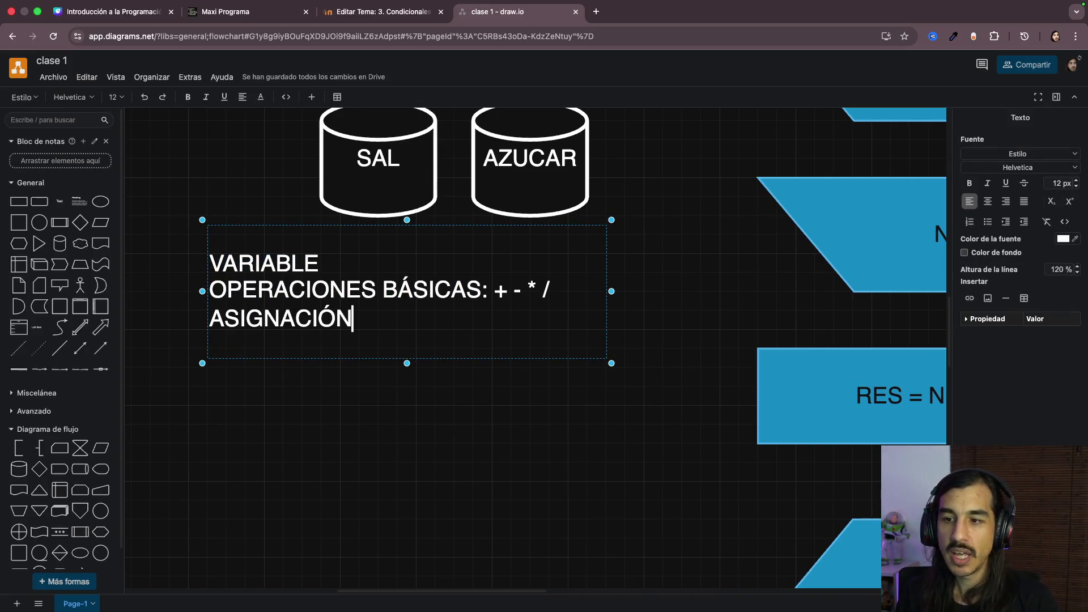
click(344, 411)
scroll(343, 411, right, 3)
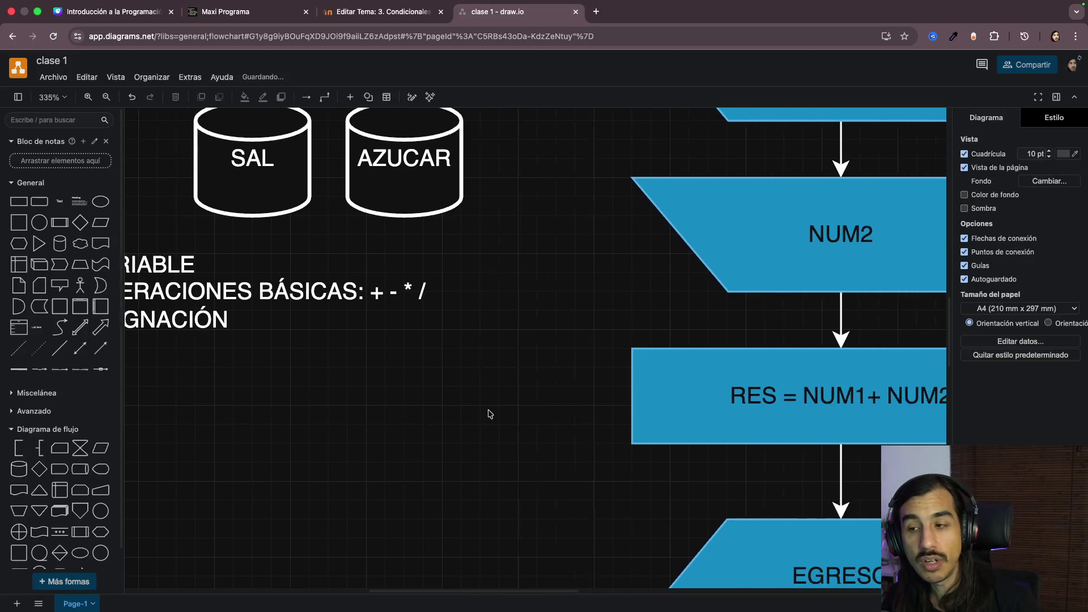
scroll(486, 413, right, 3)
scroll(488, 414, right, 3)
scroll(544, 404, right, 2)
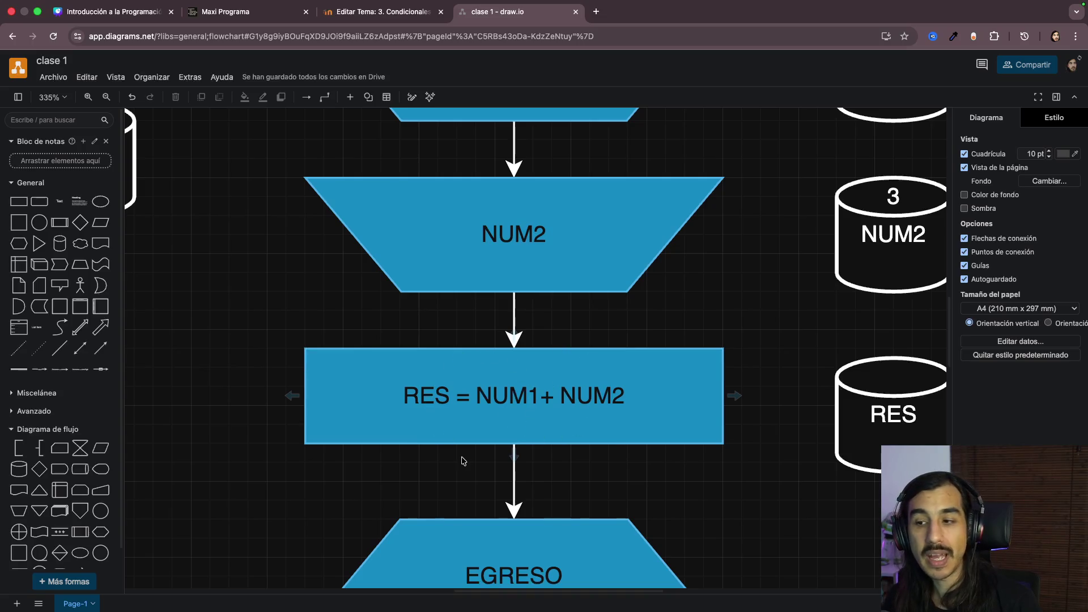
scroll(506, 431, left, 2)
scroll(505, 432, left, 5)
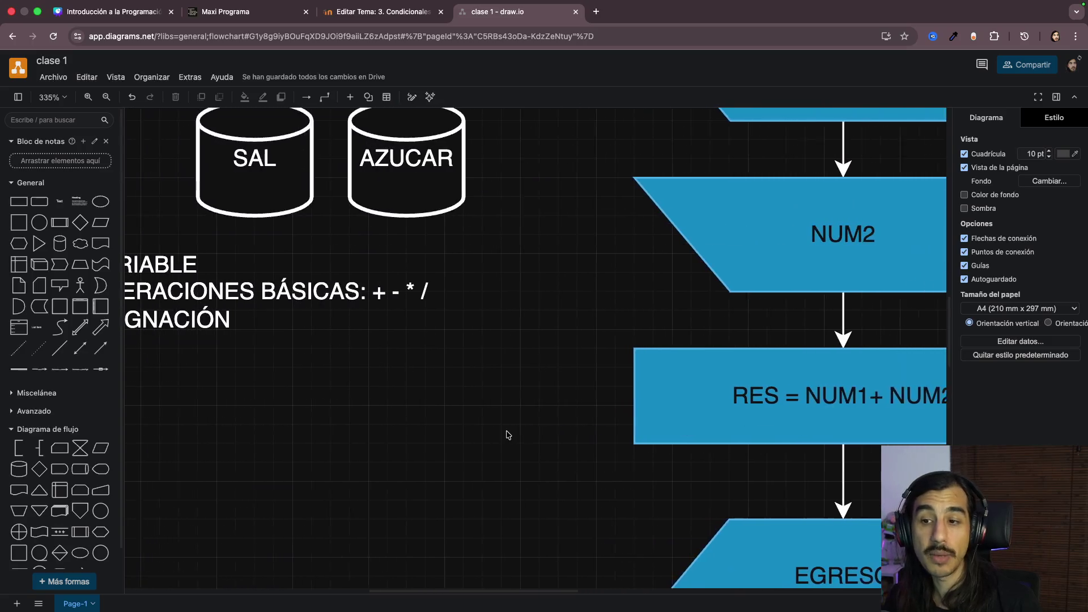
scroll(311, 345, left, 3)
Step: Add the example lines EDAD = 39 and Cantidad = 8 below ASIGNACIÓN in the VARIABLE note
click(263, 328)
double_click(264, 330)
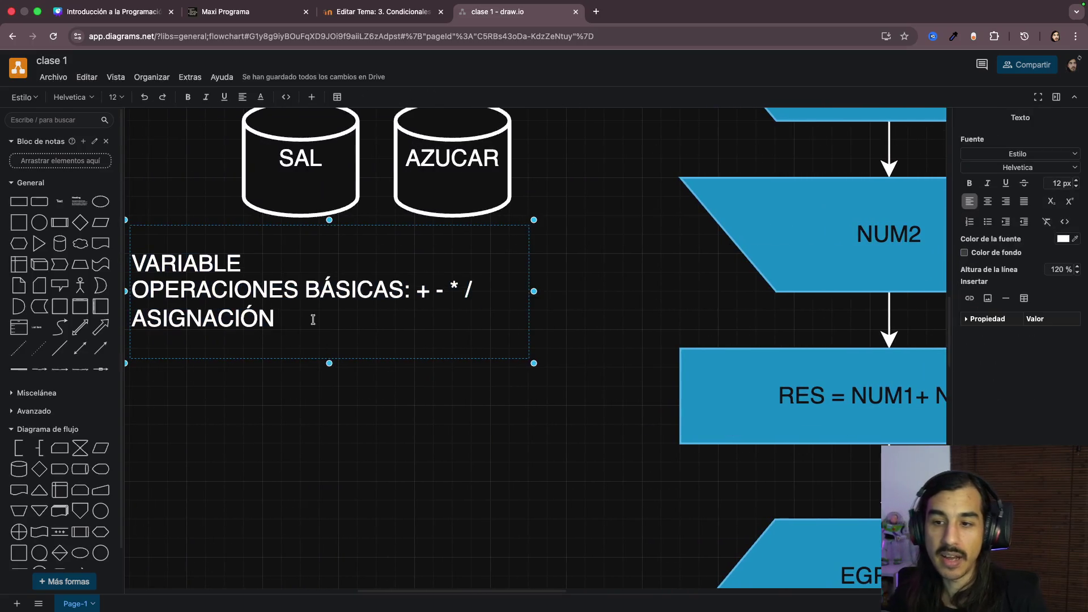
key(Return)
key(Return)
text(EDAD = )
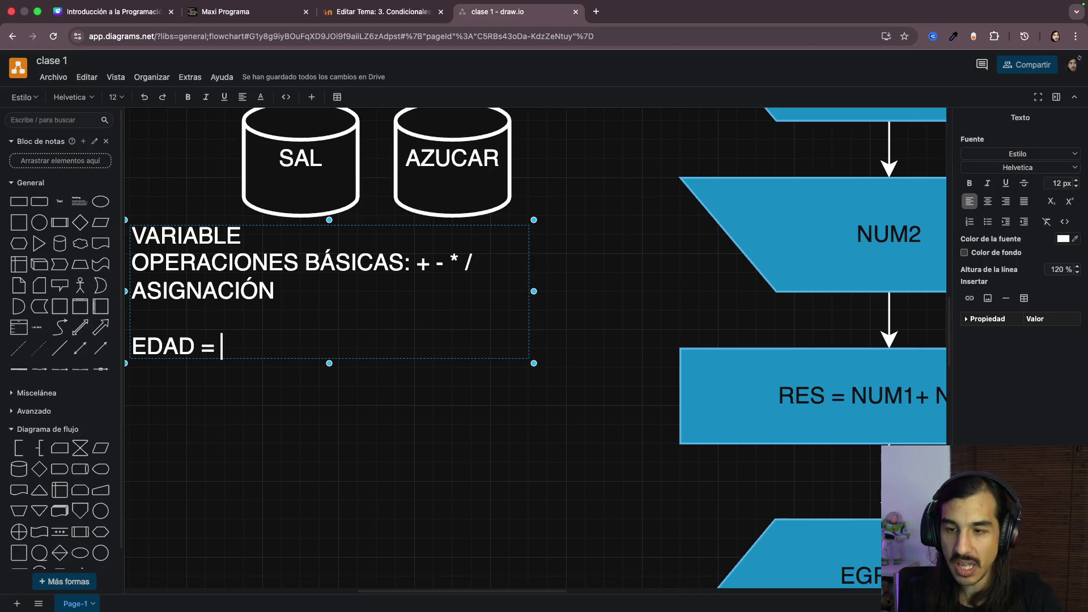
text(39)
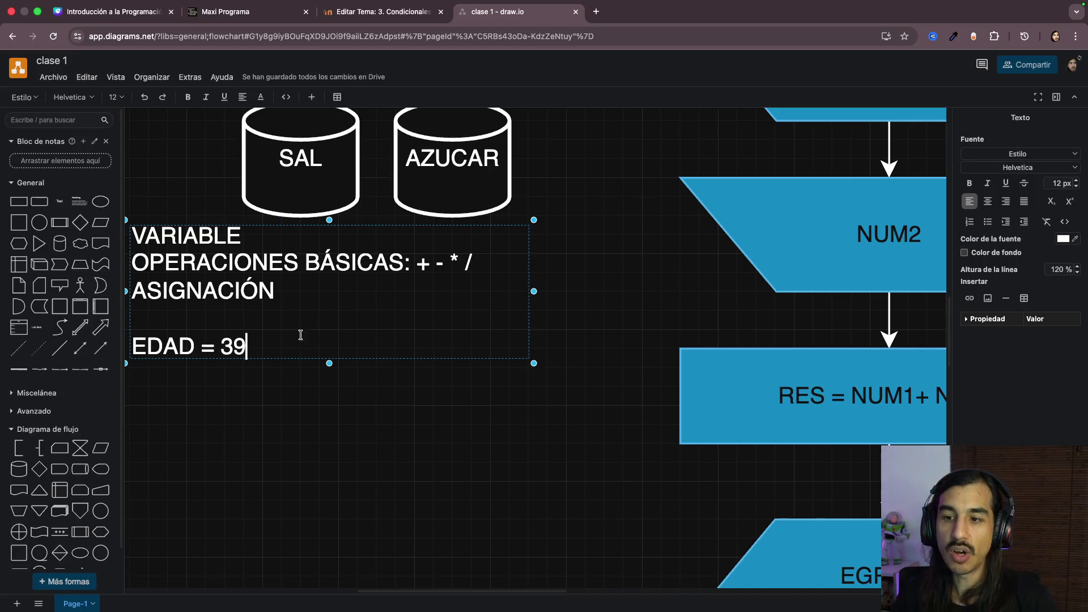
double_click(179, 347)
click(261, 344)
key(Return)
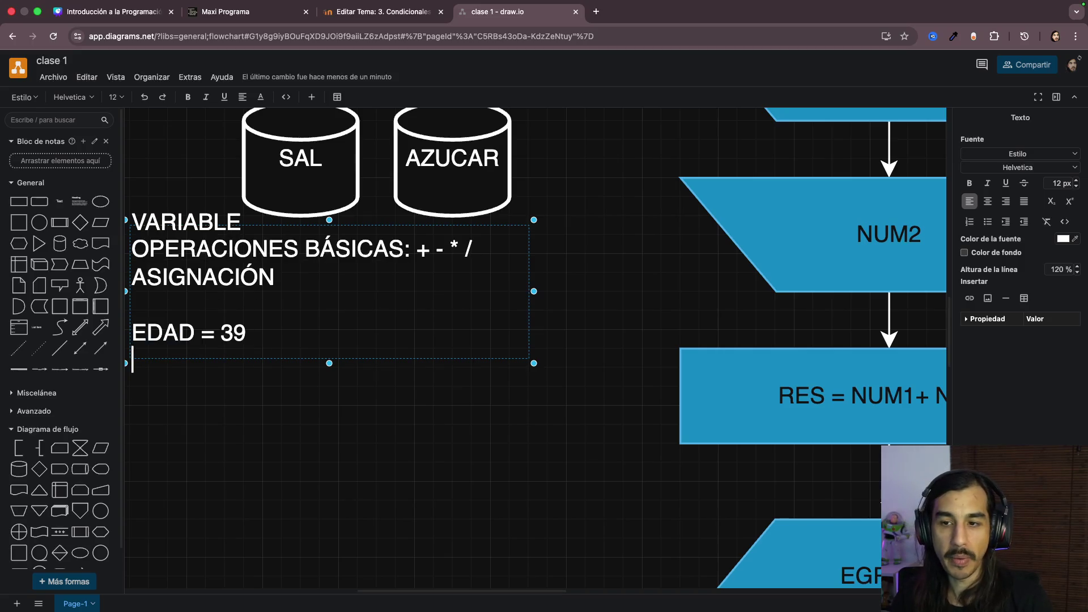
text(Cantidad = 8)
click(218, 277)
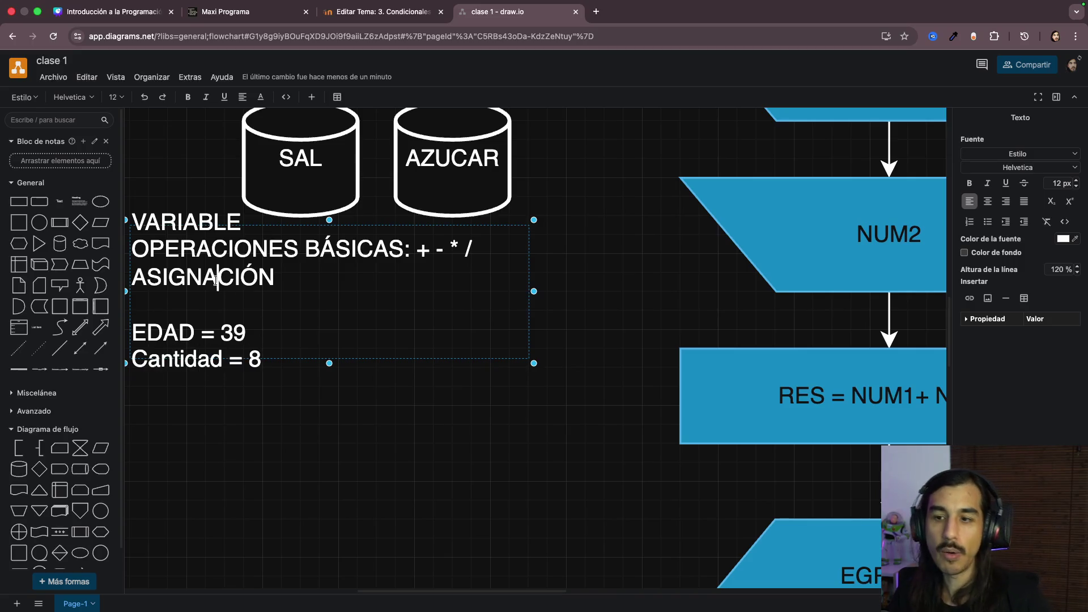
double_click(198, 360)
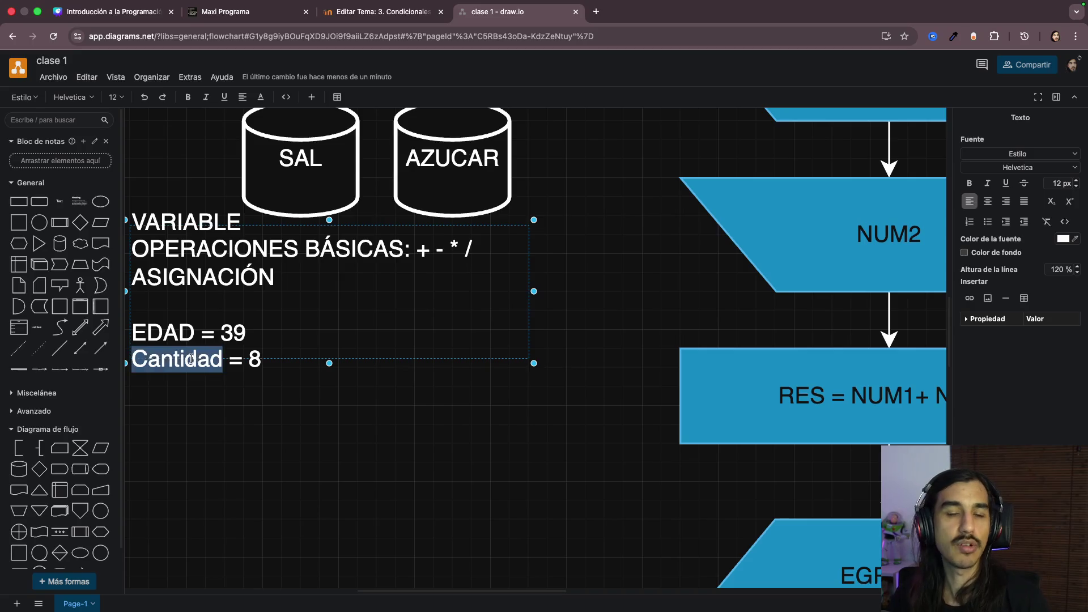
click(271, 358)
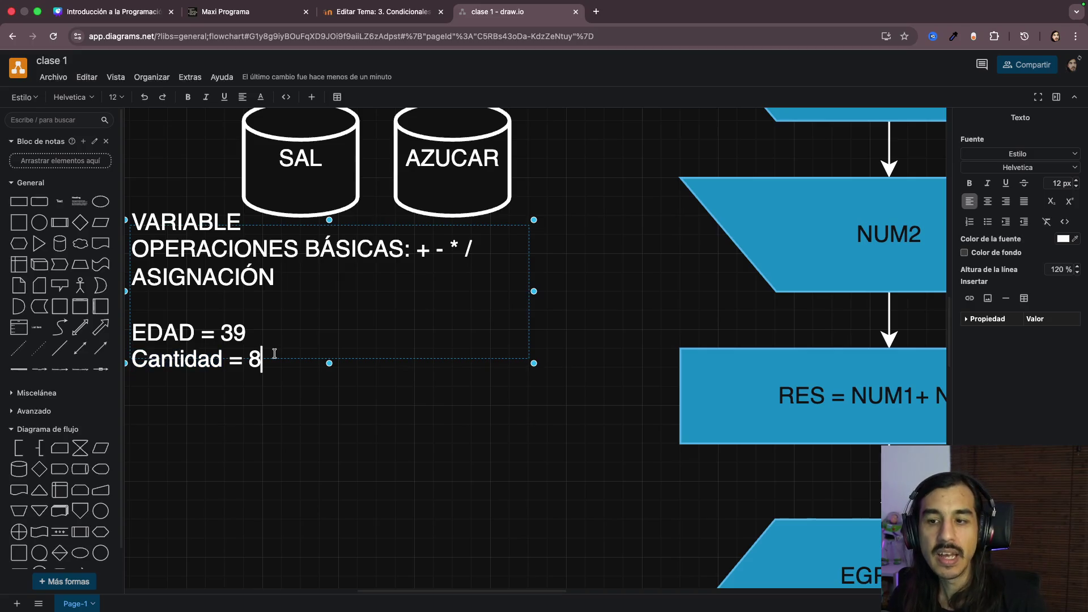
double_click(237, 361)
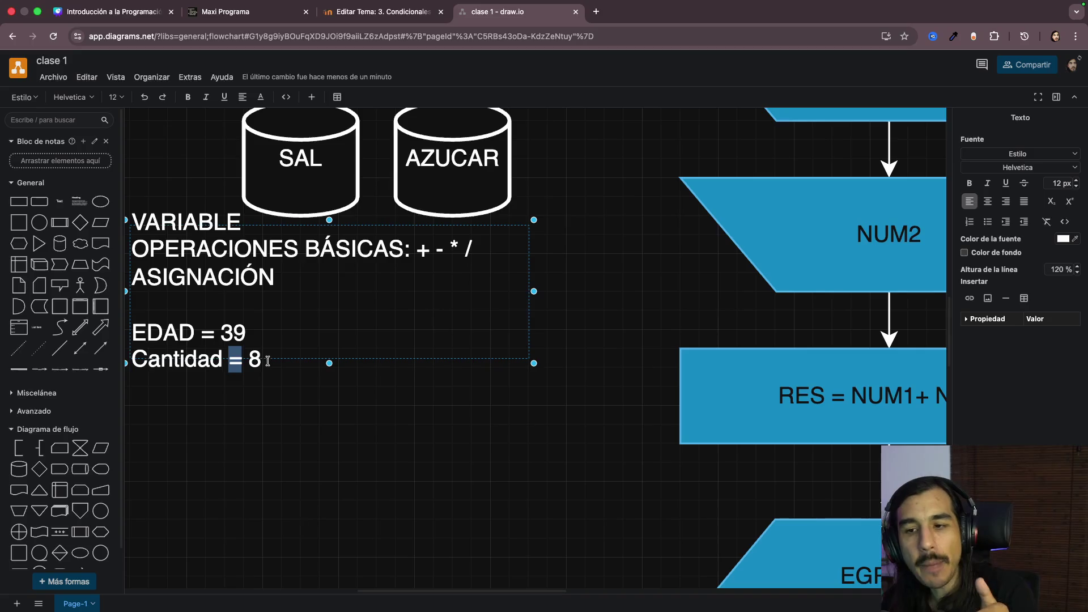
drag(285, 357, 119, 340)
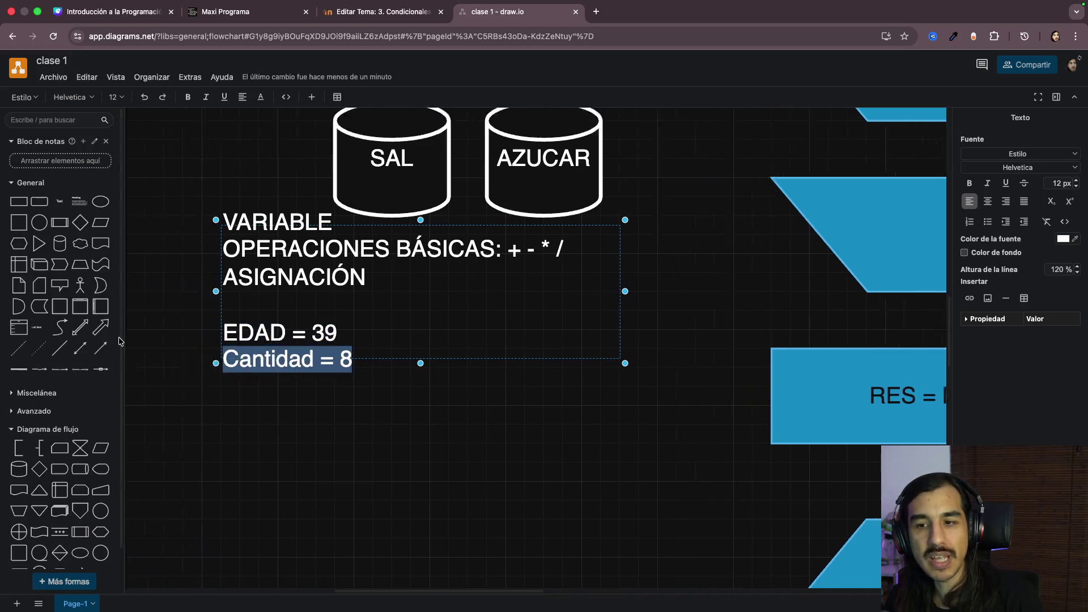
scroll(563, 369, right, 5)
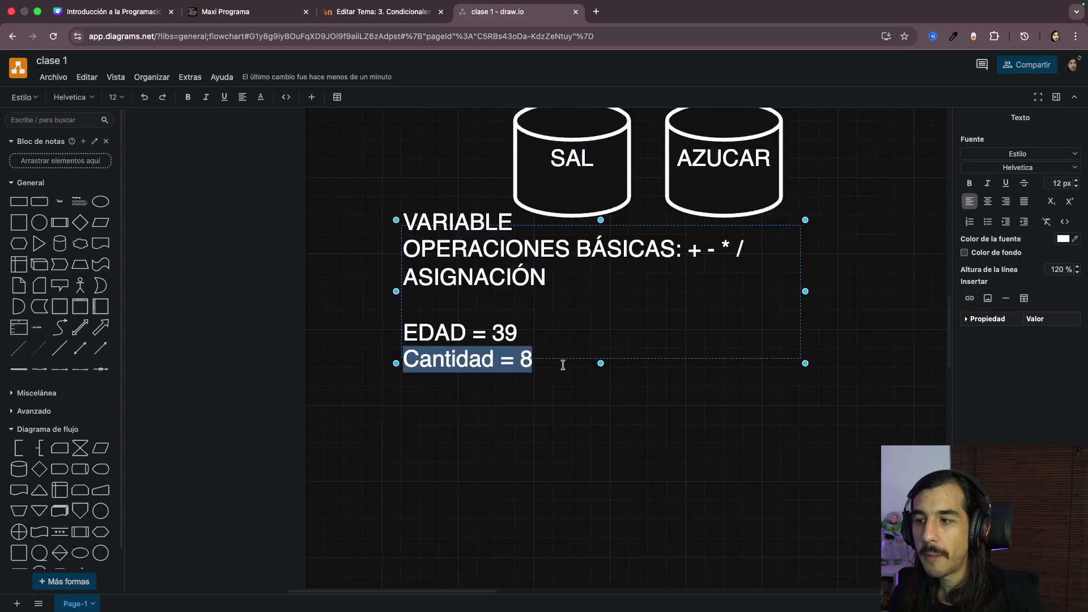
scroll(563, 368, right, 5)
scroll(563, 368, right, 3)
Step: Delete the EDAD = 39 and Cantidad = 8 lines, leaving the note's three heading lines
click(584, 259)
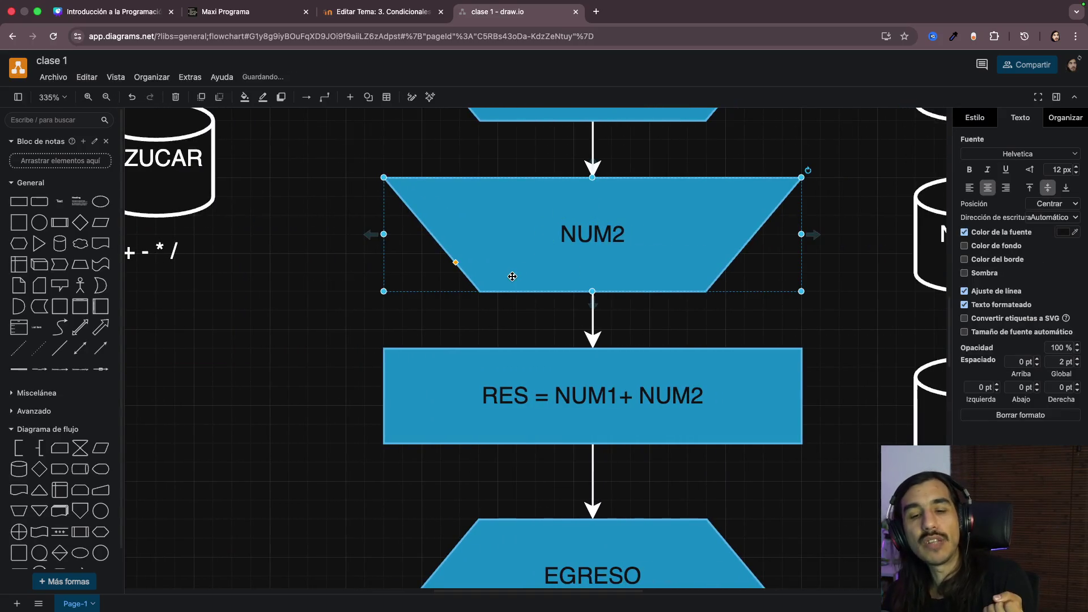
scroll(301, 379, left, 2)
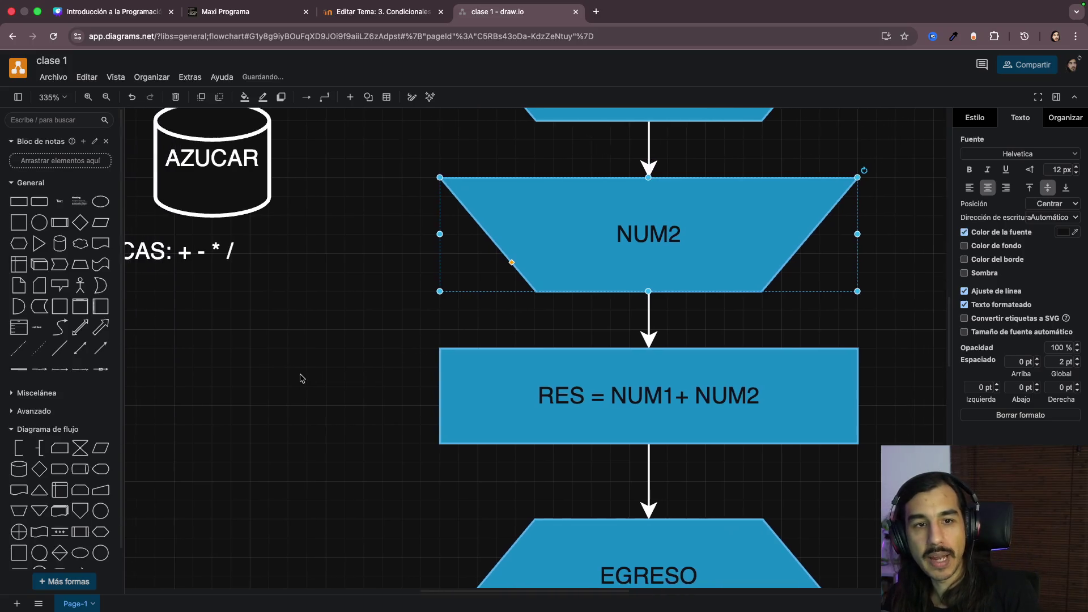
scroll(301, 378, left, 2)
scroll(300, 378, left, 4)
double_click(331, 341)
click(372, 341)
mouse_move(354, 358)
mouse_down()
mouse_move(224, 359)
mouse_move(227, 303)
mouse_up()
key(BackSpace)
click(449, 456)
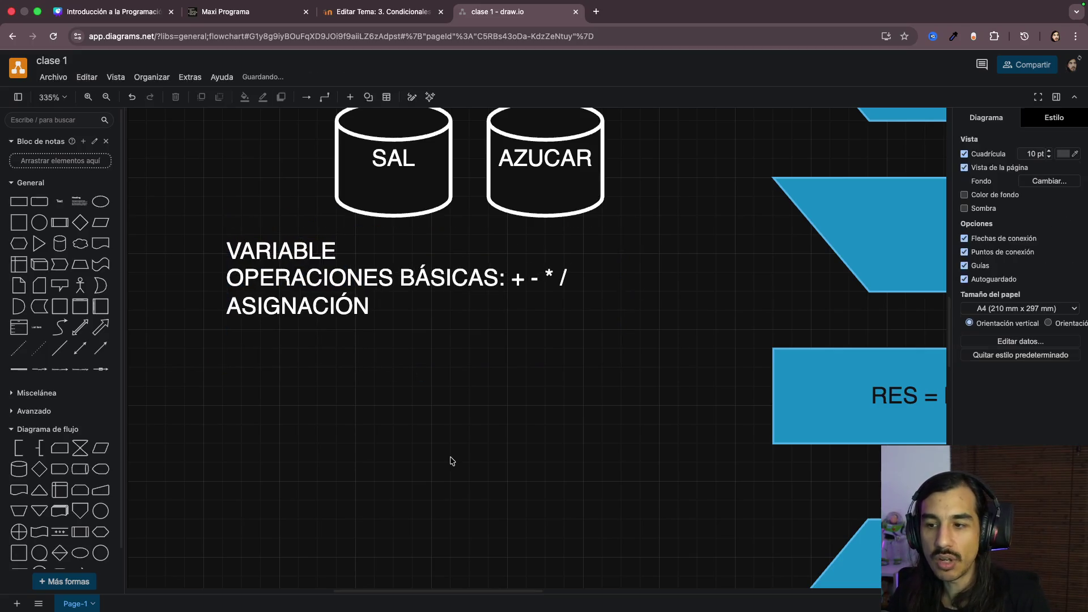
scroll(450, 457, right, 5)
scroll(564, 394, right, 3)
click(564, 395)
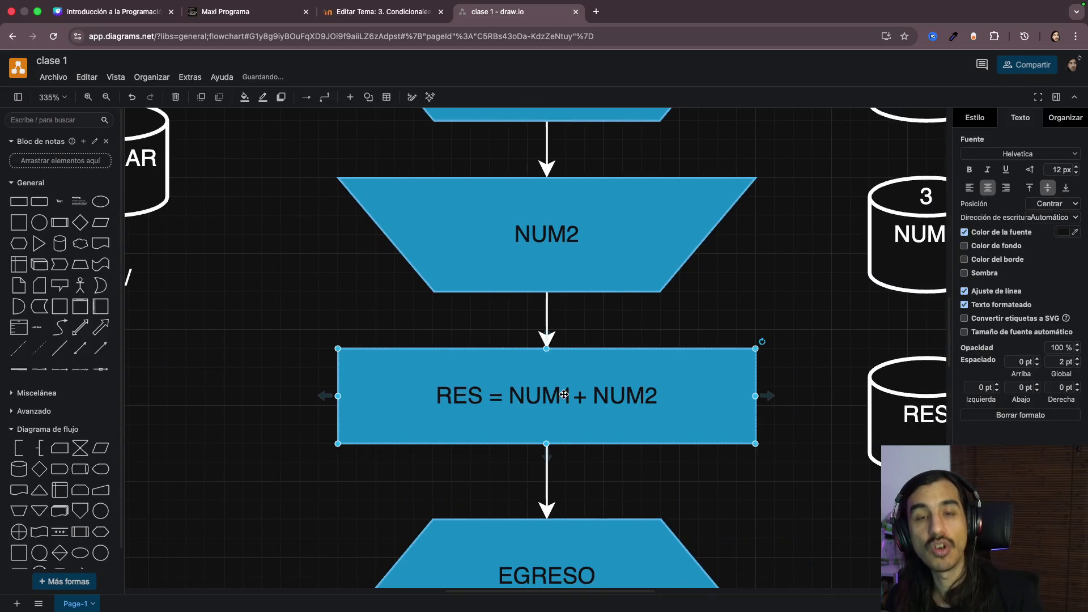
Step: Highlight parts of the RES = NUM1+ NUM2 formula and nudge the process box slightly down
double_click(547, 394)
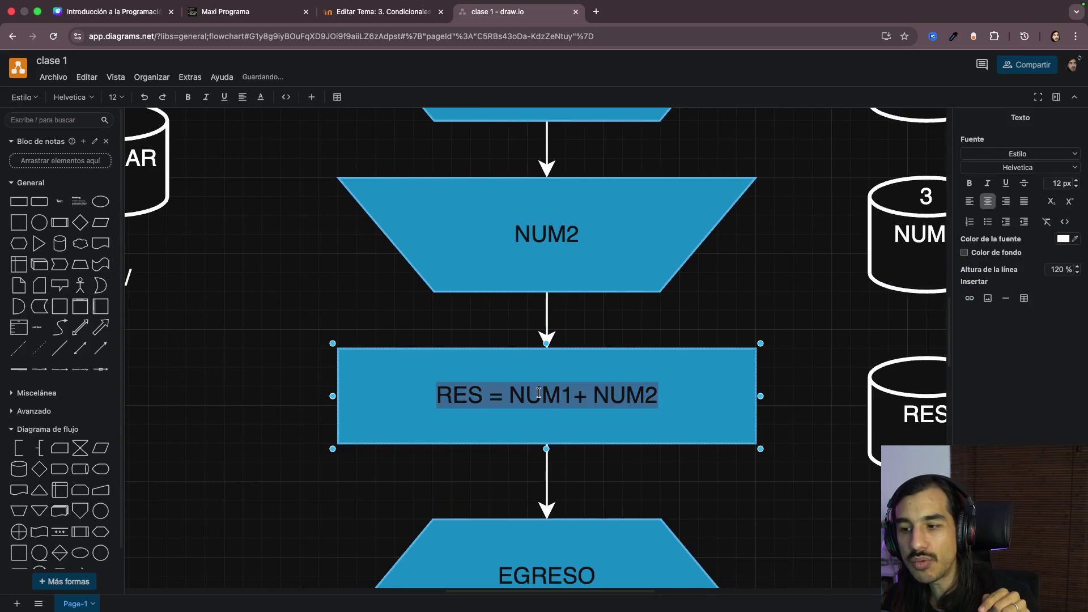
drag(510, 394, 655, 390)
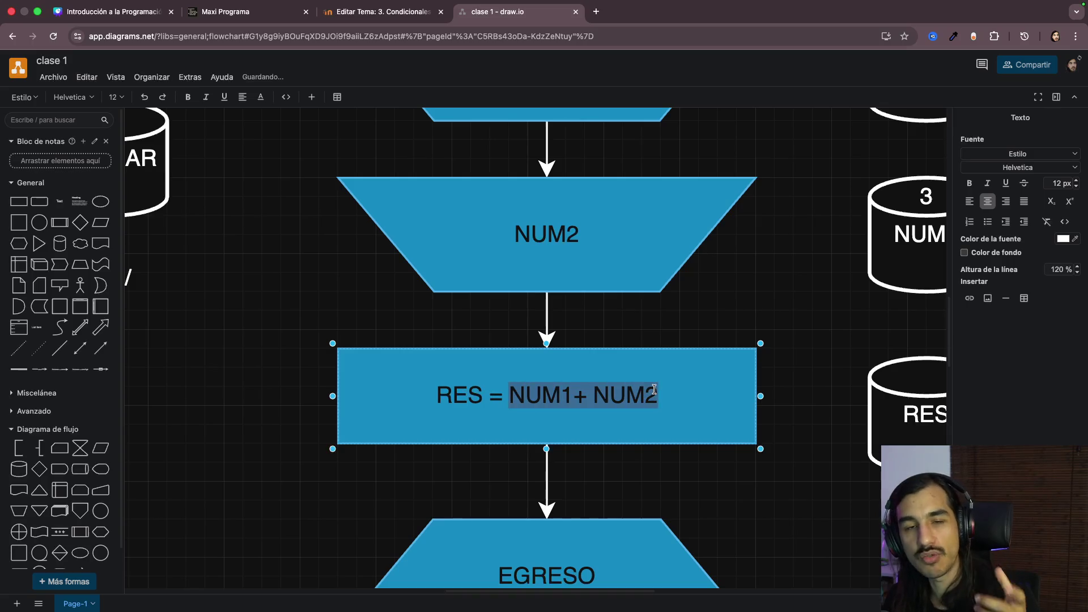
double_click(495, 399)
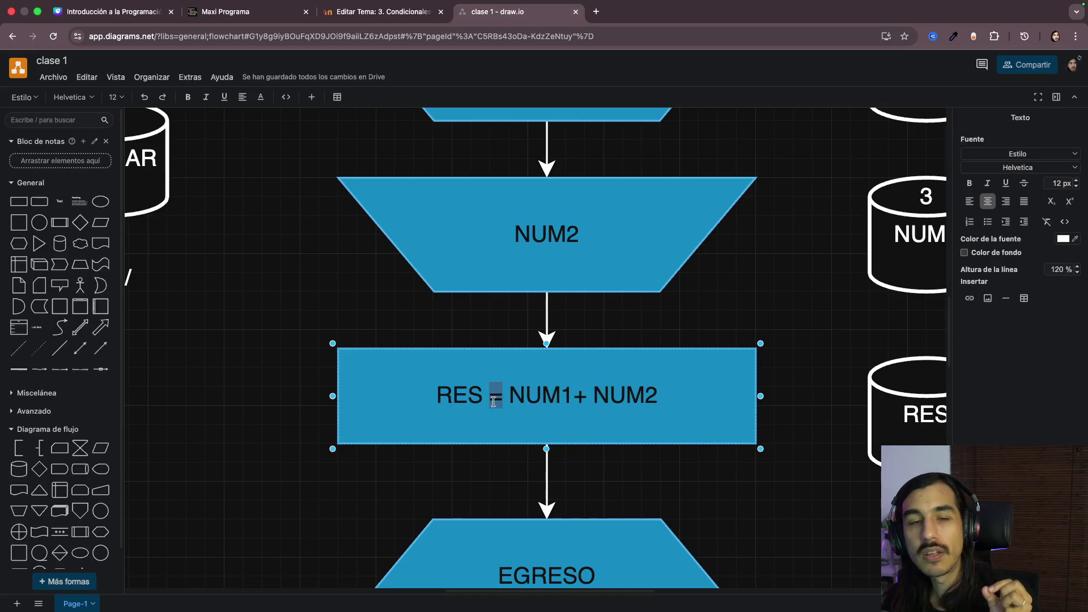
double_click(448, 397)
click(590, 400)
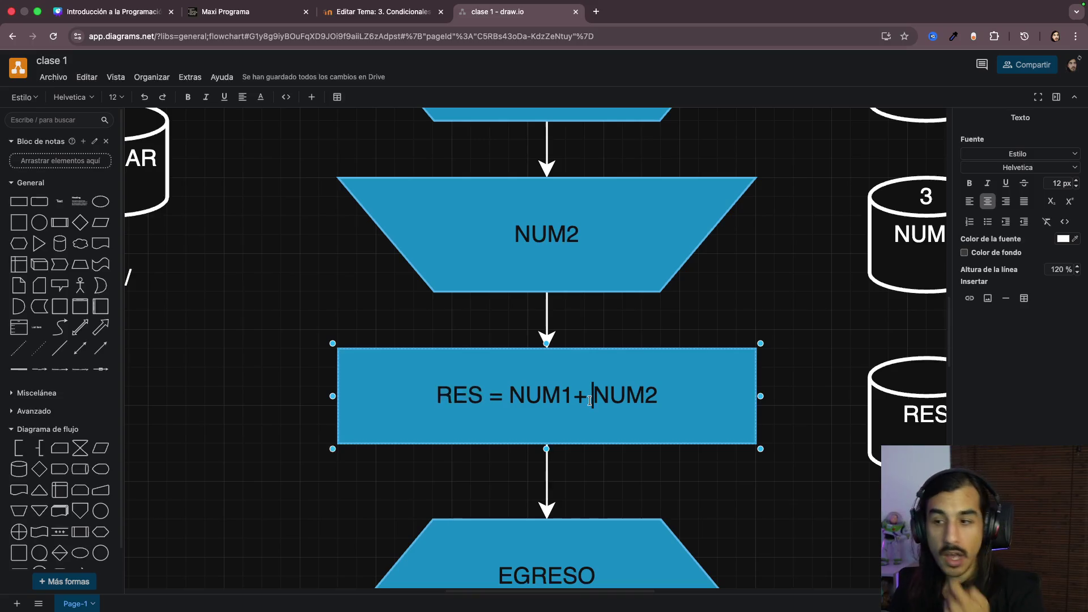
drag(482, 399, 441, 407)
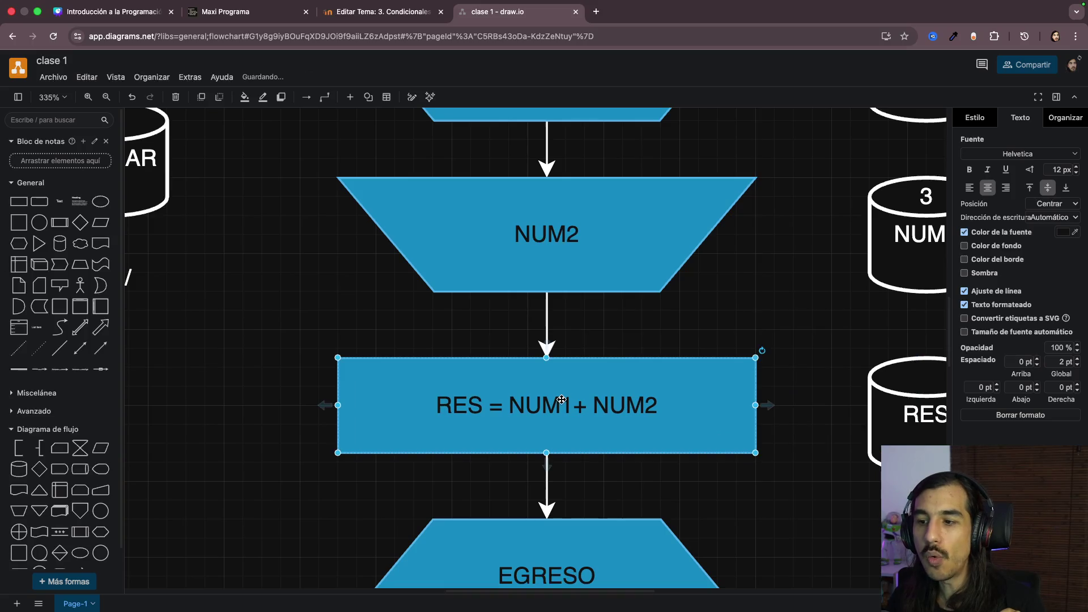
Step: Replace RES with PEPE in the formula and relabel the RES cylinder PEPE to match
double_click(511, 410)
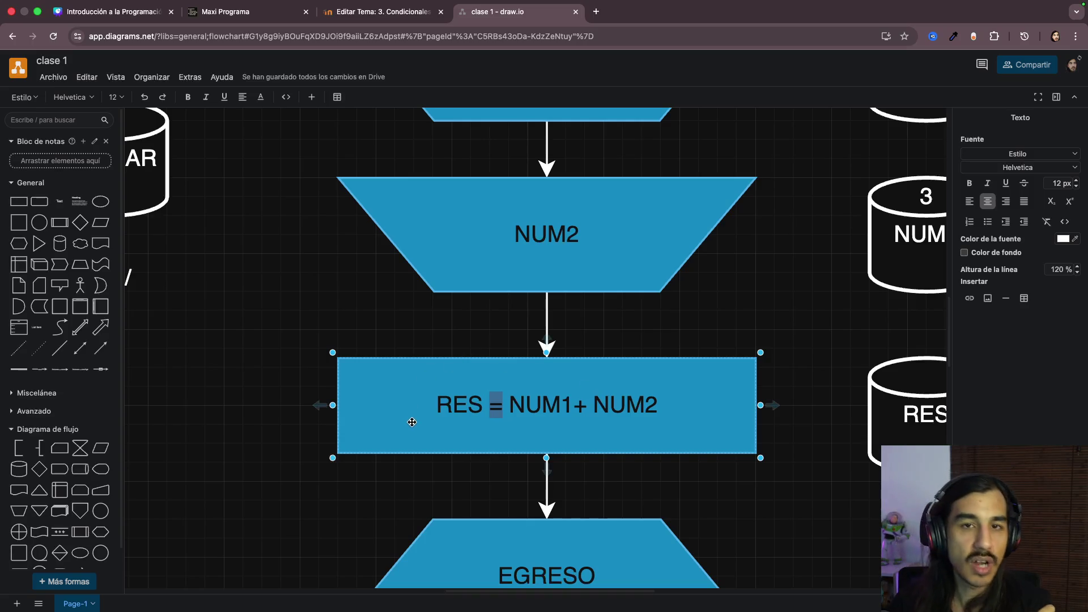
double_click(455, 401)
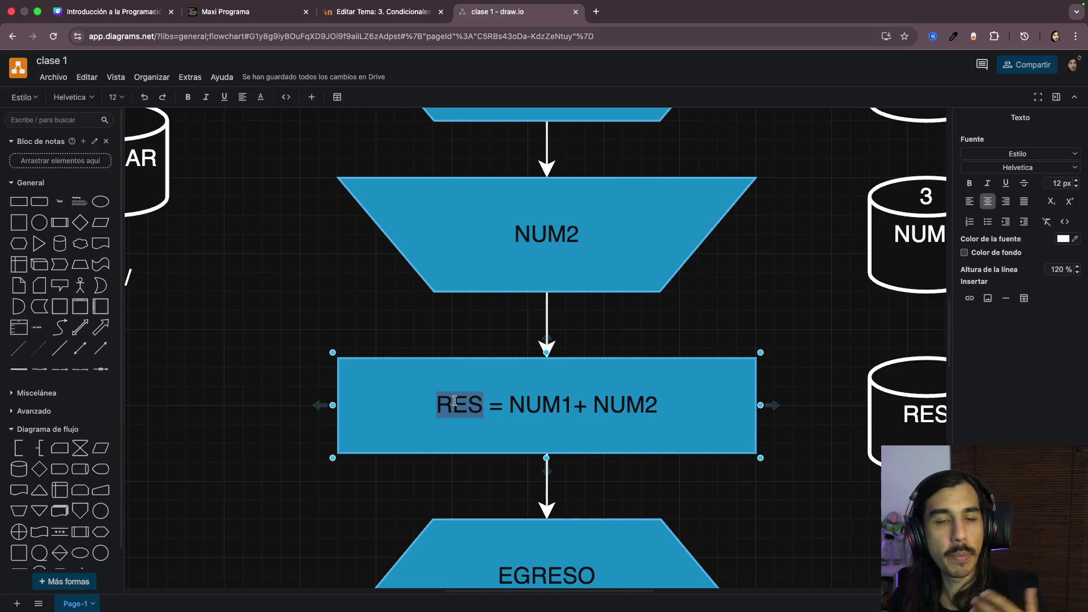
click(627, 410)
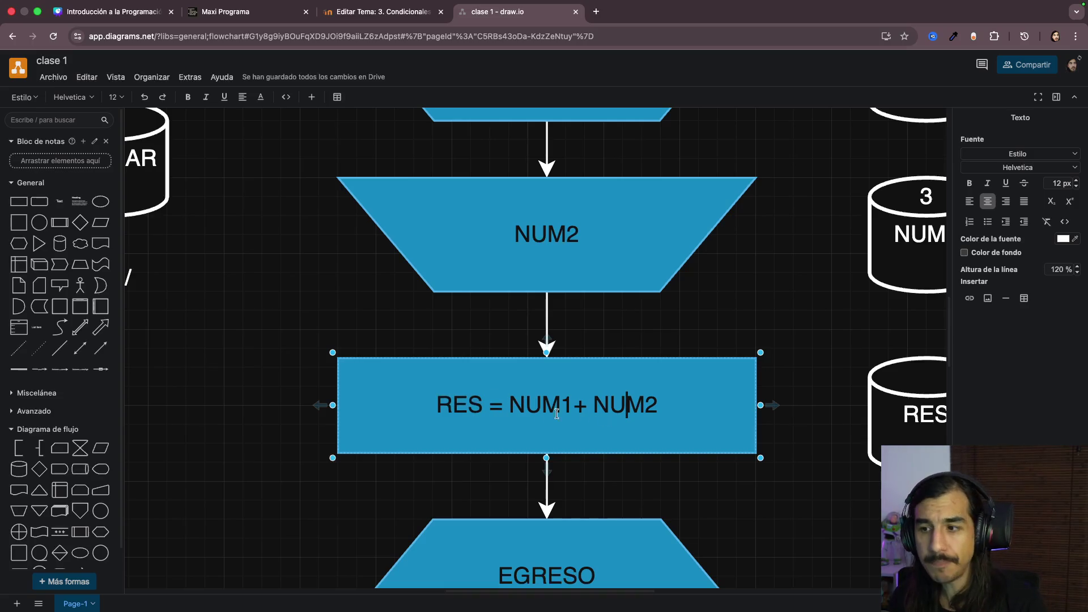
drag(511, 407, 633, 406)
shift+click(664, 402)
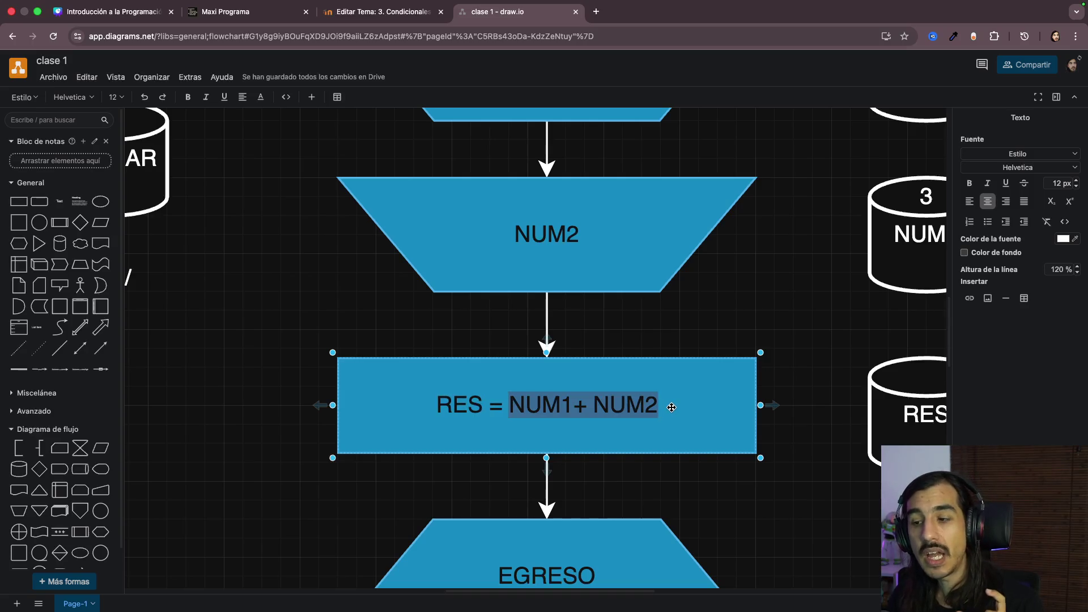
click(465, 413)
double_click(465, 412)
click(465, 412)
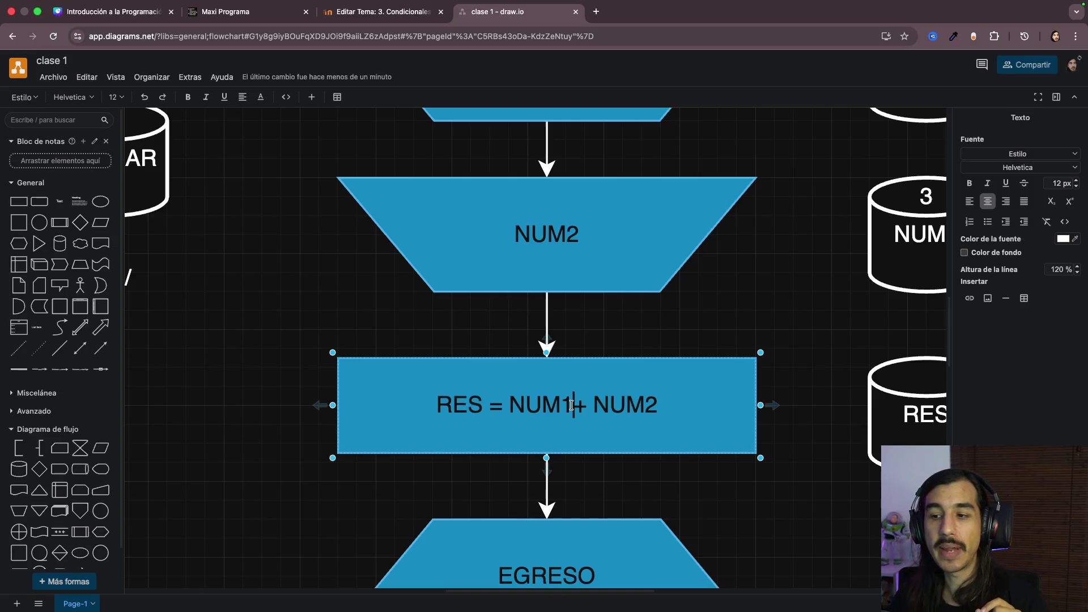
double_click(439, 406)
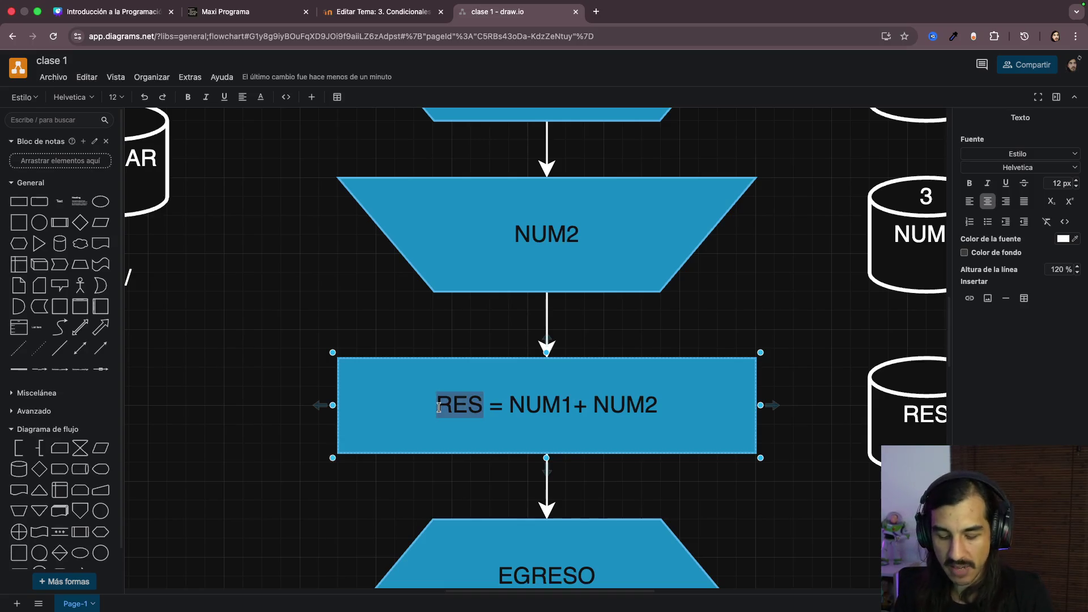
text(PEPE)
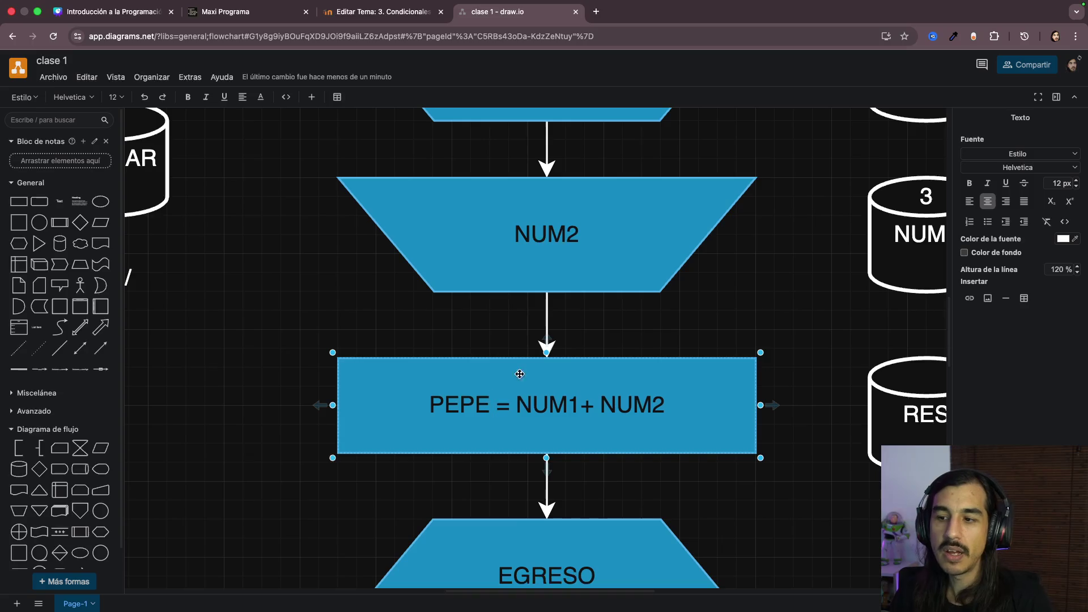
click(639, 323)
scroll(640, 340, down, 3)
scroll(751, 340, right, 3)
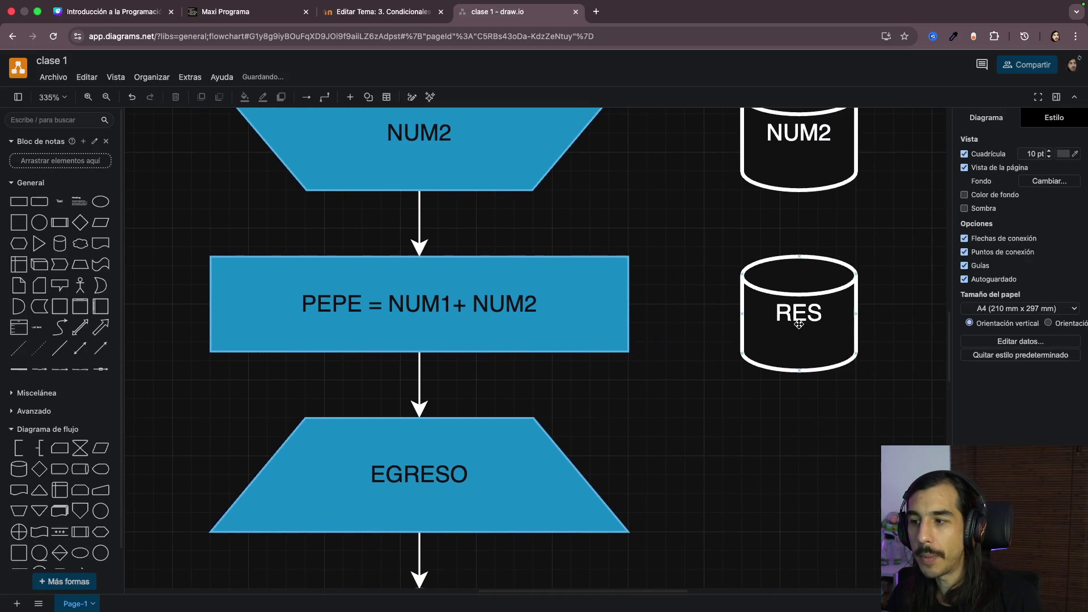
double_click(798, 324)
text(PEPE)
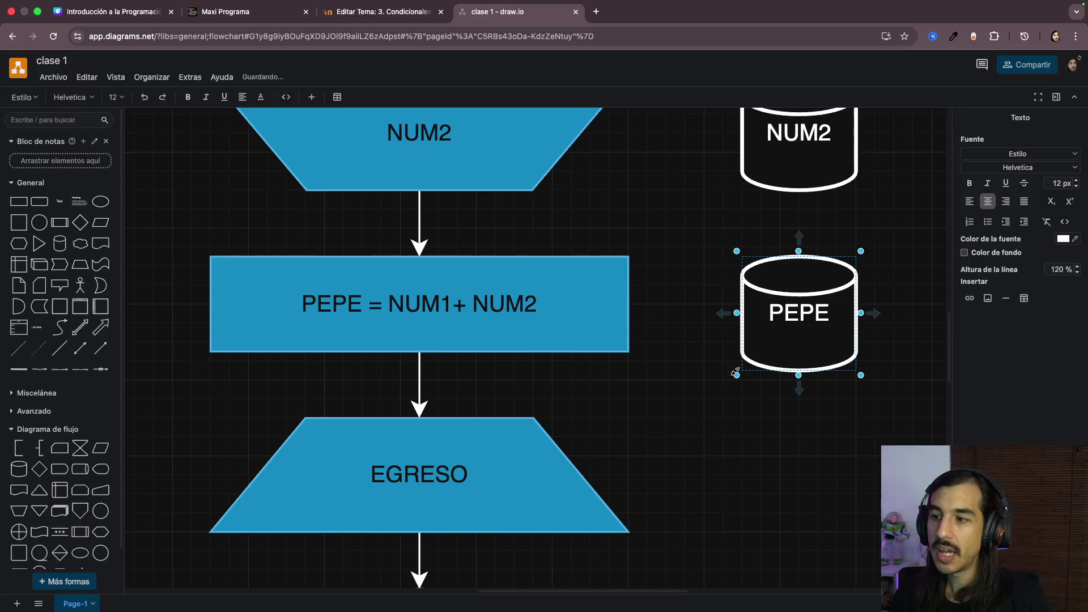
key(Escape)
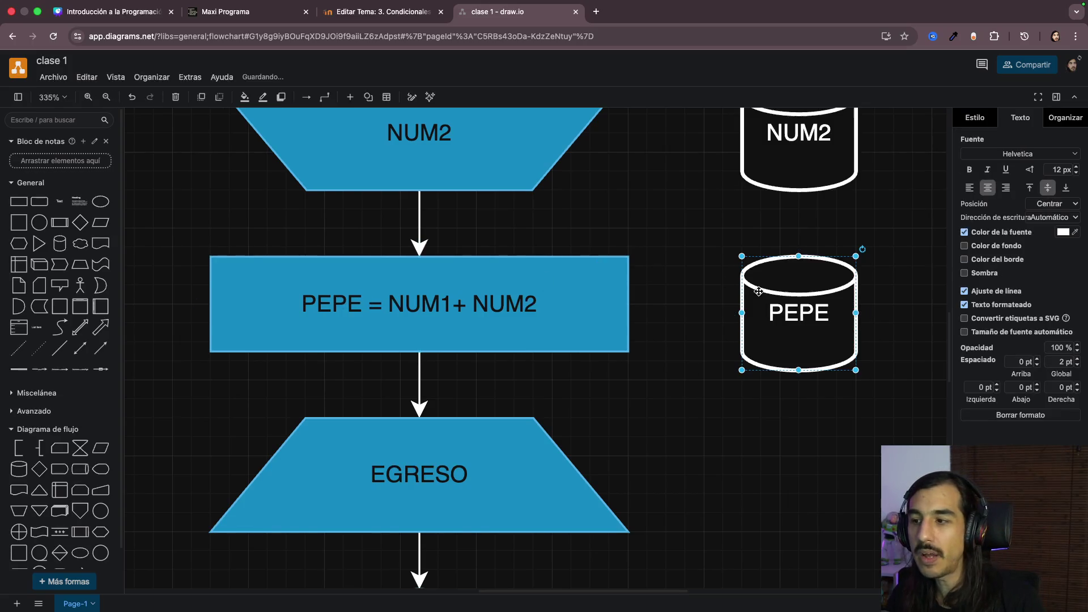
scroll(723, 296, down, 2)
scroll(680, 323, up, 1)
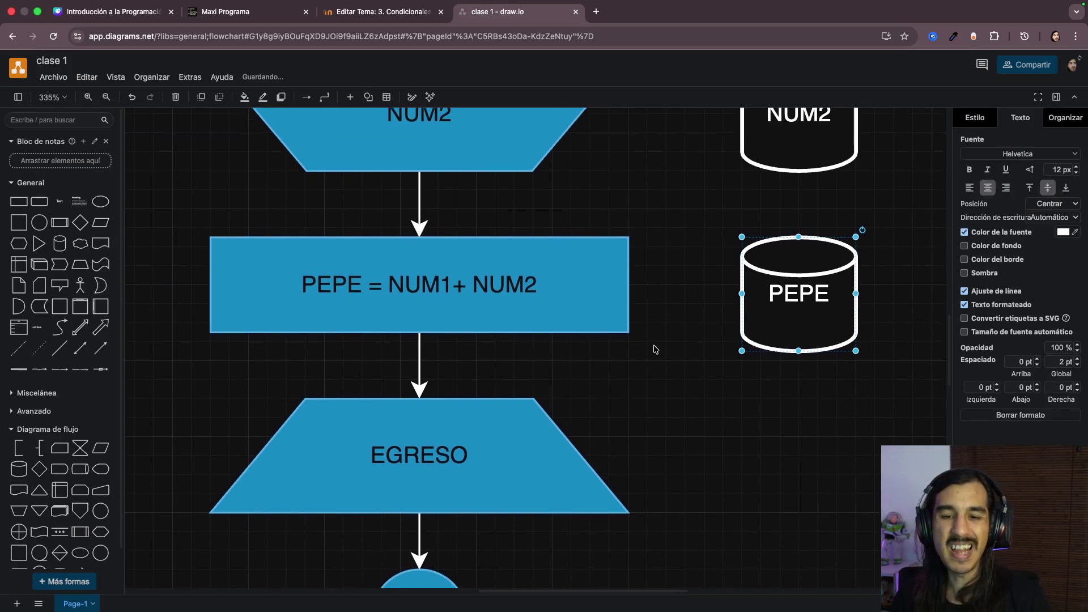
scroll(672, 336, down, 3)
scroll(654, 349, down, 1)
scroll(654, 349, up, 1)
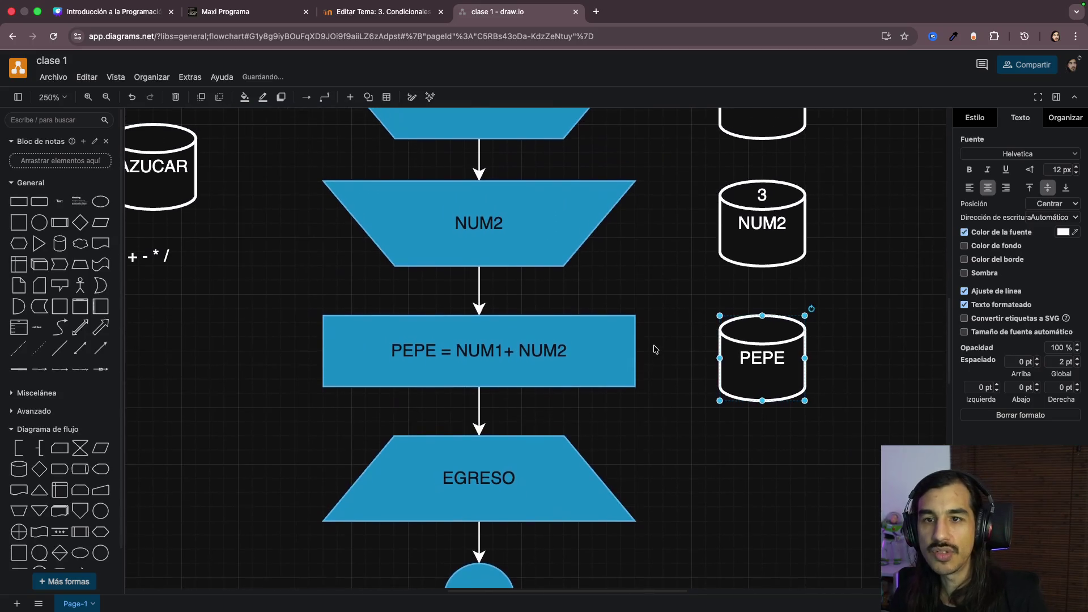
scroll(654, 349, up, 2)
scroll(653, 349, up, 2)
scroll(519, 249, up, 2)
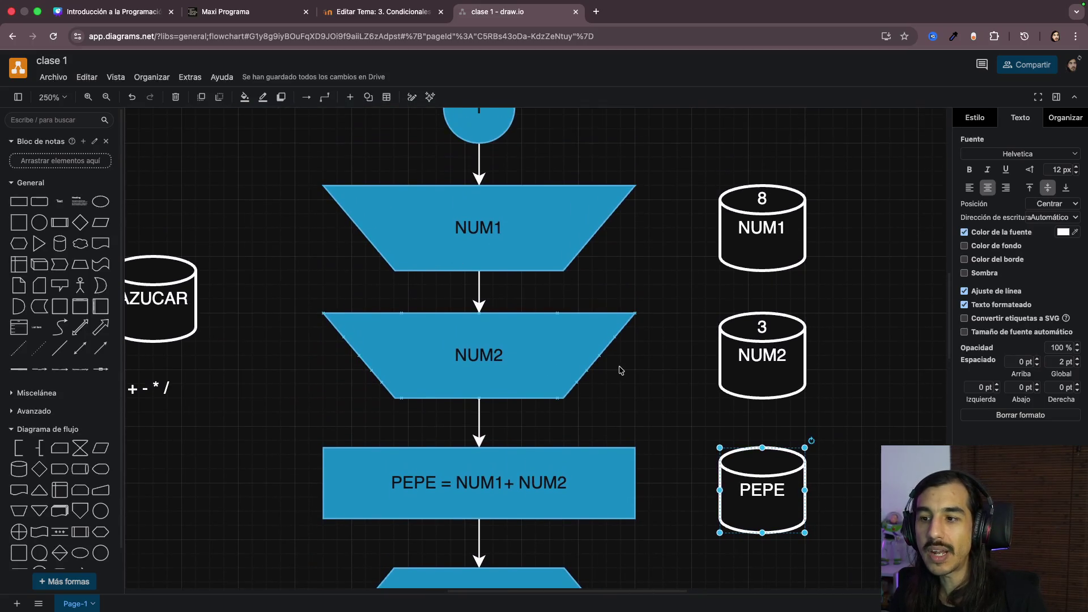
scroll(620, 370, down, 3)
scroll(539, 350, up, 1)
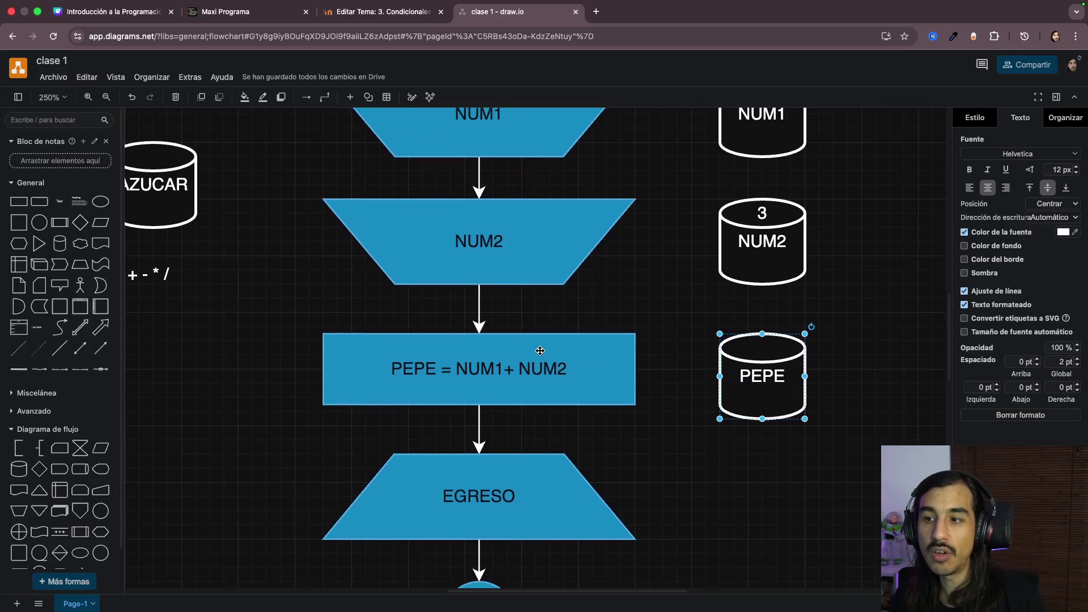
scroll(540, 351, up, 2)
Step: Review the NUM1, NUM2, PEPE and EGRESO shapes, then start editing the EGRESO output label
click(497, 186)
click(491, 325)
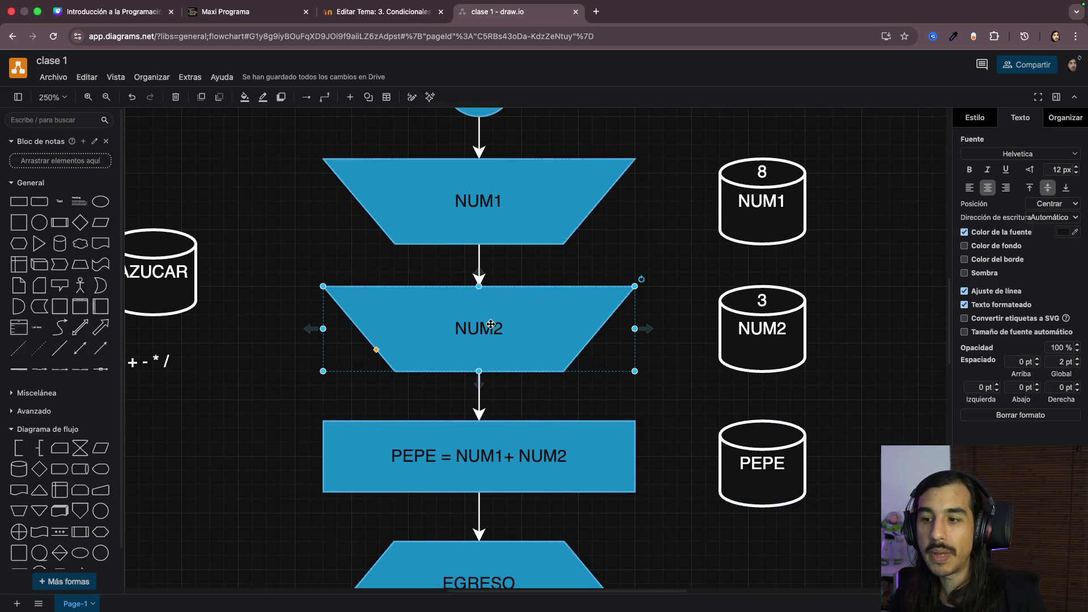
scroll(491, 325, down, 3)
click(489, 362)
scroll(489, 361, down, 3)
click(477, 376)
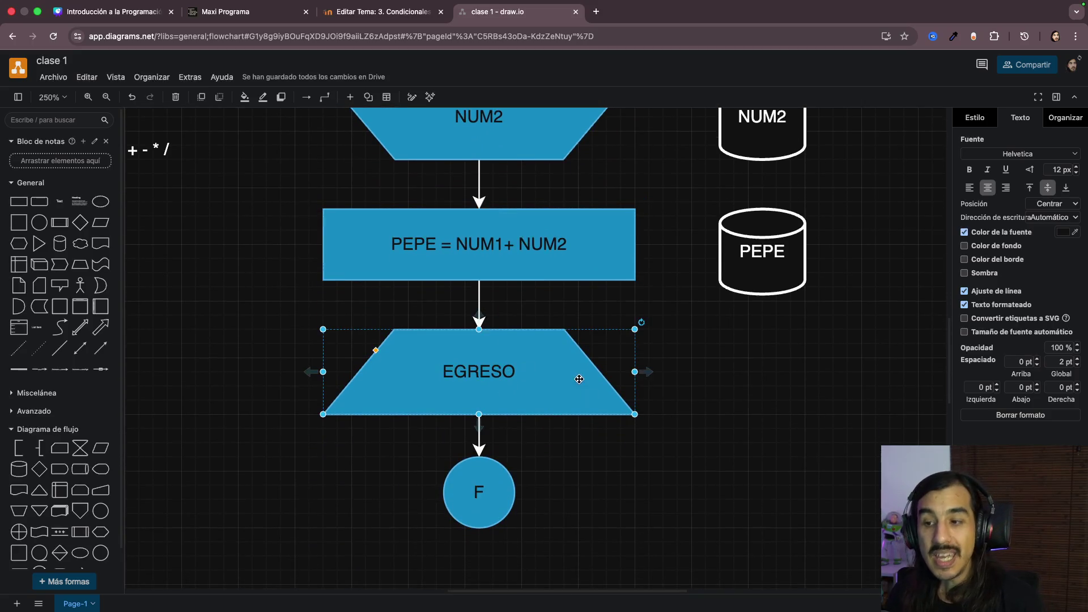
scroll(673, 388, up, 2)
scroll(674, 383, up, 2)
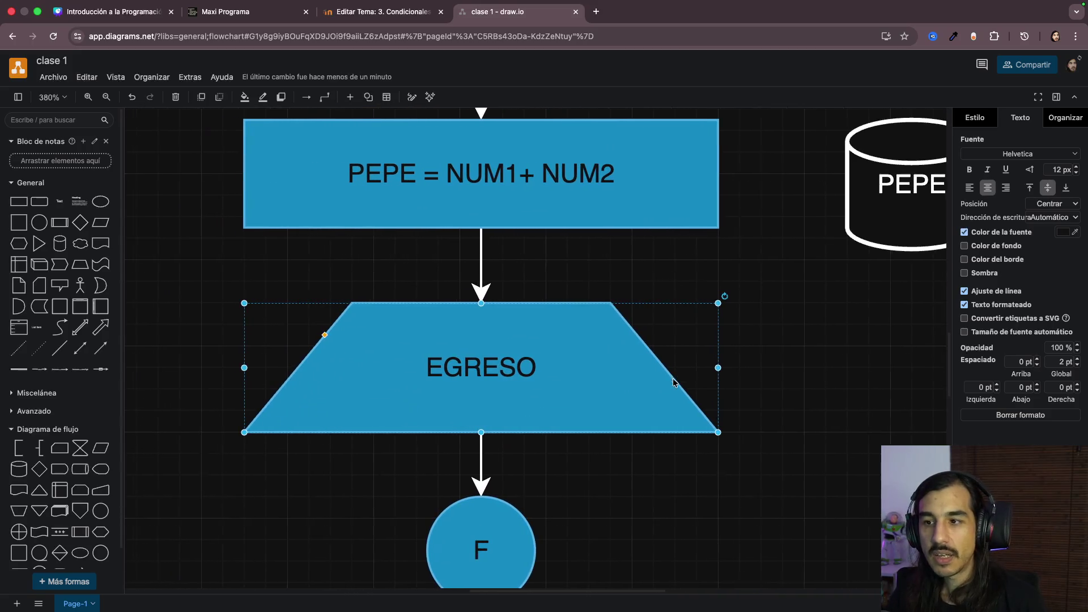
scroll(674, 383, right, 2)
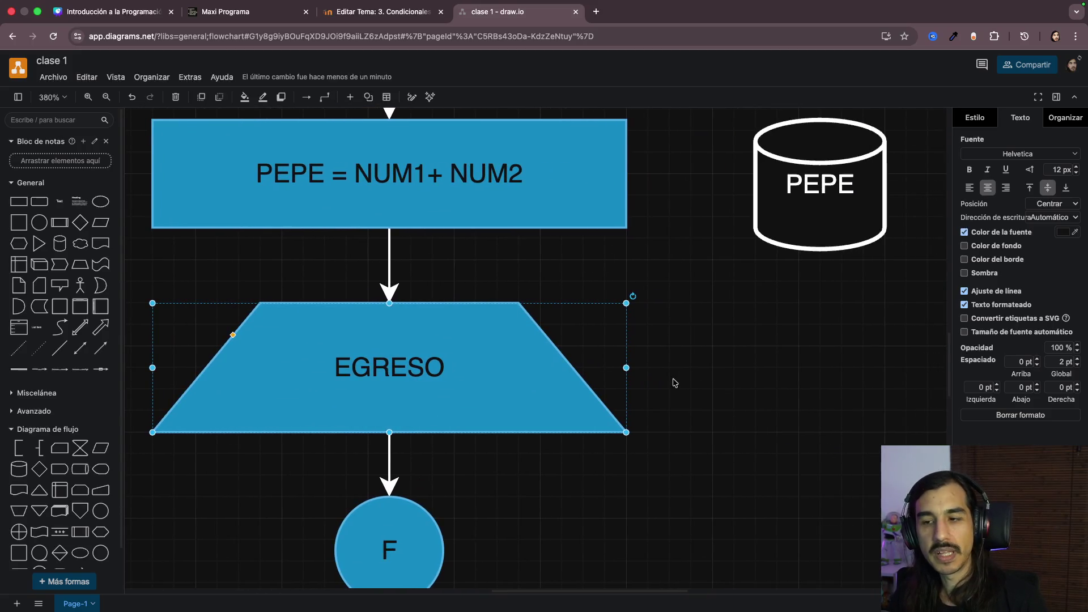
click(813, 187)
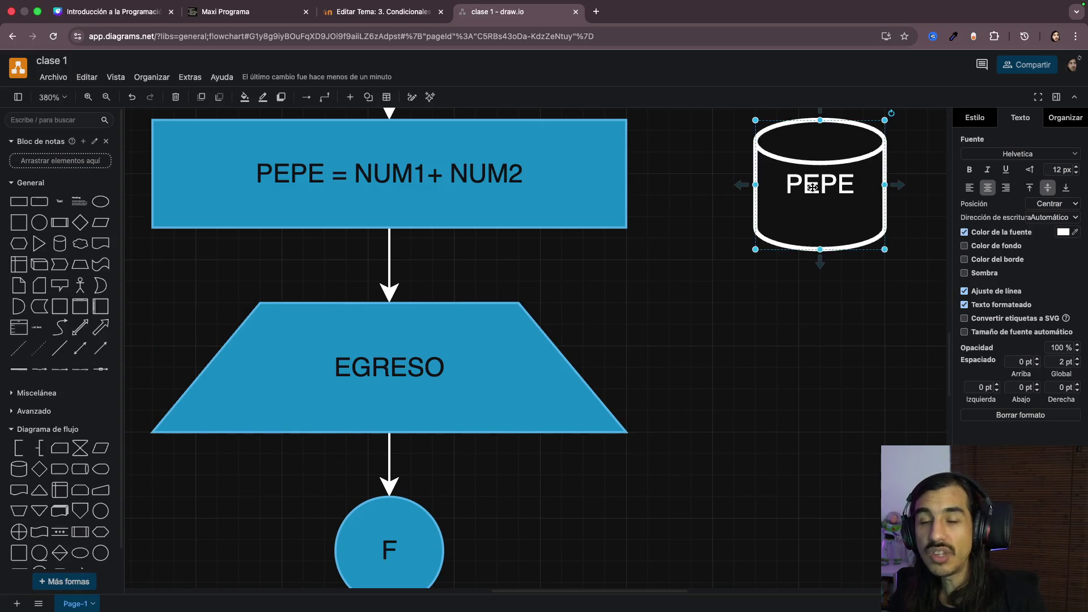
double_click(411, 375)
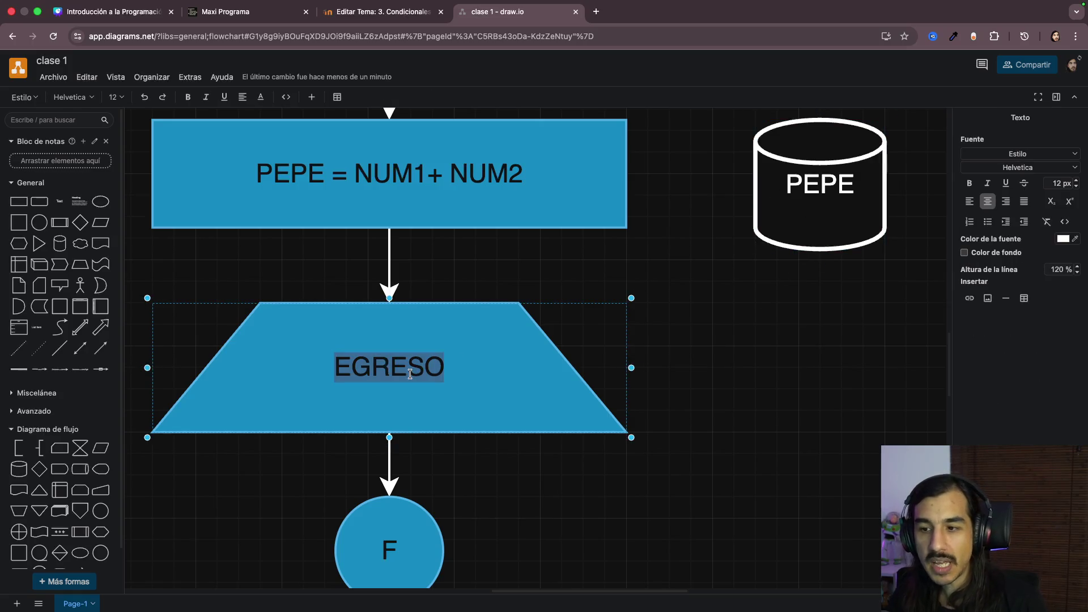
text(PEPE)
Step: Relabel the output trapezoid from EGRESO to PEPE
click(729, 362)
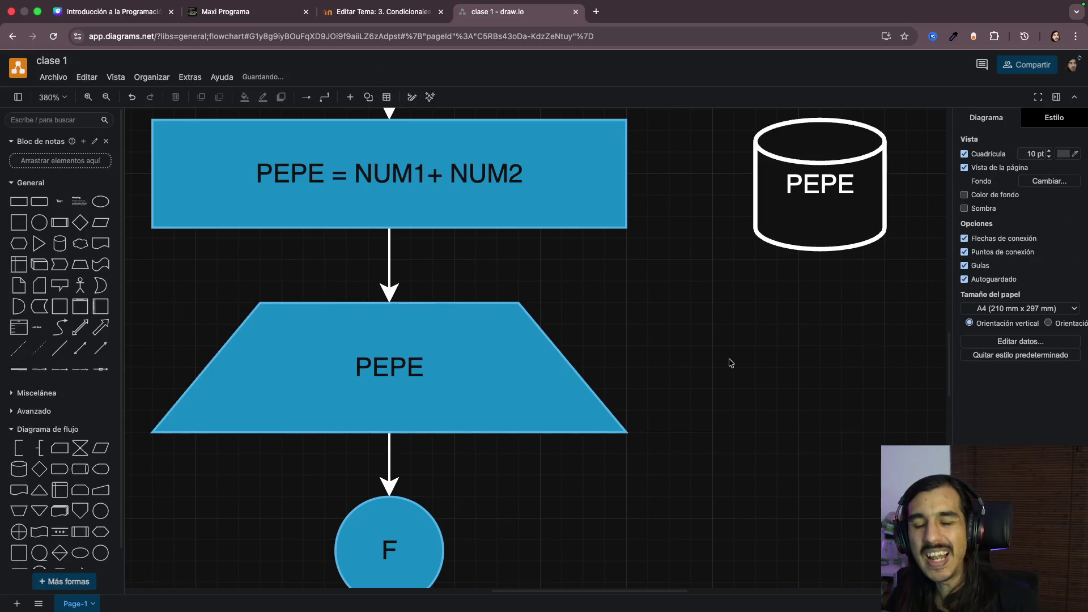
click(384, 372)
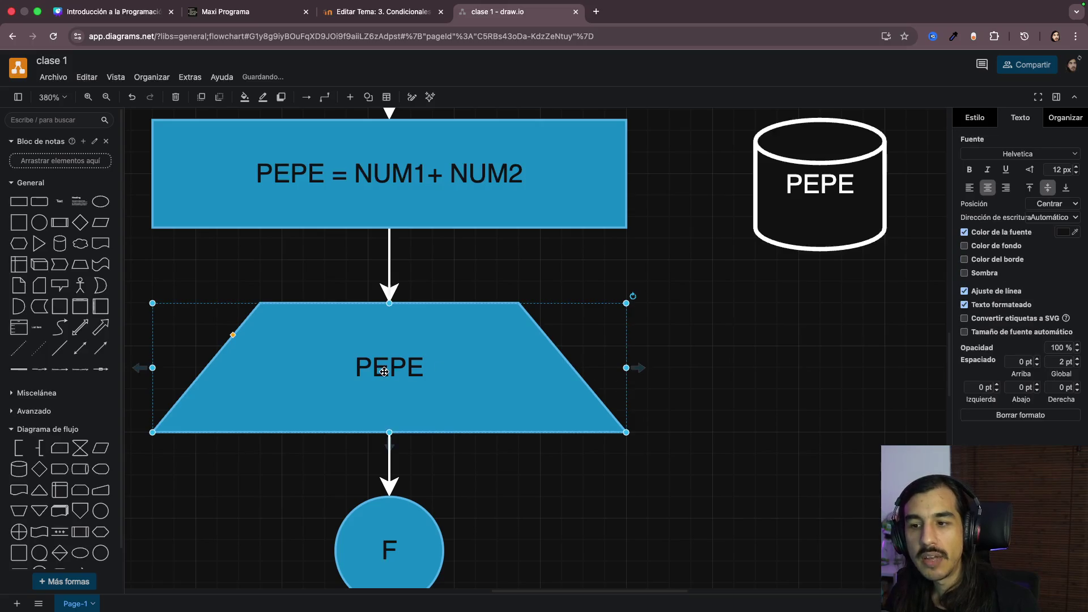
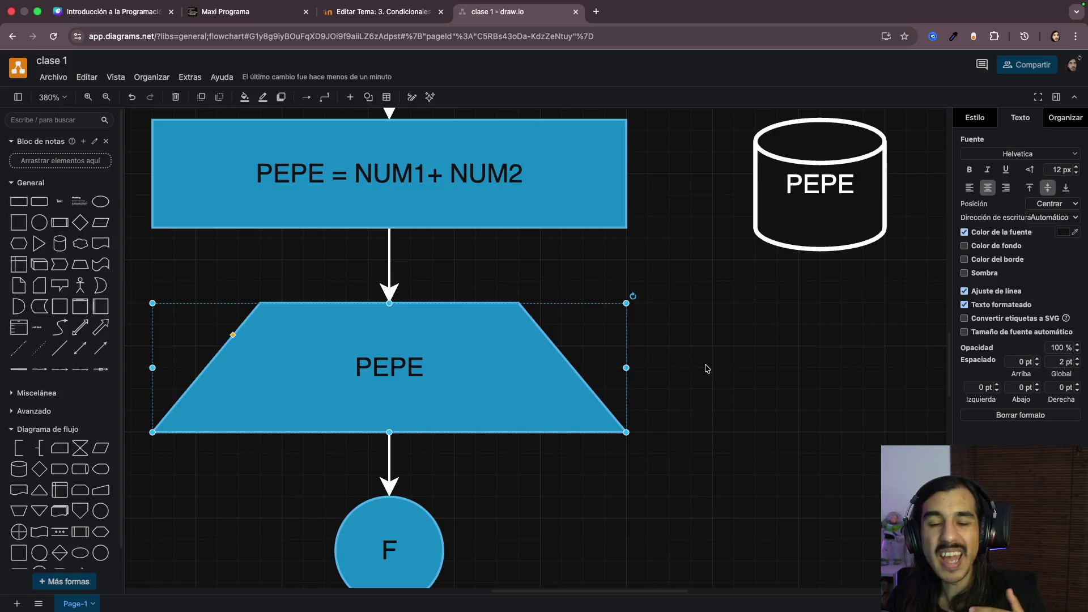
scroll(698, 376, down, 3)
scroll(699, 375, down, 3)
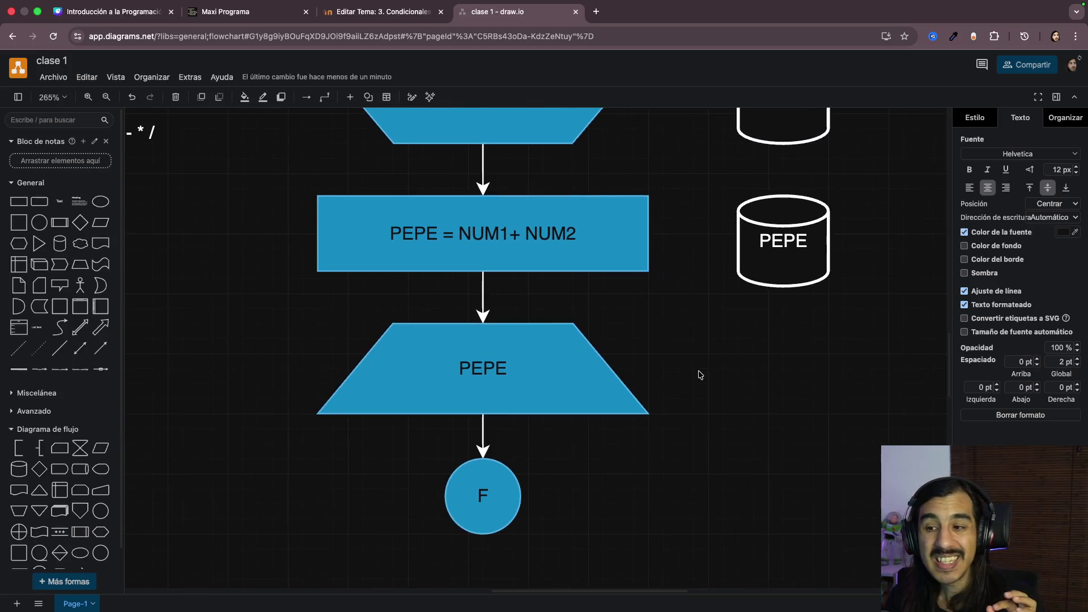
Step: Edit the output trapezoid's PEPE label, removing the quotation marks around the name
double_click(512, 380)
key(Right)
text(')
text(")
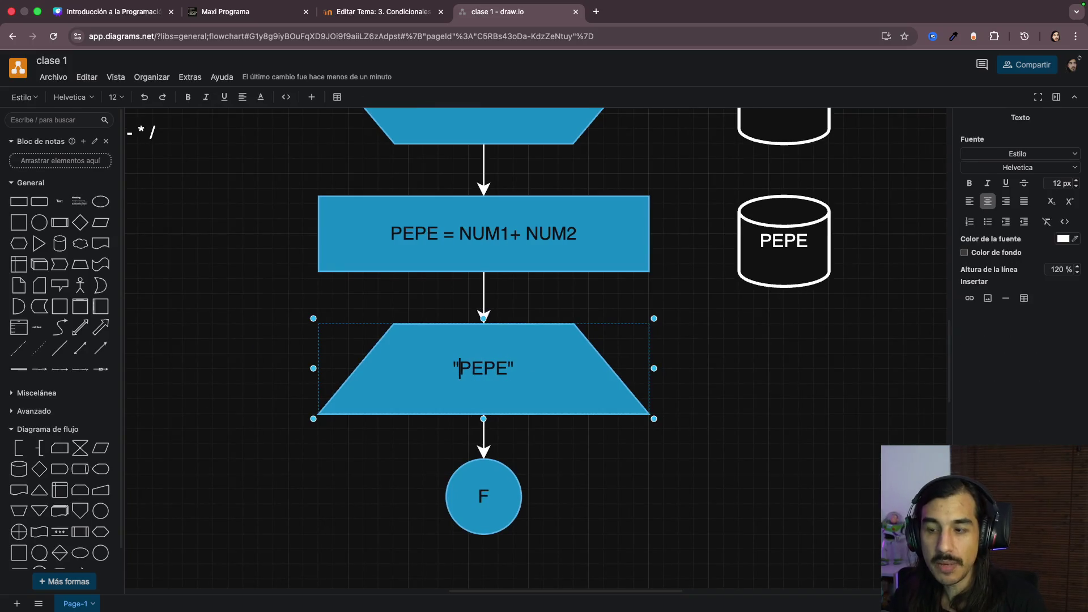
scroll(512, 378, up, 3)
scroll(512, 378, up, 2)
click(632, 485)
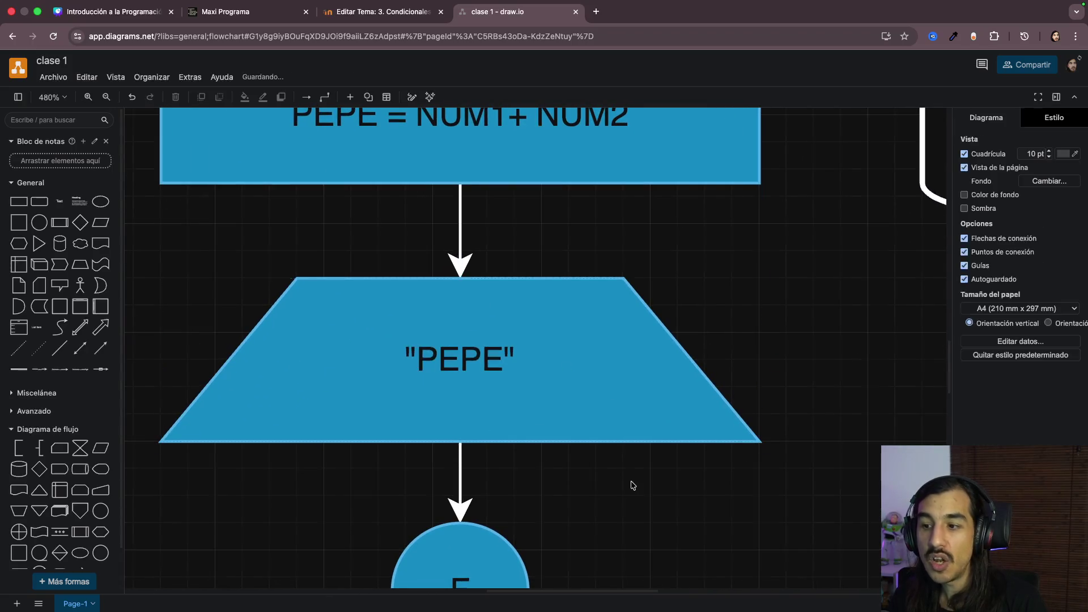
click(518, 357)
double_click(479, 363)
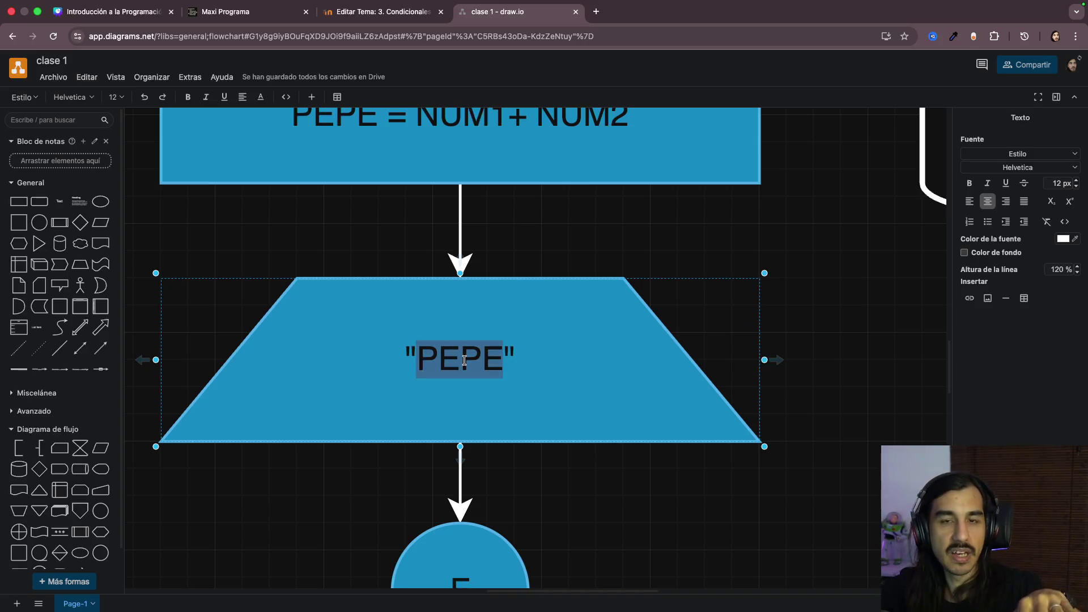
click(833, 285)
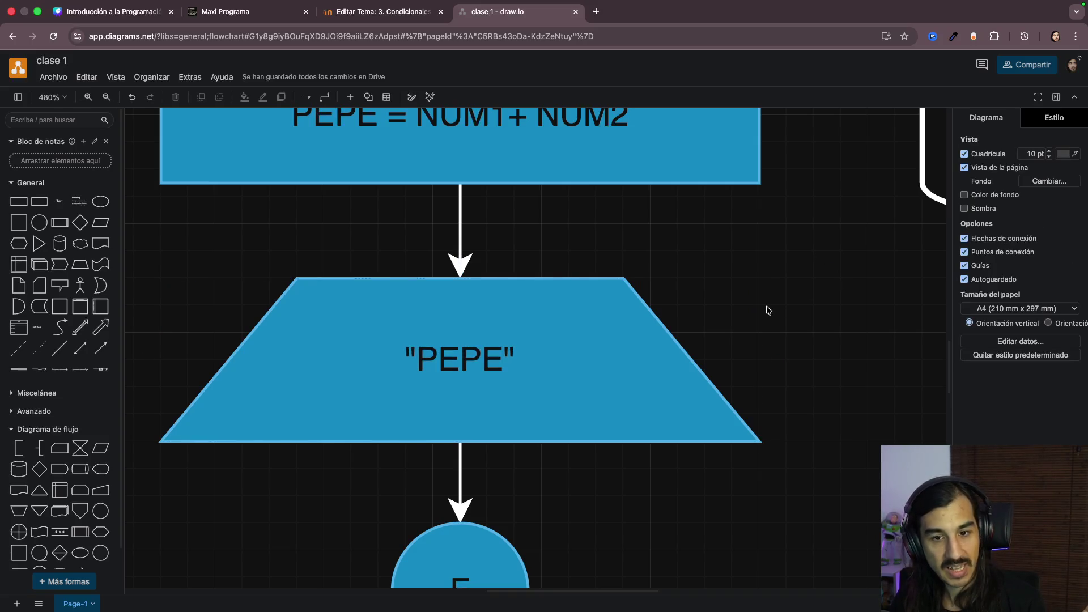
double_click(498, 363)
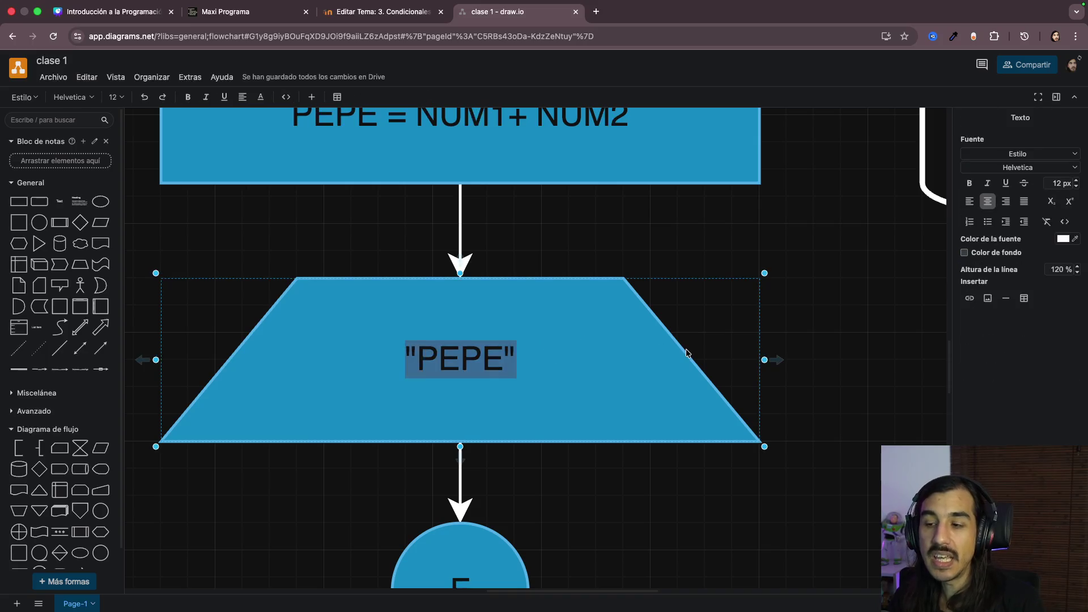
key(Right)
key(BackSpace)
key(BackSpace)
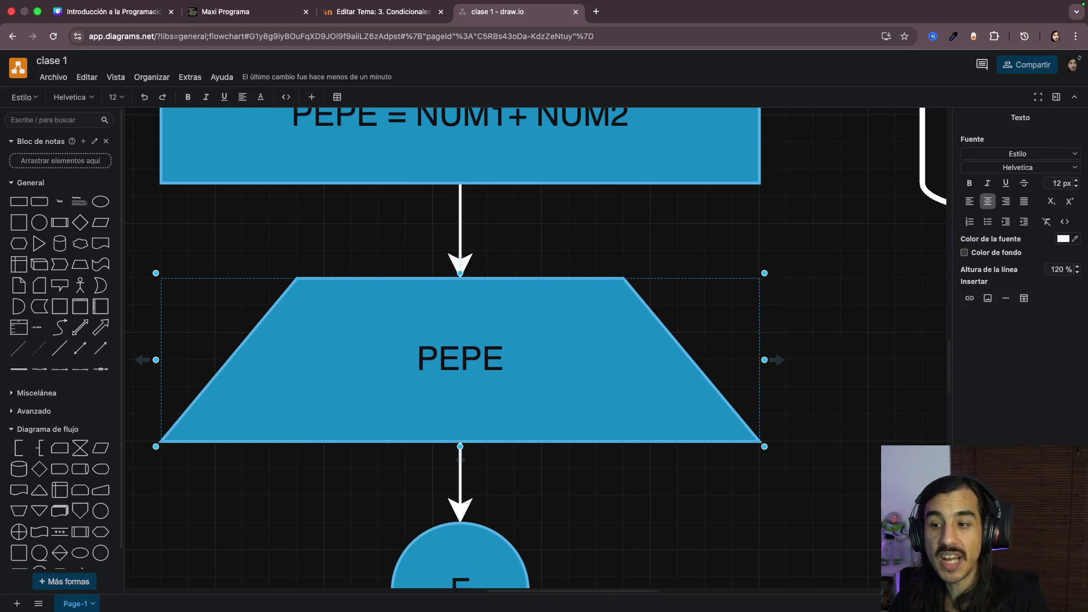
click(832, 331)
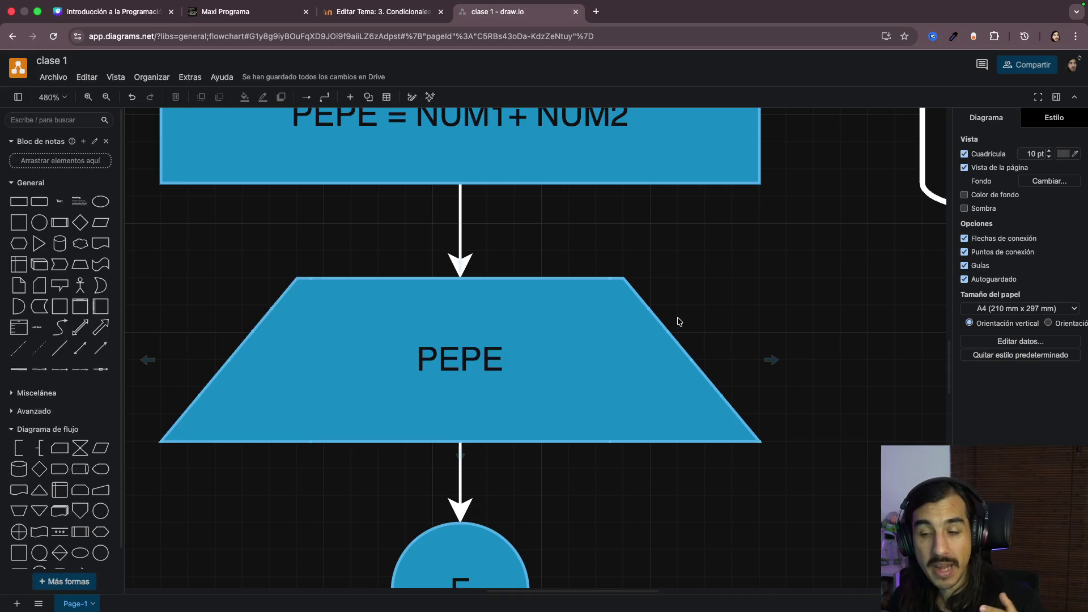
ctrl+scroll(678, 322, down, 1)
ctrl+scroll(825, 296, down, 4)
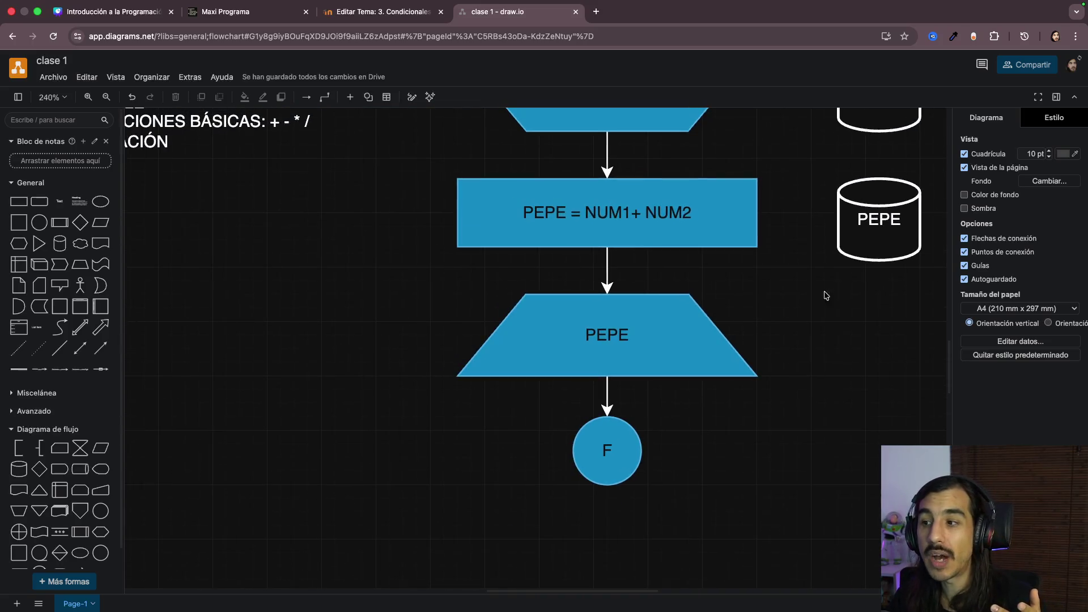
scroll(824, 294, right, 3)
Step: Rename PEPE to RES in the sum assignment box and the memory cylinder, fixing its casing
click(738, 225)
scroll(738, 226, up, 2)
scroll(740, 235, up, 3)
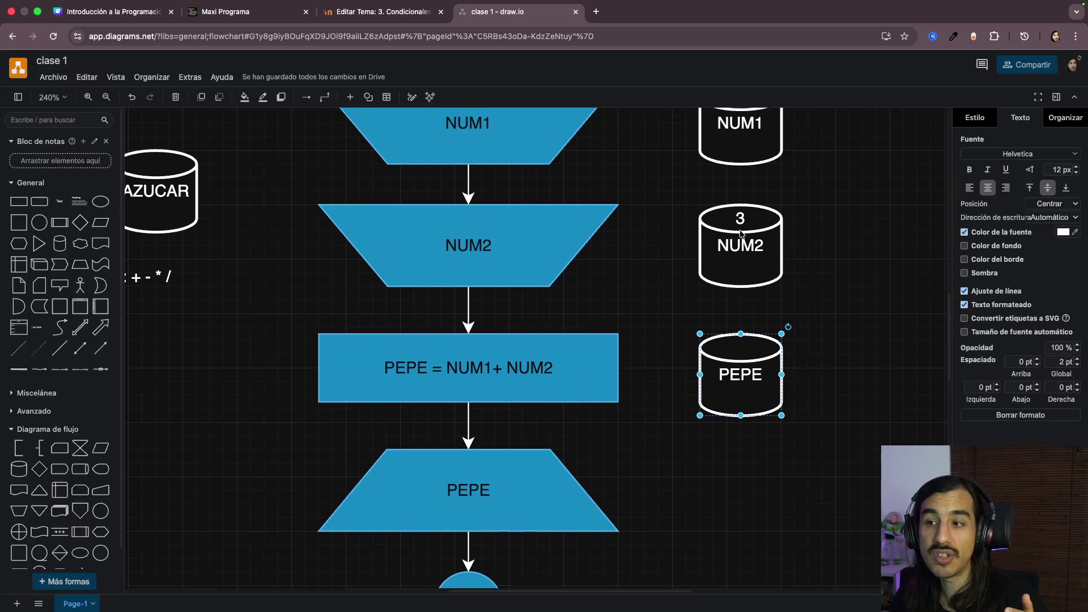
scroll(740, 235, up, 1)
double_click(410, 376)
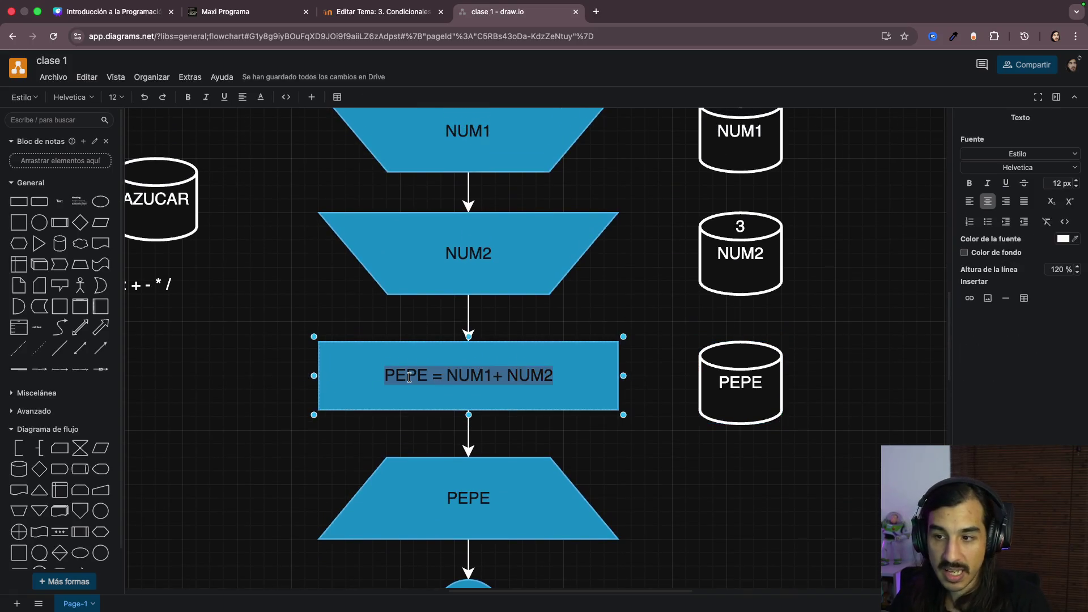
double_click(409, 377)
text(RES)
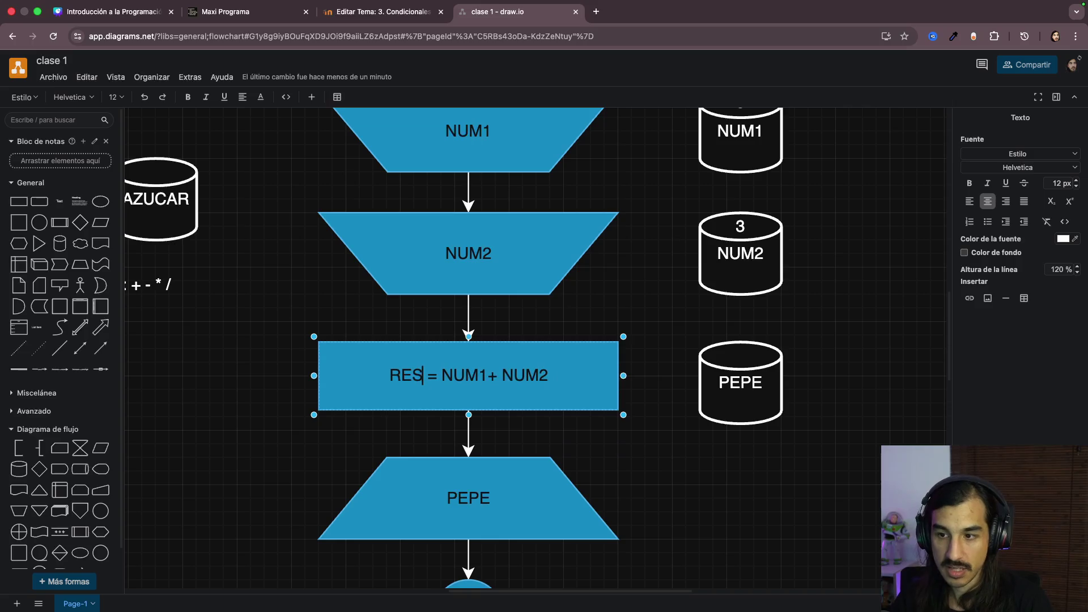
double_click(733, 386)
text(rES)
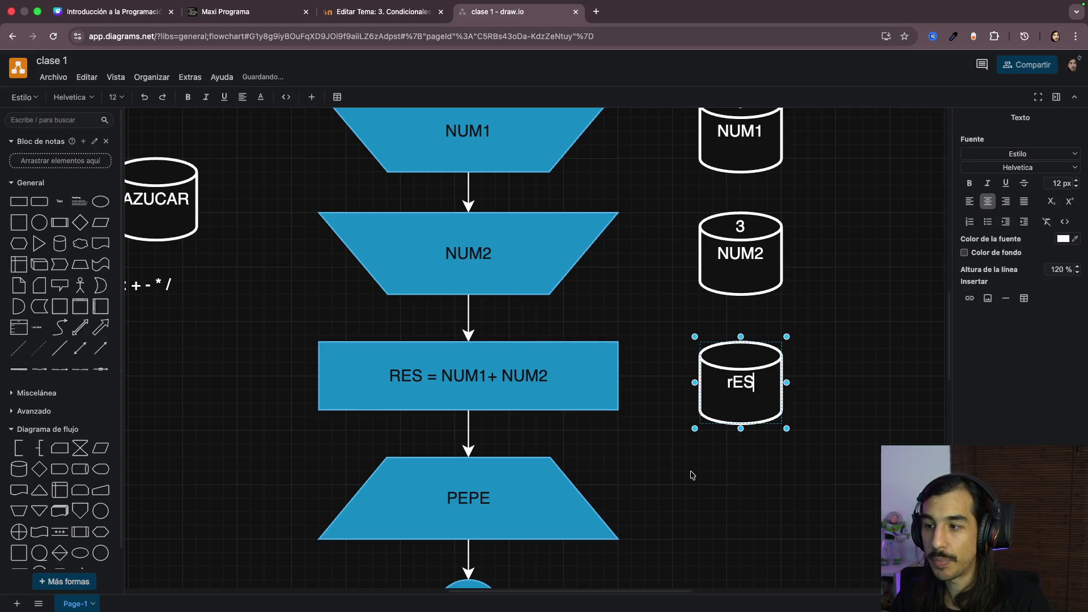
click(690, 476)
click(595, 494)
double_click(737, 385)
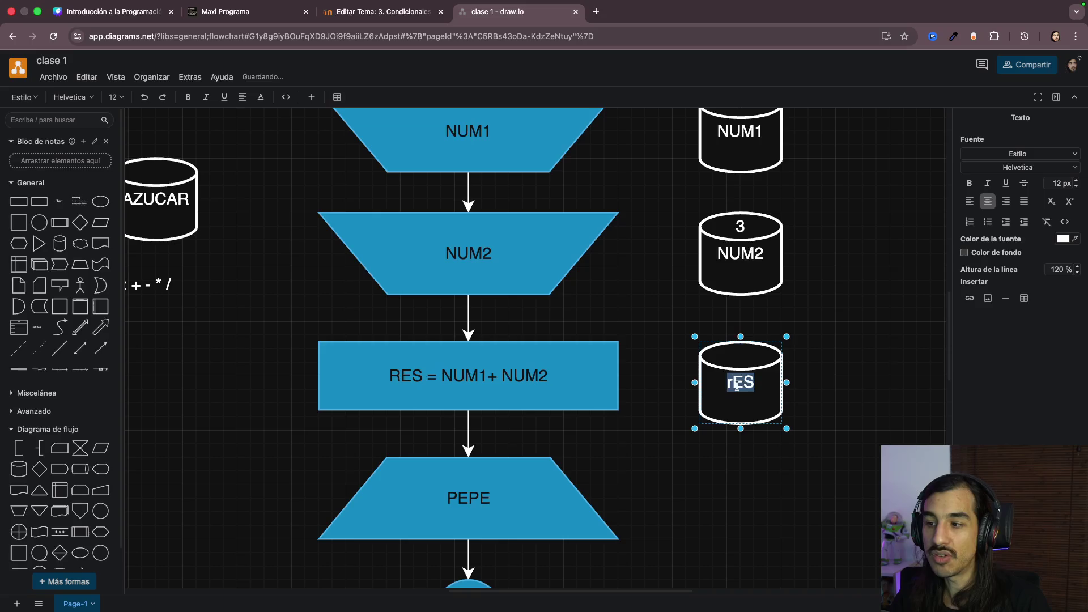
text(RES)
click(712, 499)
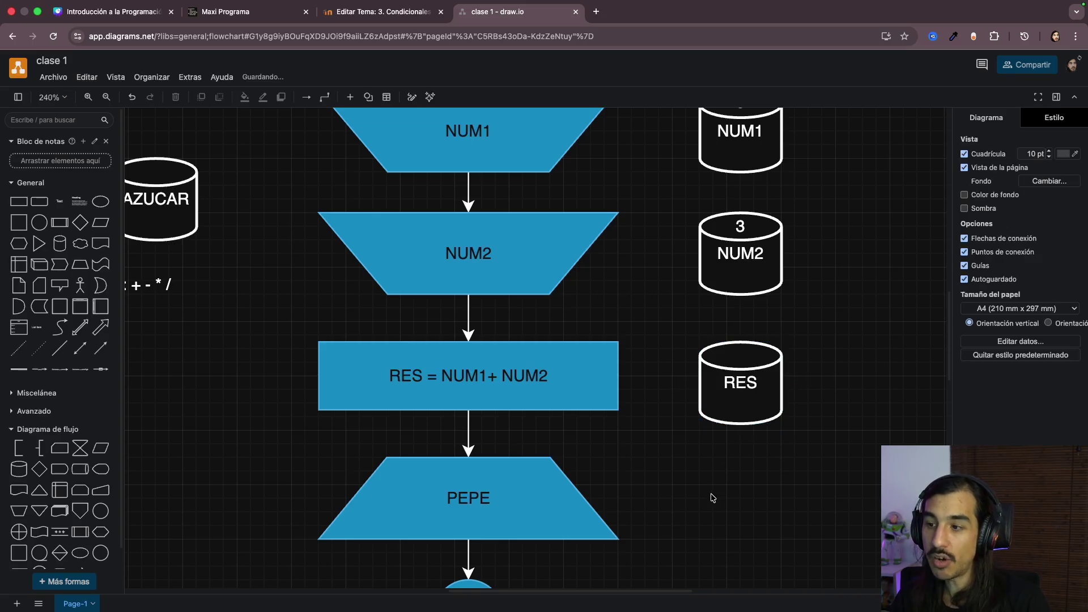
Step: Rename PEPE to RES in the output trapezoid before the end symbol
click(503, 489)
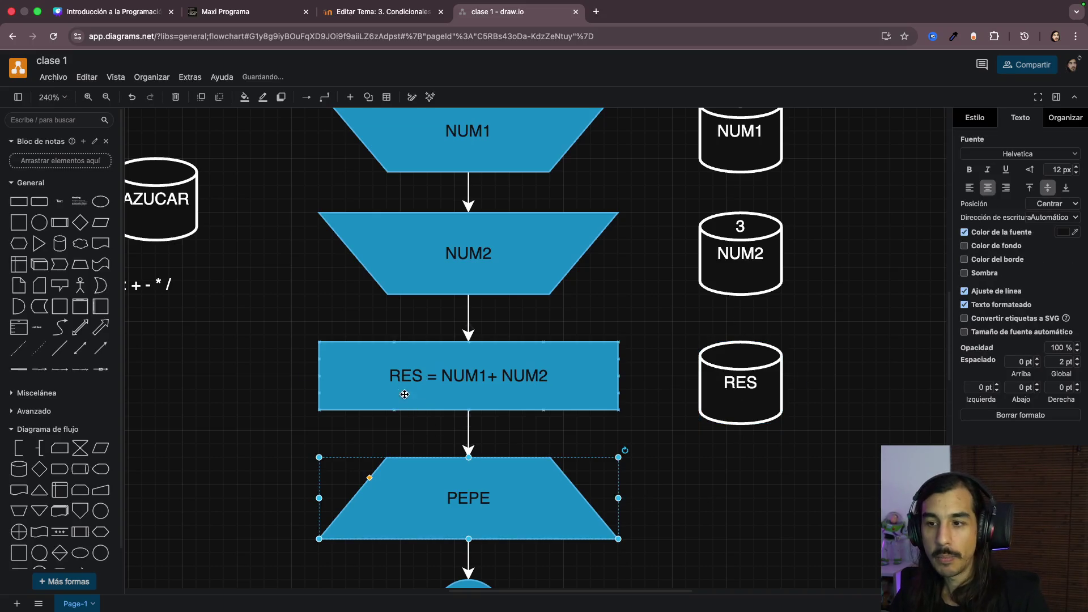
double_click(472, 486)
text(RES)
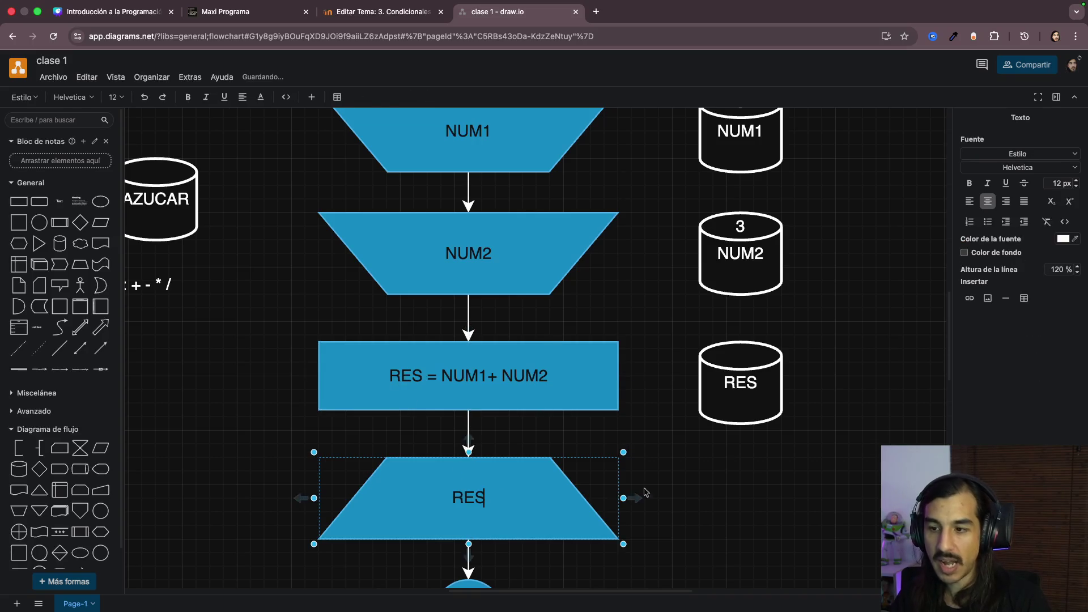
click(644, 493)
scroll(771, 481, down, 5)
click(449, 351)
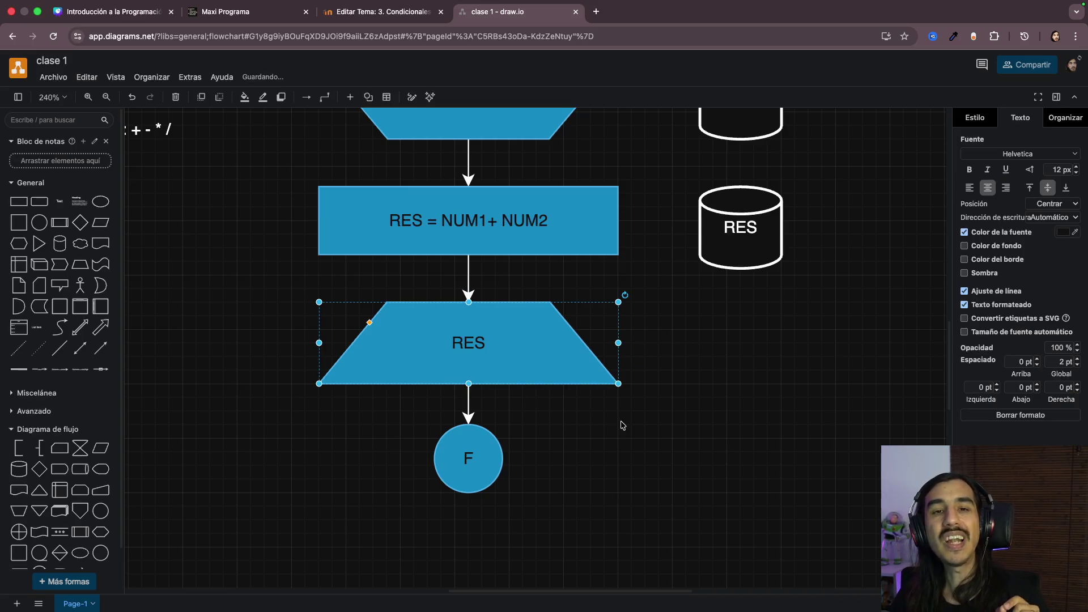
scroll(622, 425, up, 2)
scroll(622, 425, up, 2)
click(444, 269)
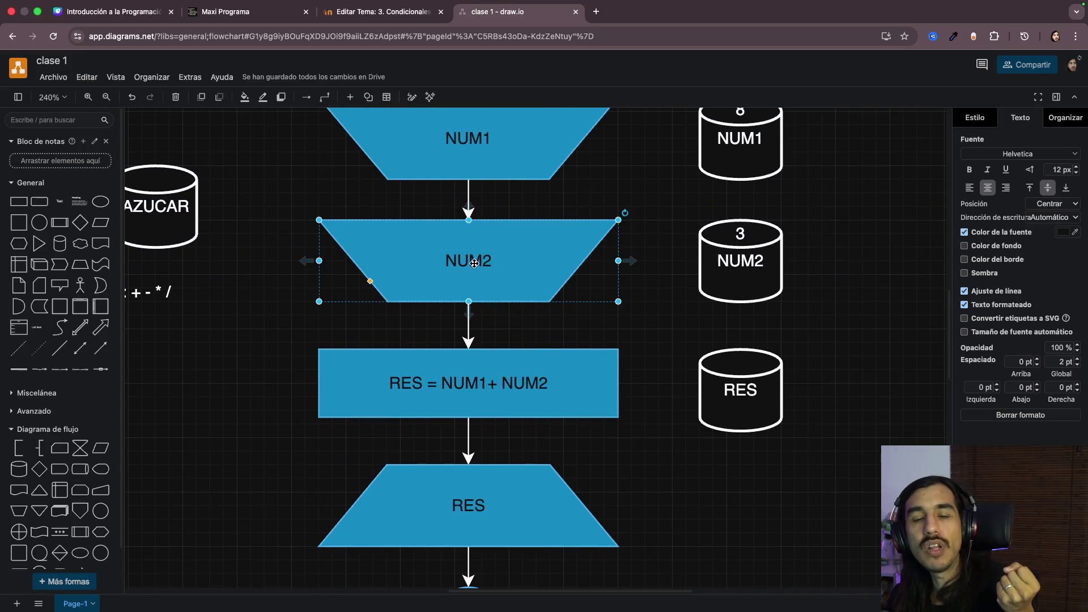
click(765, 266)
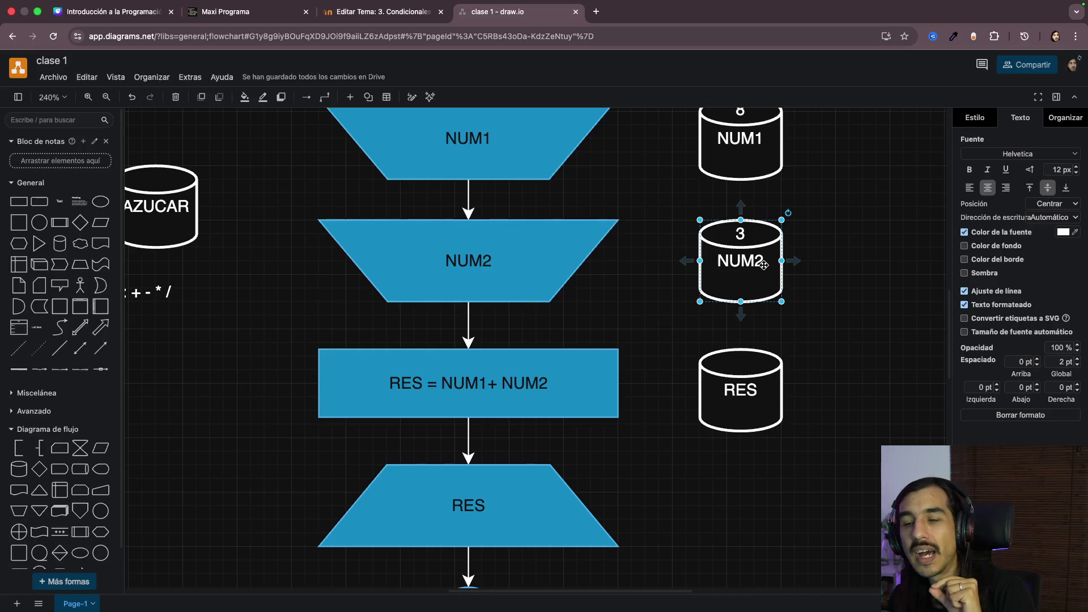
click(453, 399)
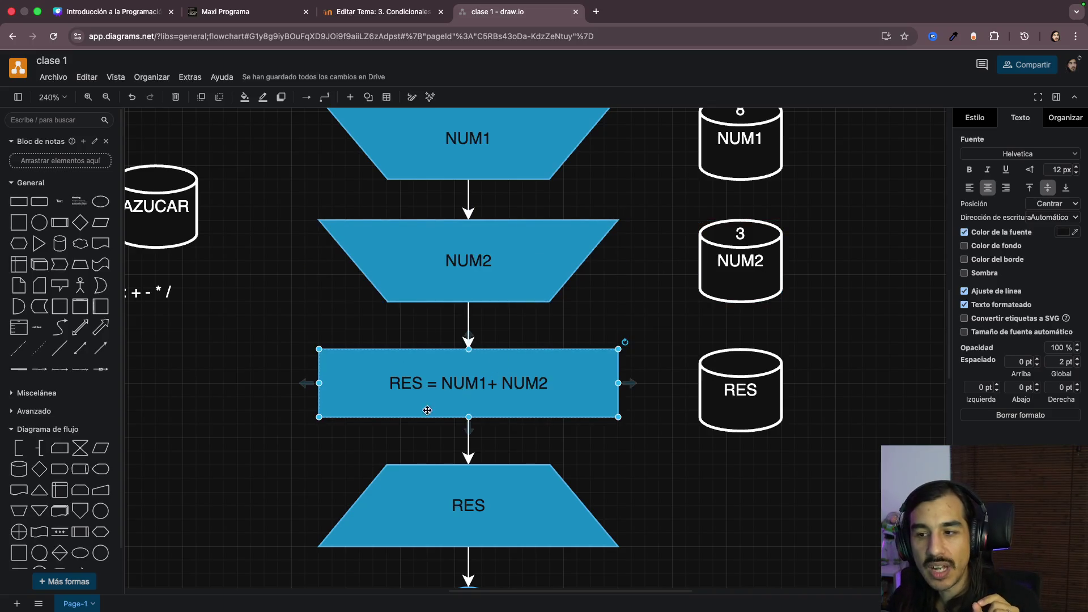
click(700, 270)
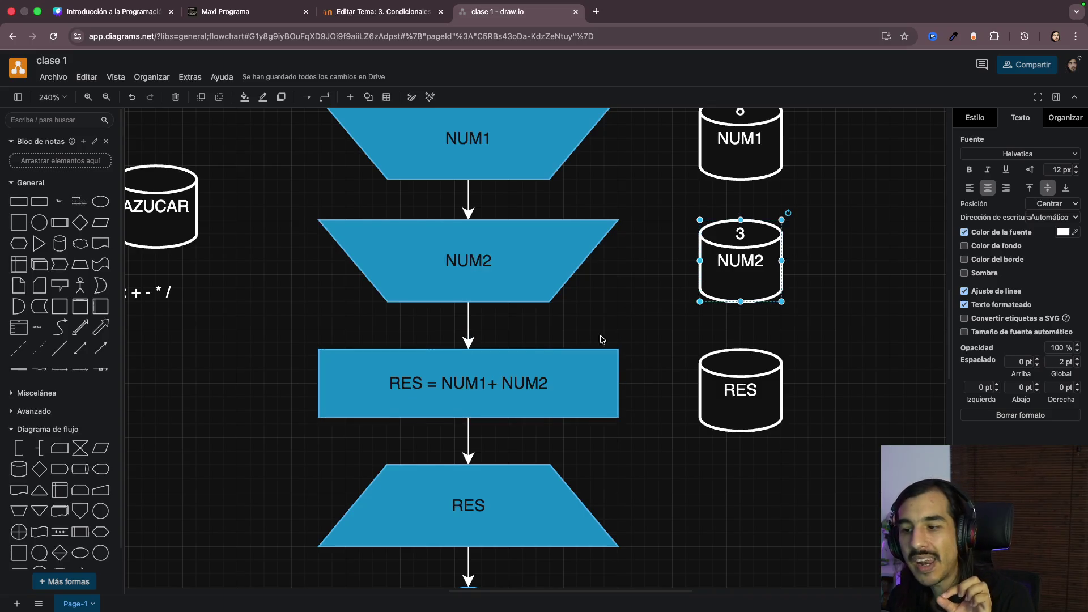
click(413, 391)
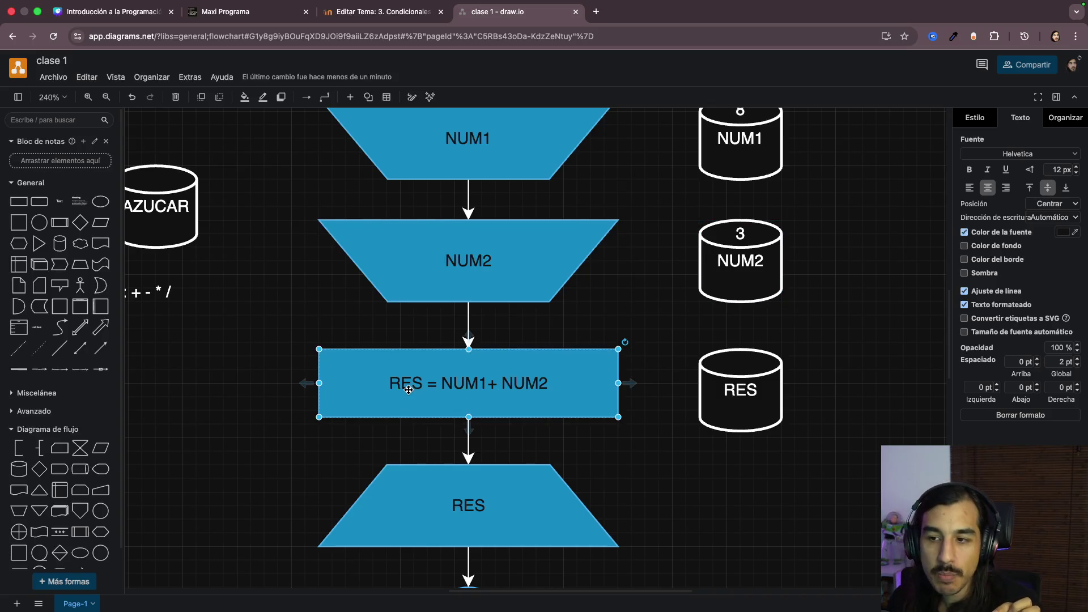
click(758, 411)
click(428, 485)
scroll(428, 476, down, 3)
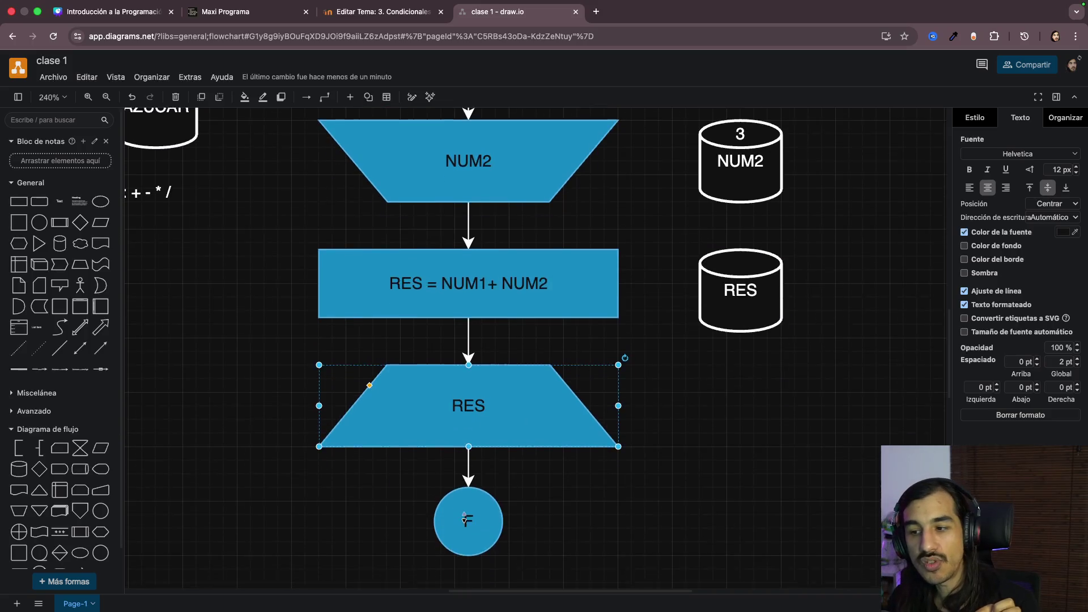
double_click(533, 395)
text(, NUM2)
click(629, 408)
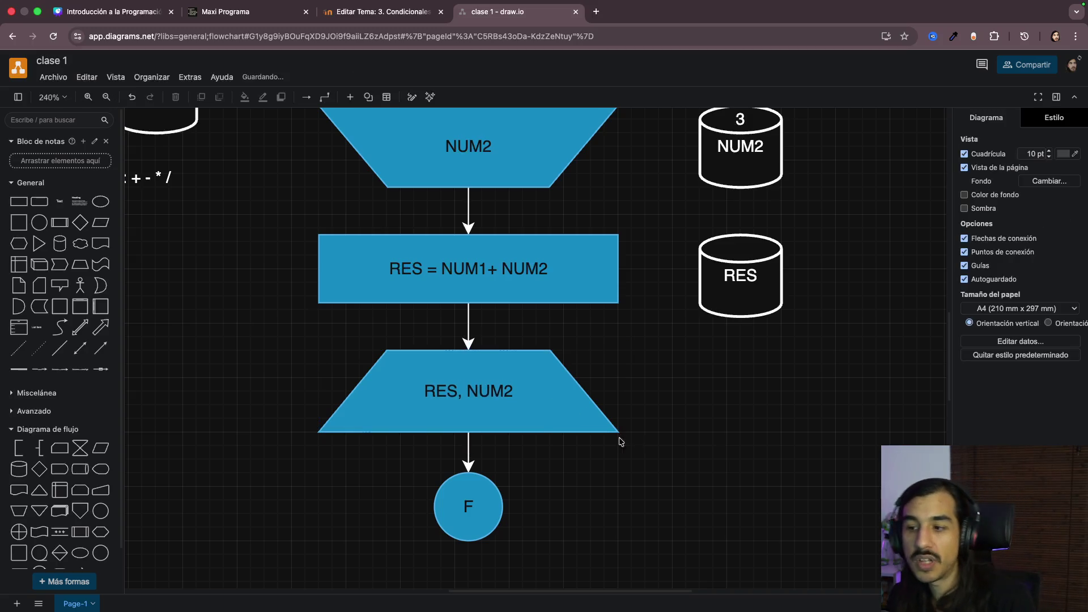
click(733, 272)
scroll(733, 273, up, 3)
click(770, 276)
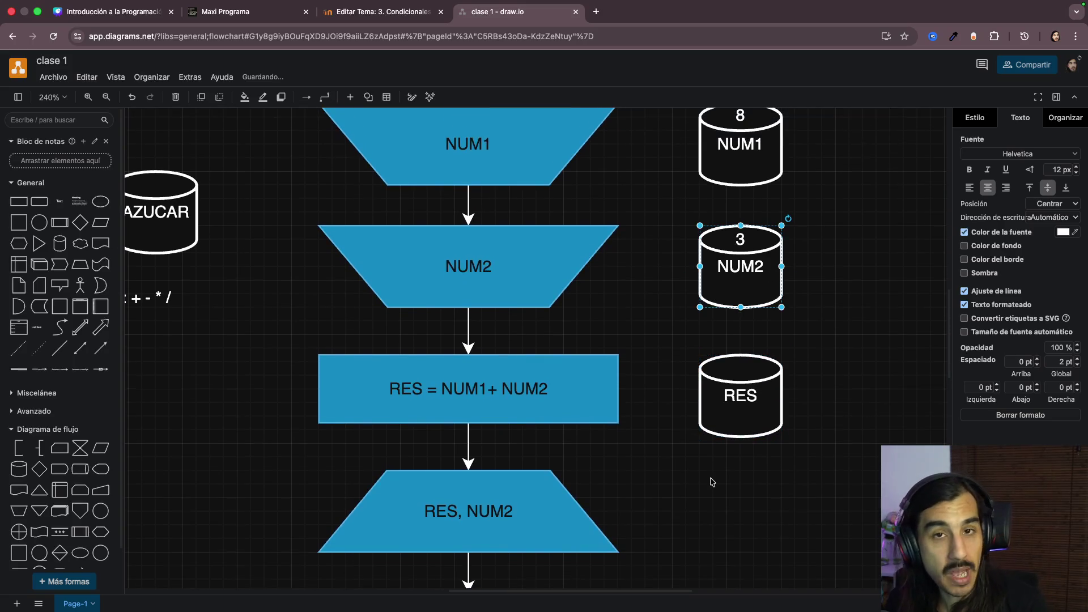
scroll(712, 479, down, 2)
click(533, 452)
click(775, 425)
scroll(775, 425, down, 1)
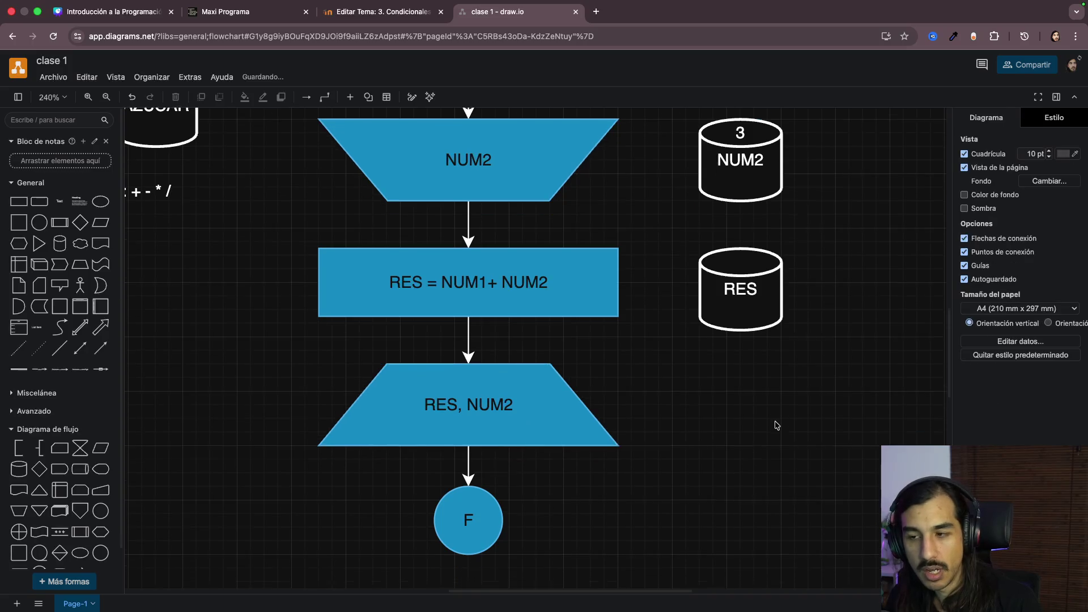
double_click(470, 415)
key(Right)
key(BackSpace)
key(BackSpace)
key(BackSpace)
key(BackSpace)
key(BackSpace)
click(712, 439)
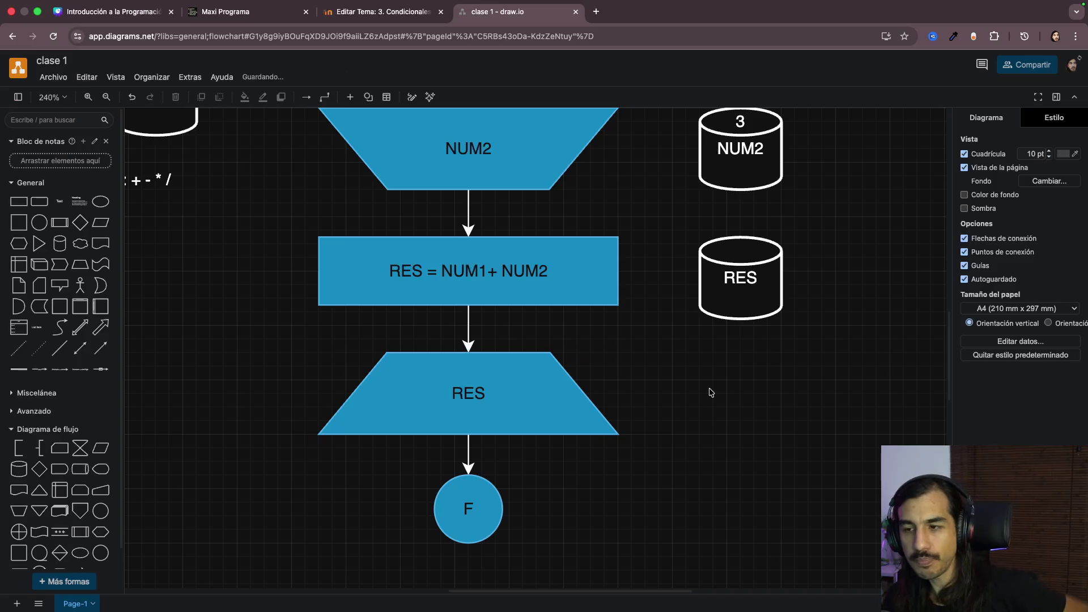
scroll(711, 426, up, 2)
scroll(709, 389, up, 4)
scroll(709, 389, up, 1)
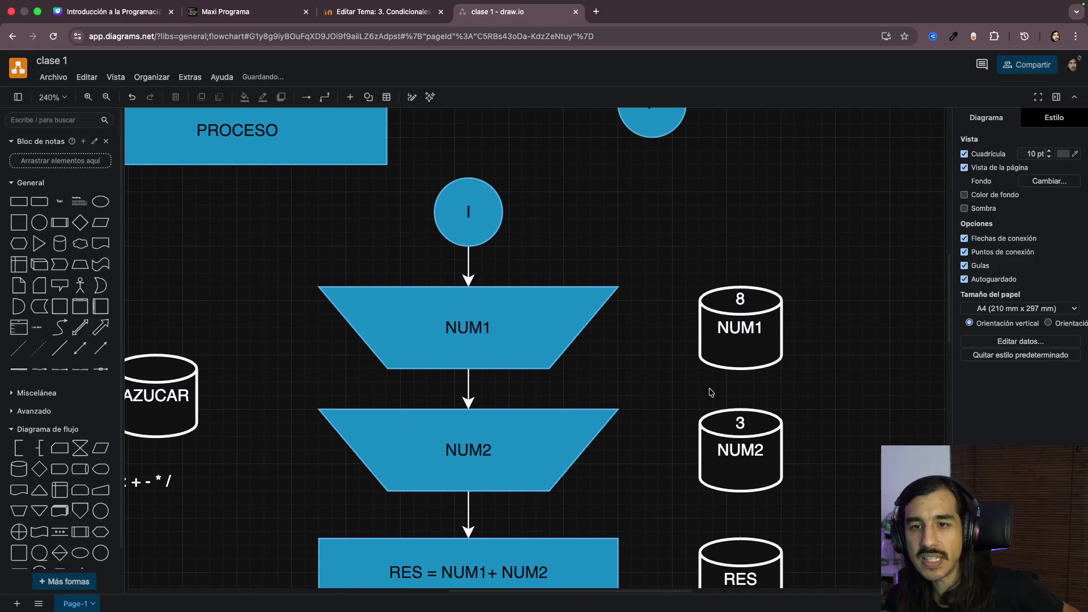
scroll(711, 393, down, 1)
scroll(711, 392, down, 2)
scroll(711, 392, down, 1)
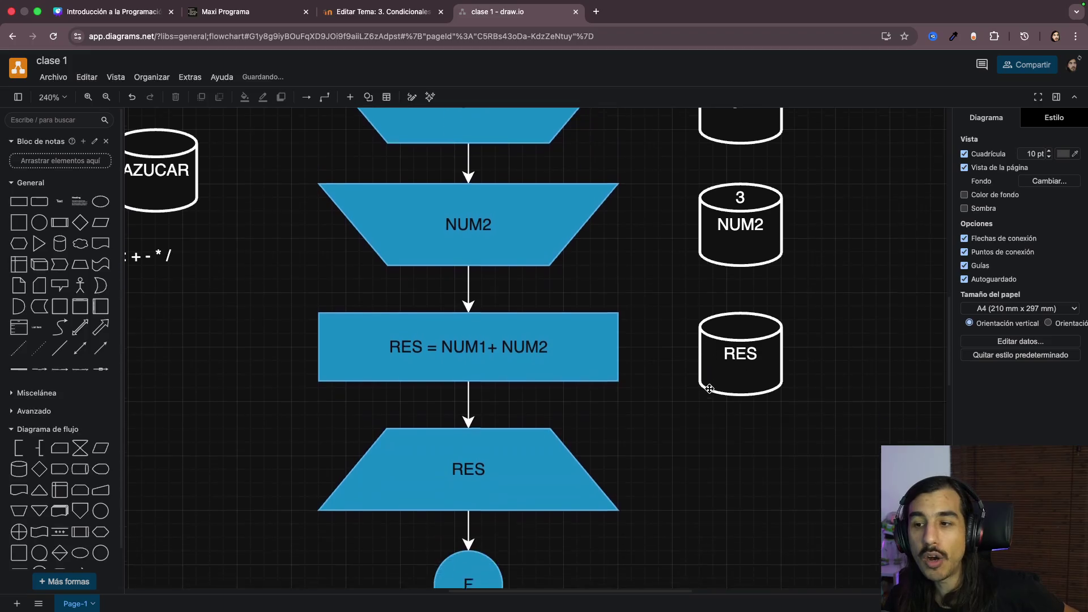
scroll(712, 391, down, 2)
scroll(711, 392, up, 1)
scroll(711, 392, up, 3)
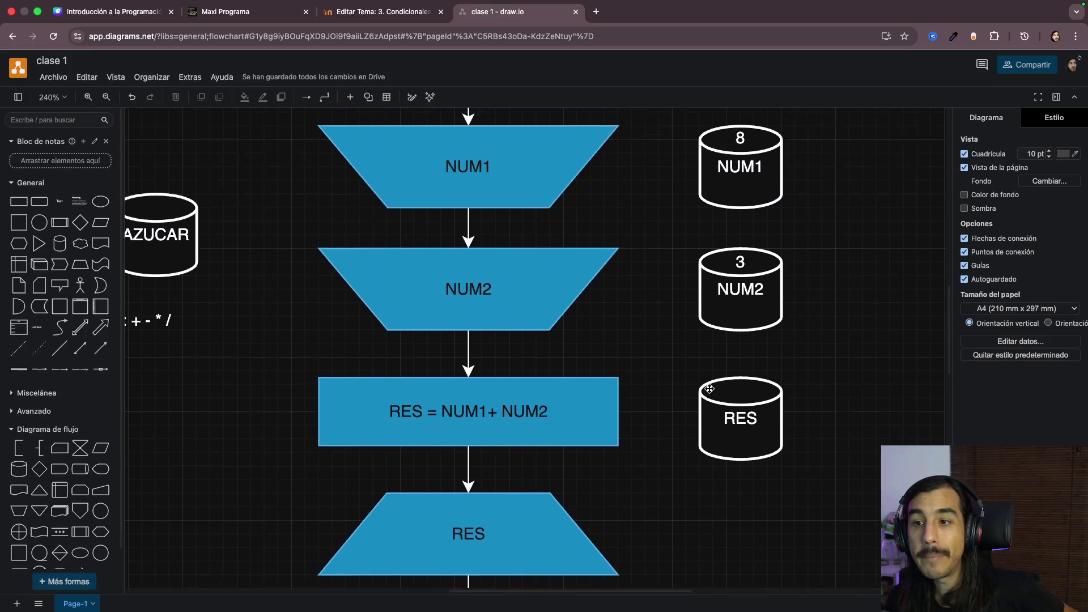
scroll(711, 392, down, 1)
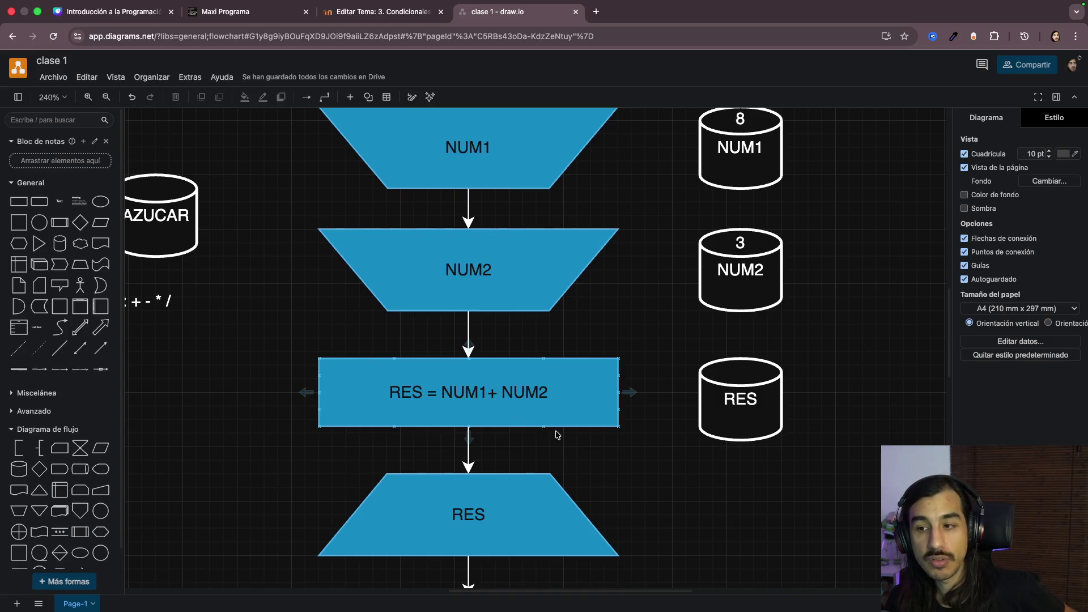
scroll(584, 441, left, 1)
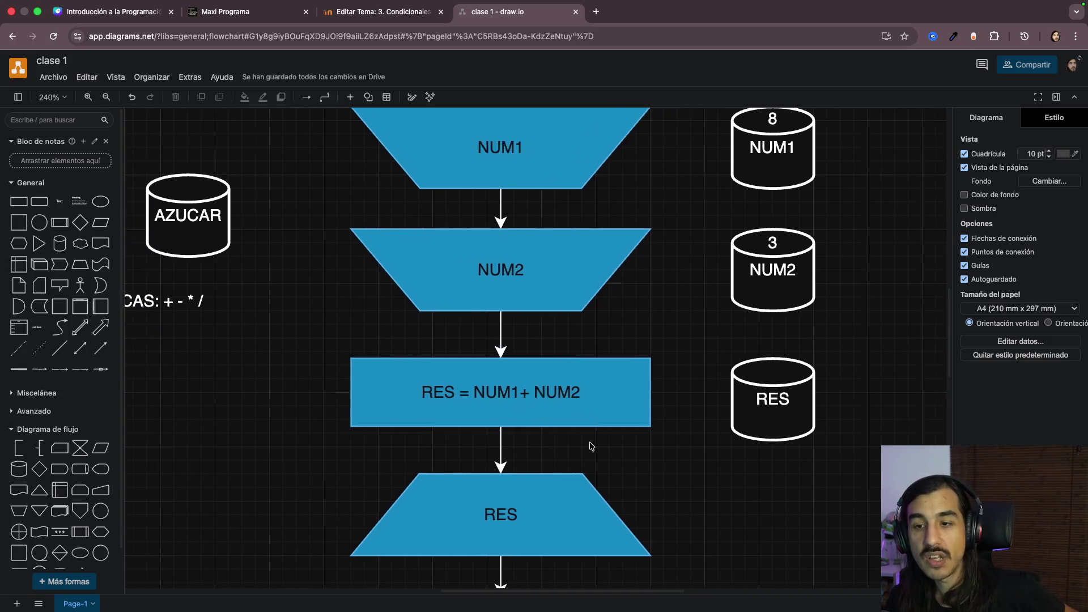
scroll(587, 444, left, 5)
mouse_move(310, 311)
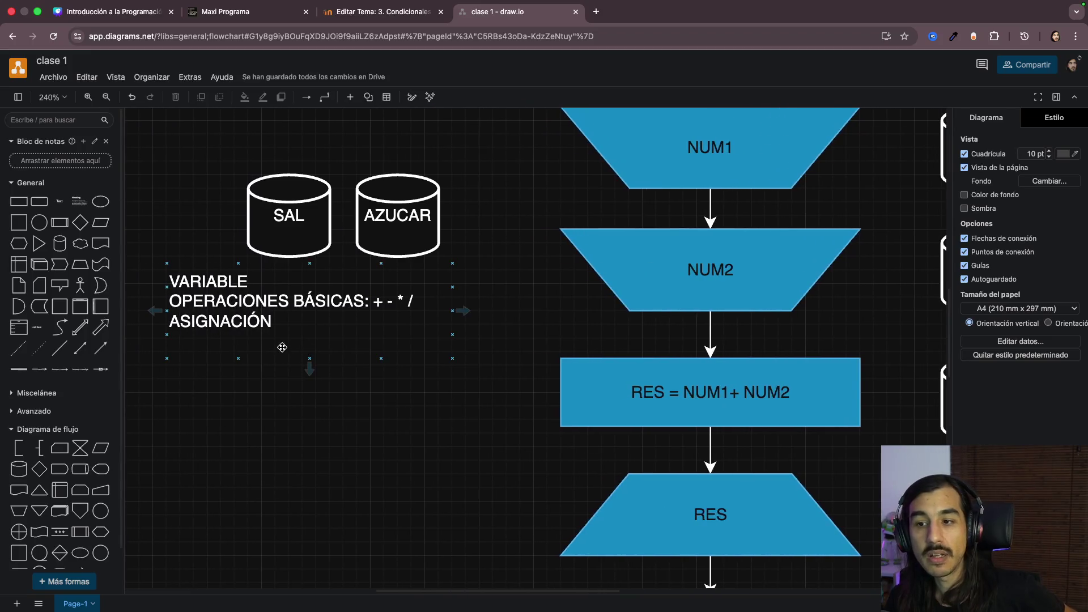
scroll(469, 427, right, 3)
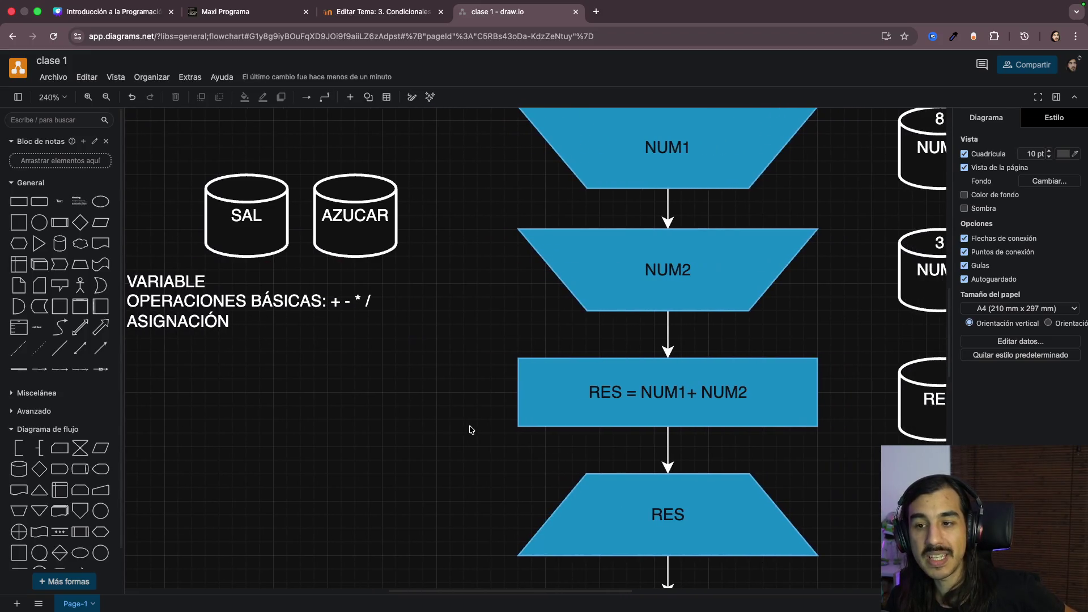
scroll(470, 429, right, 2)
scroll(579, 415, right, 4)
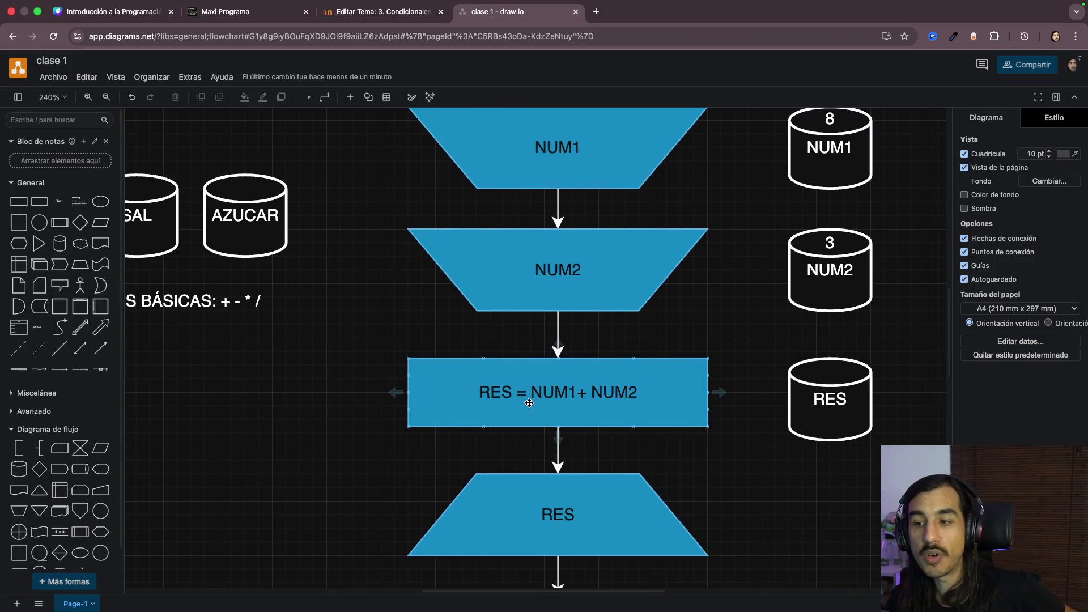
scroll(685, 447, down, 3)
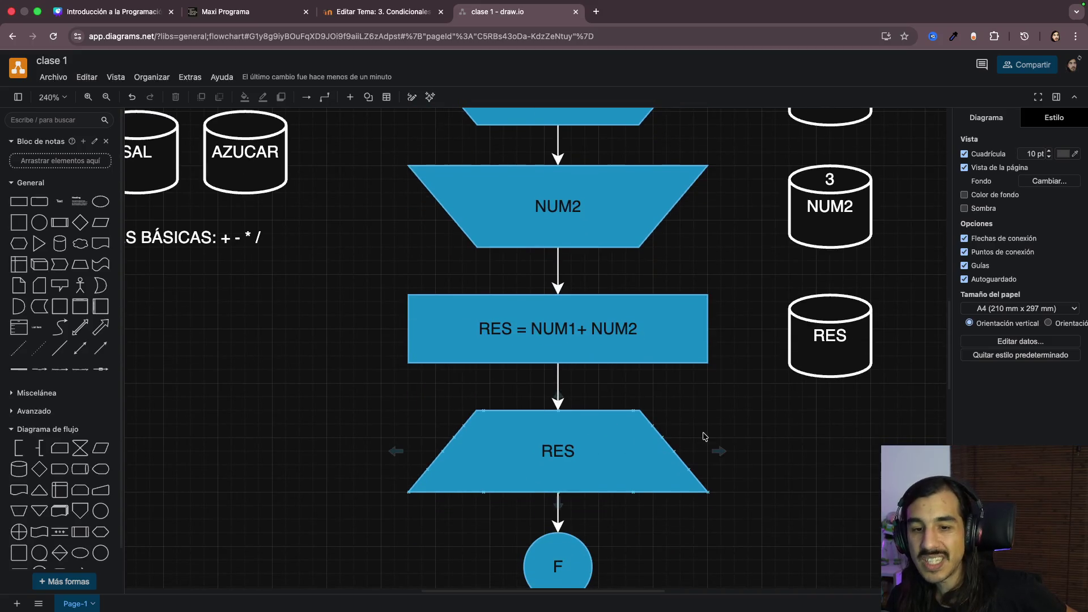
scroll(678, 391, up, 2)
scroll(677, 391, up, 2)
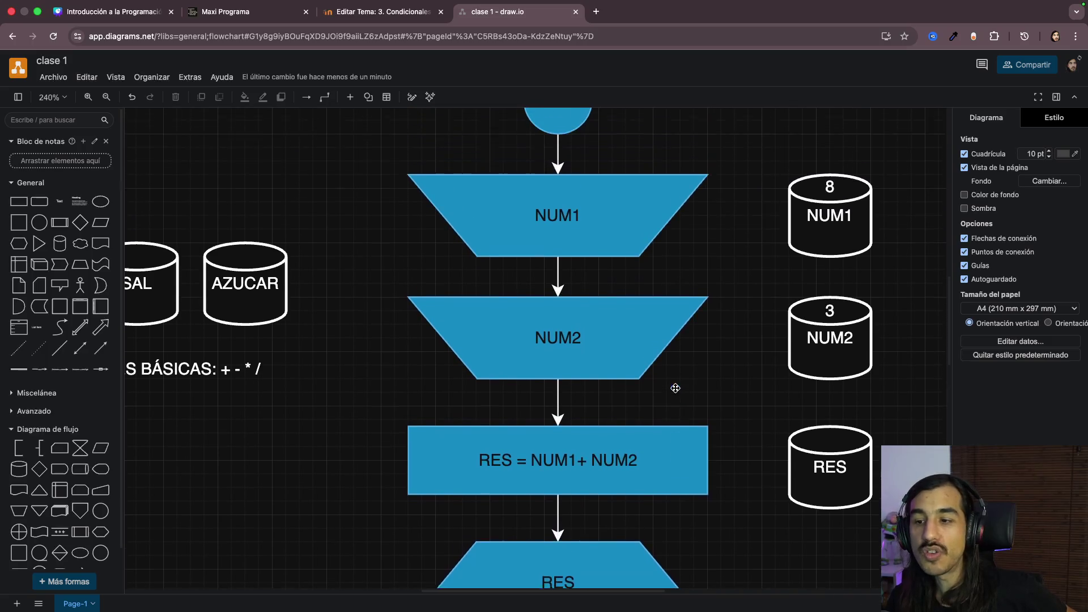
scroll(676, 389, up, 2)
scroll(676, 388, down, 1)
scroll(675, 387, down, 4)
scroll(676, 391, down, 3)
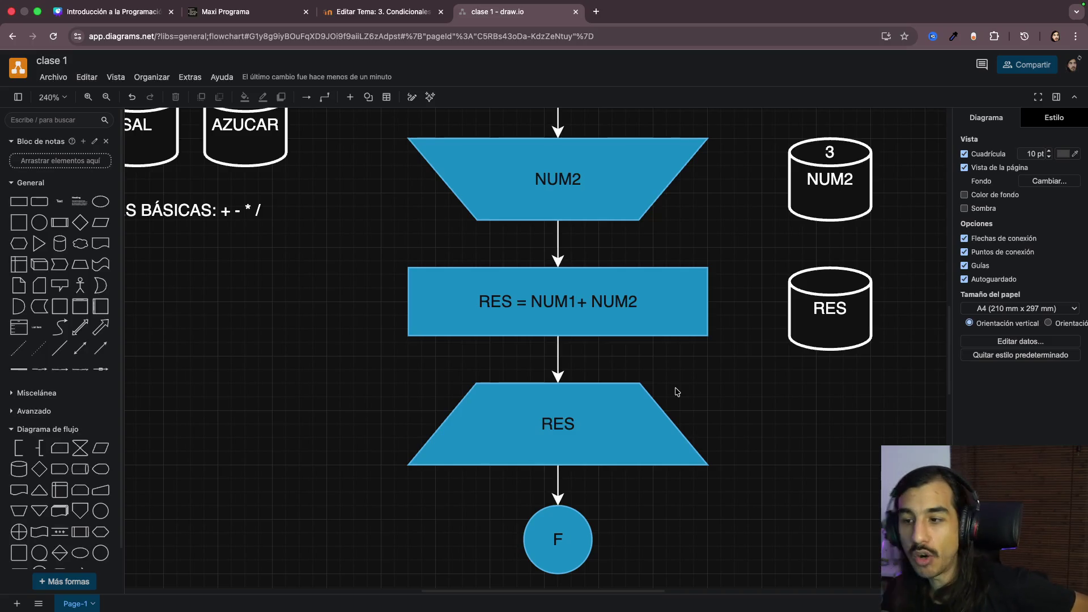
double_click(584, 306)
double_click(555, 303)
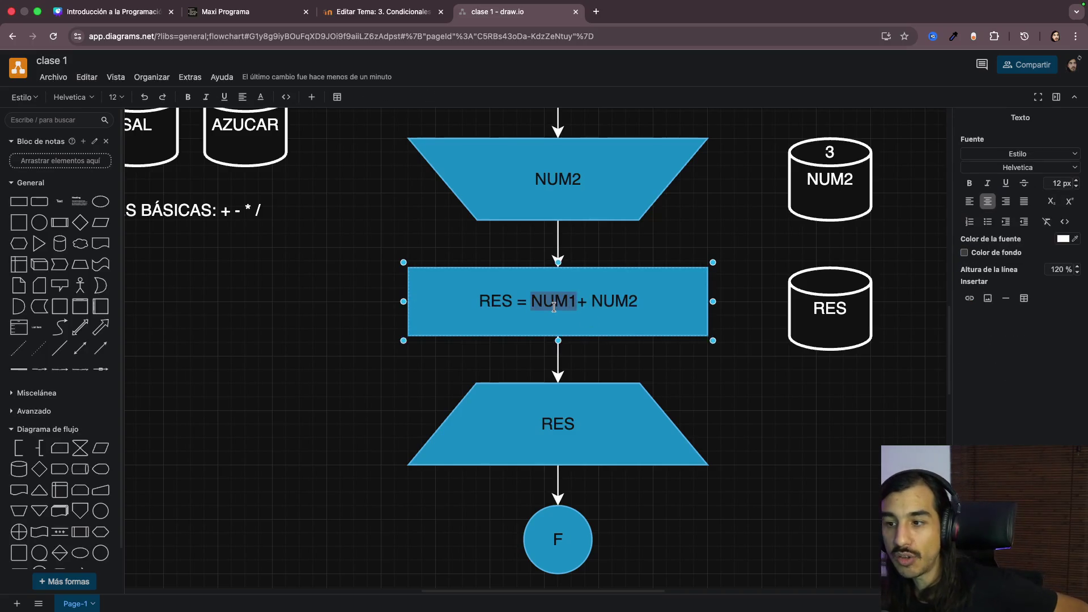
double_click(630, 308)
double_click(581, 302)
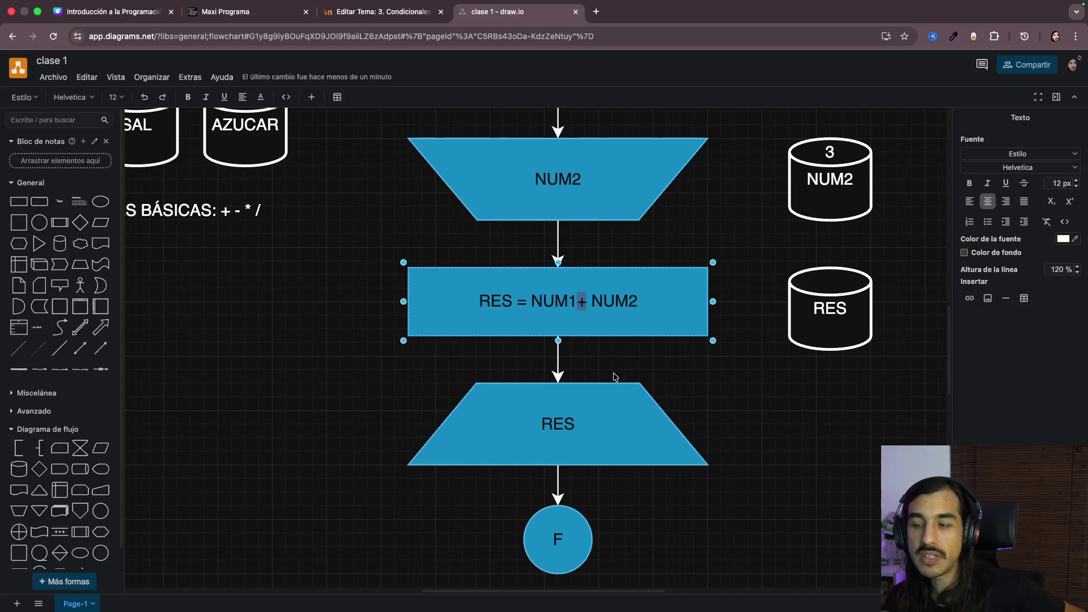
click(482, 370)
scroll(320, 365, left, 3)
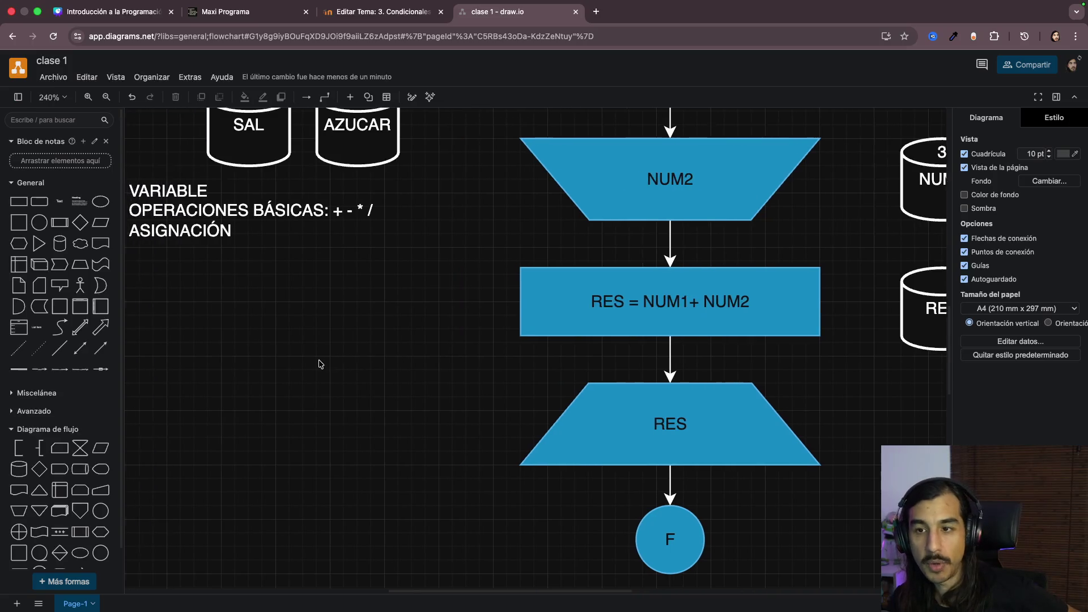
scroll(317, 361, left, 3)
double_click(312, 210)
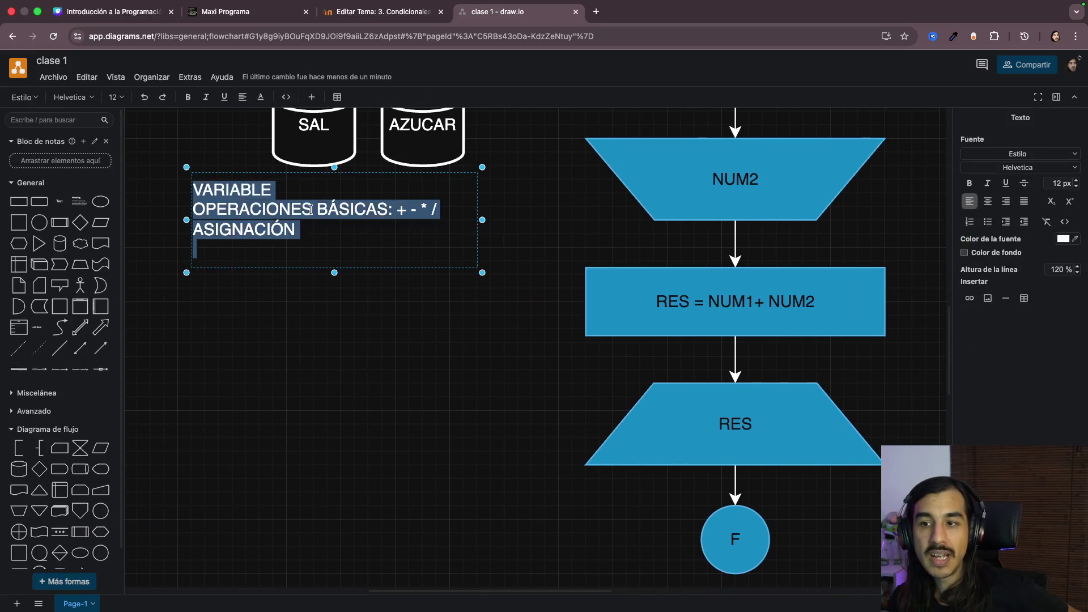
click(398, 210)
key(Escape)
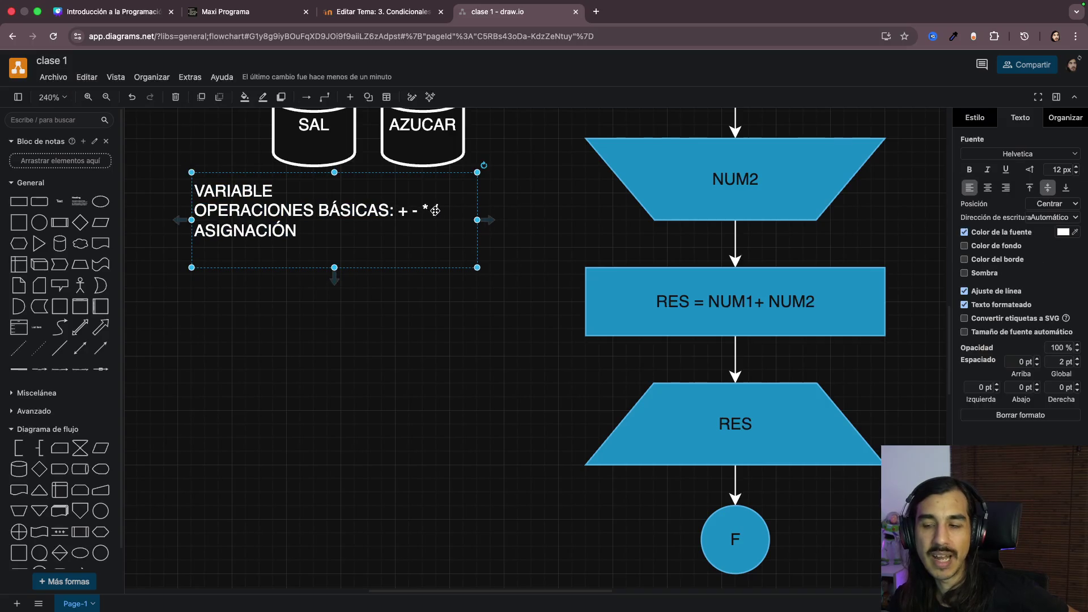
click(389, 299)
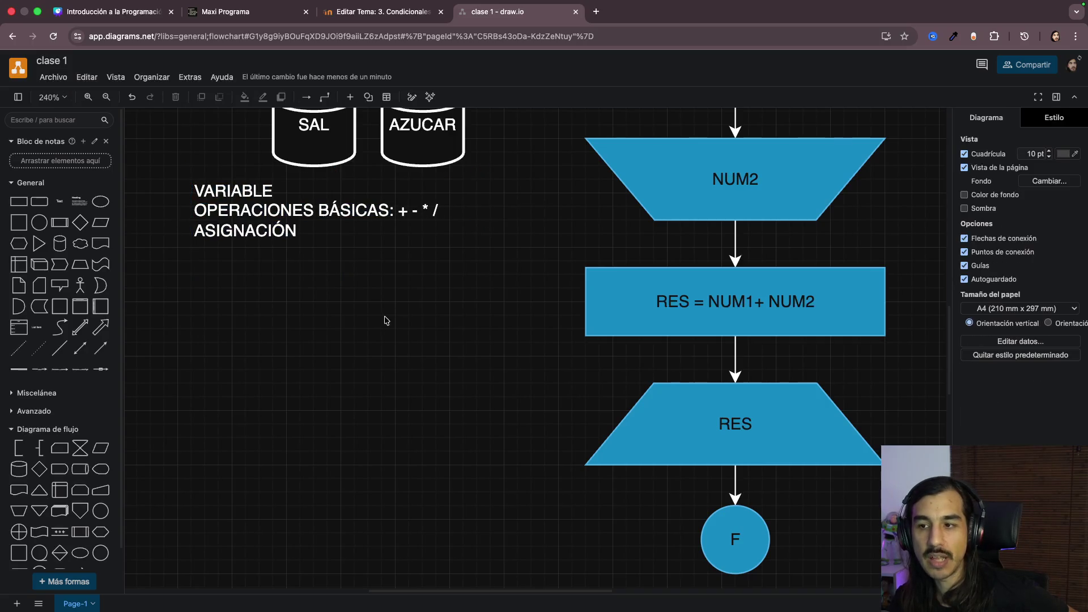
scroll(445, 355, right, 3)
scroll(448, 355, right, 2)
scroll(639, 328, up, 2)
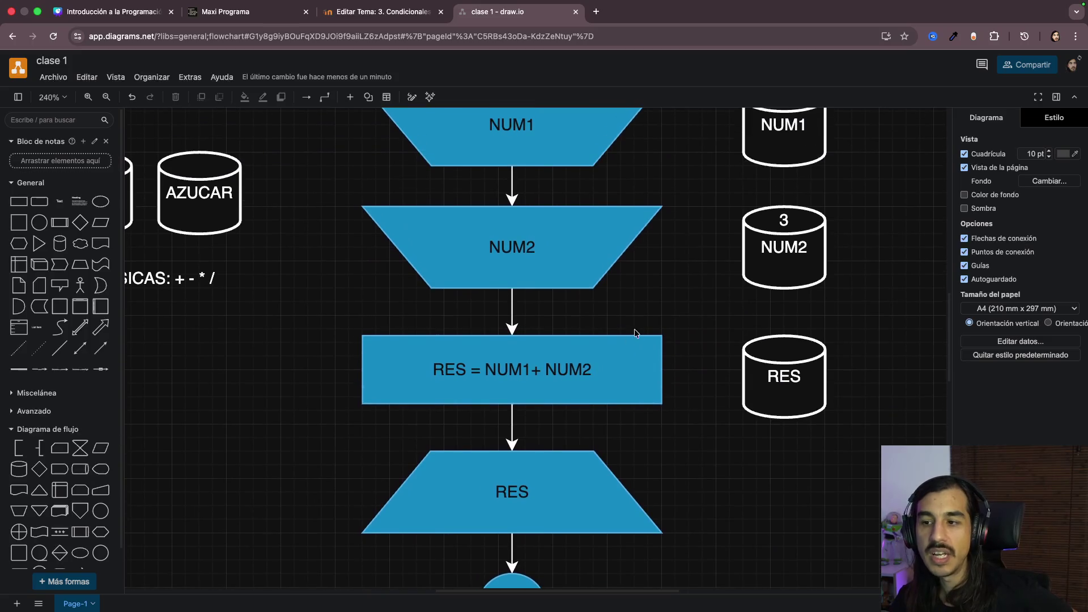
scroll(699, 398, up, 2)
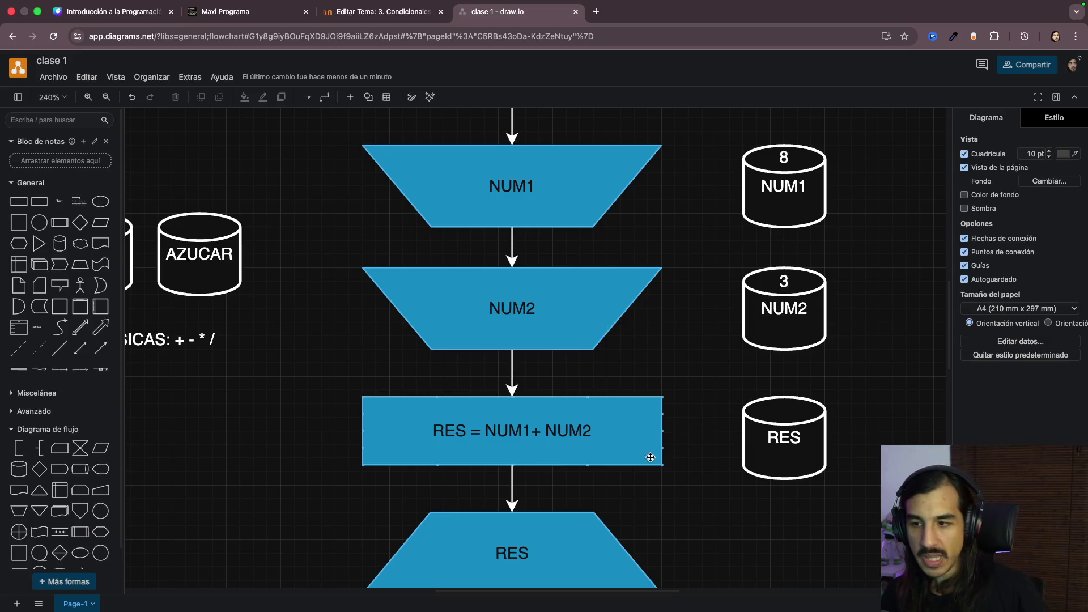
scroll(289, 410, left, 5)
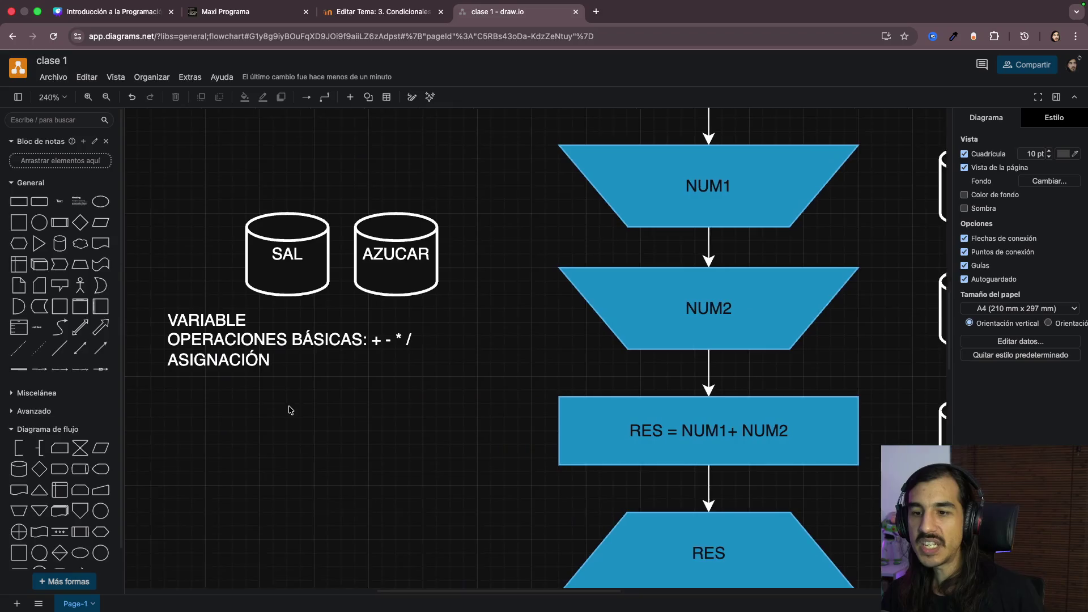
Step: Add the example NOMBRE = "MAXI" a few lines below ASIGNACIÓN in the notes text
double_click(413, 356)
key(Down)
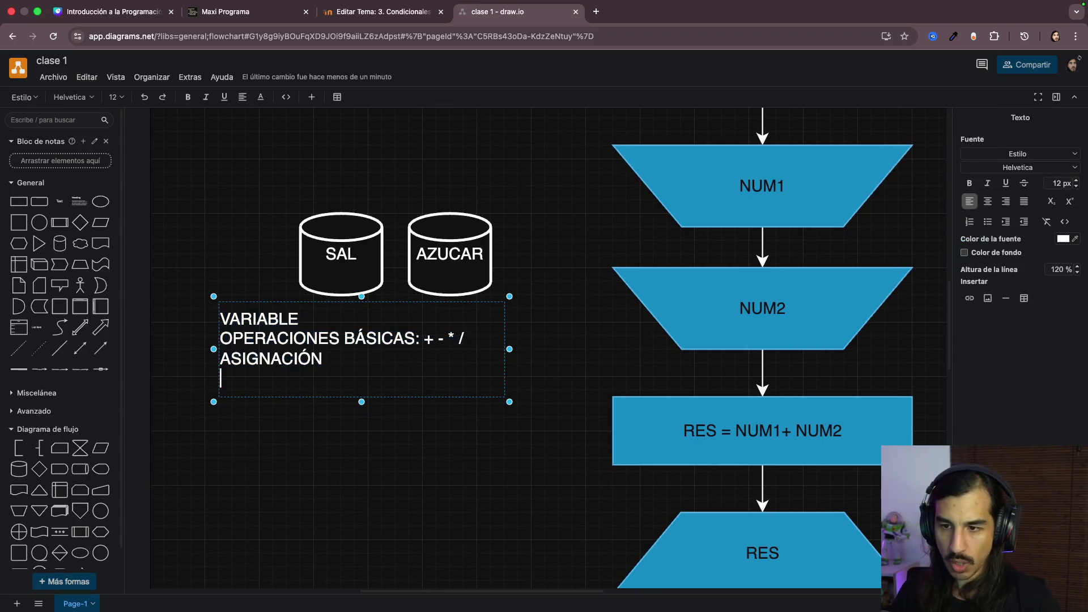
key(Return)
key(Return)
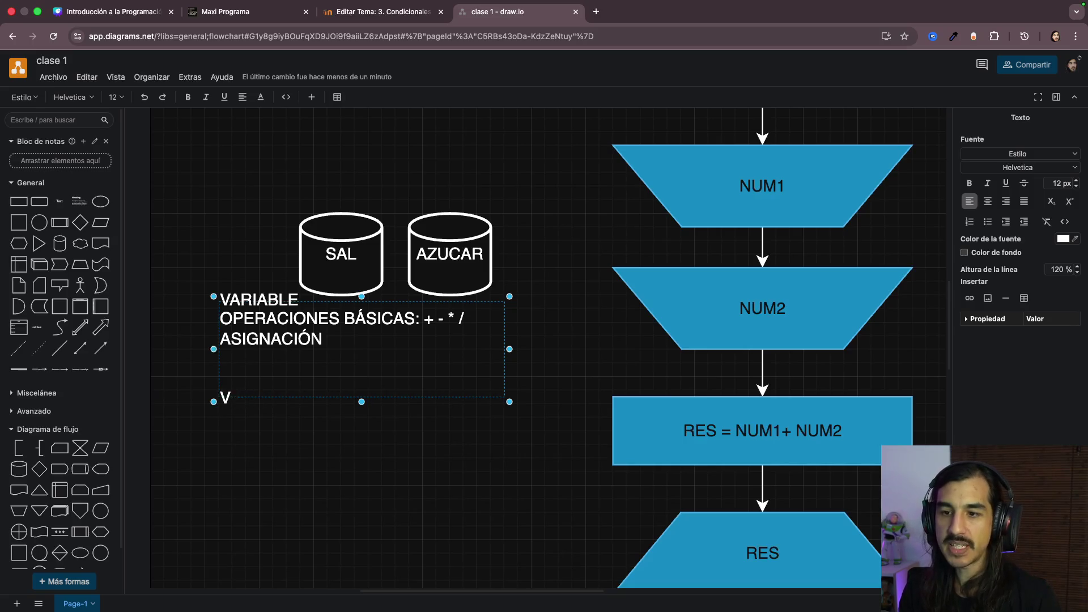
text(NOMBRE)
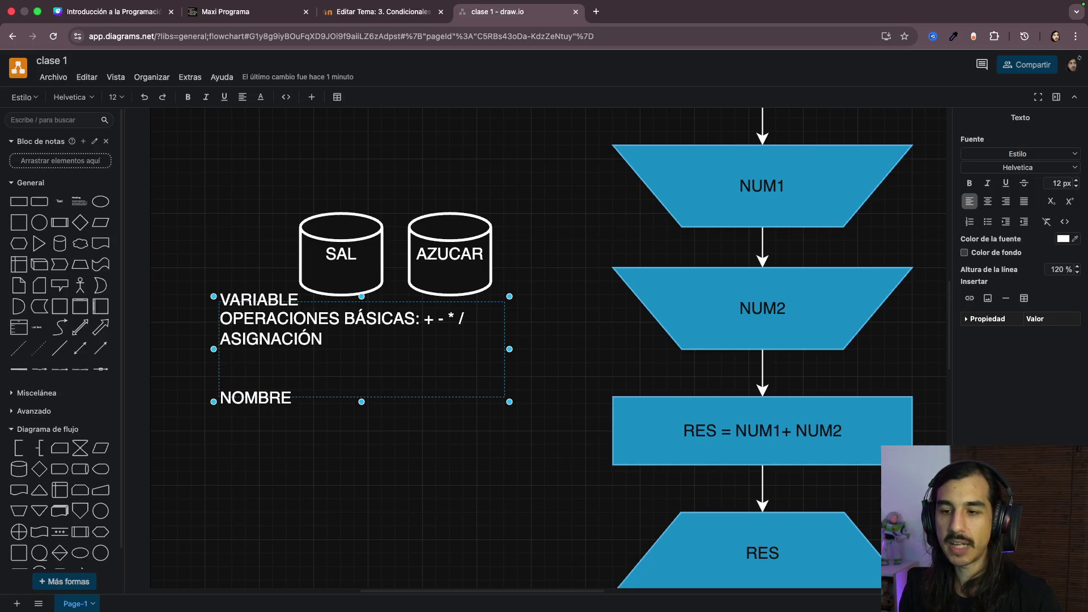
text(MA)
key(BackSpace)
key(BackSpace)
text("MAXI")
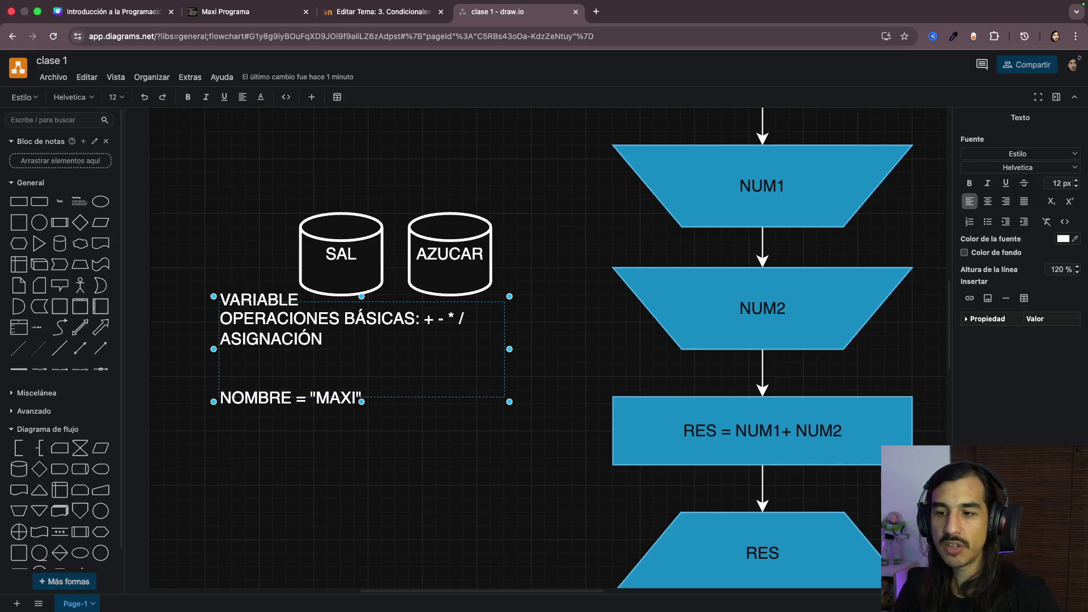
click(407, 412)
scroll(318, 402, up, 5)
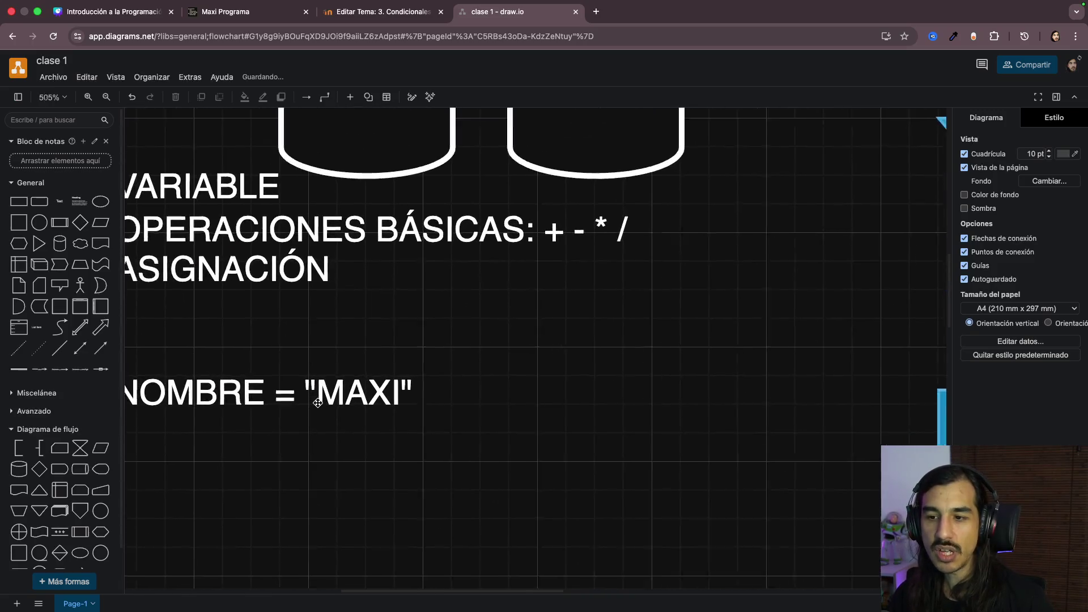
Step: Highlight "MAXI" and NOMBRE in the example, then start a new line below it
click(427, 388)
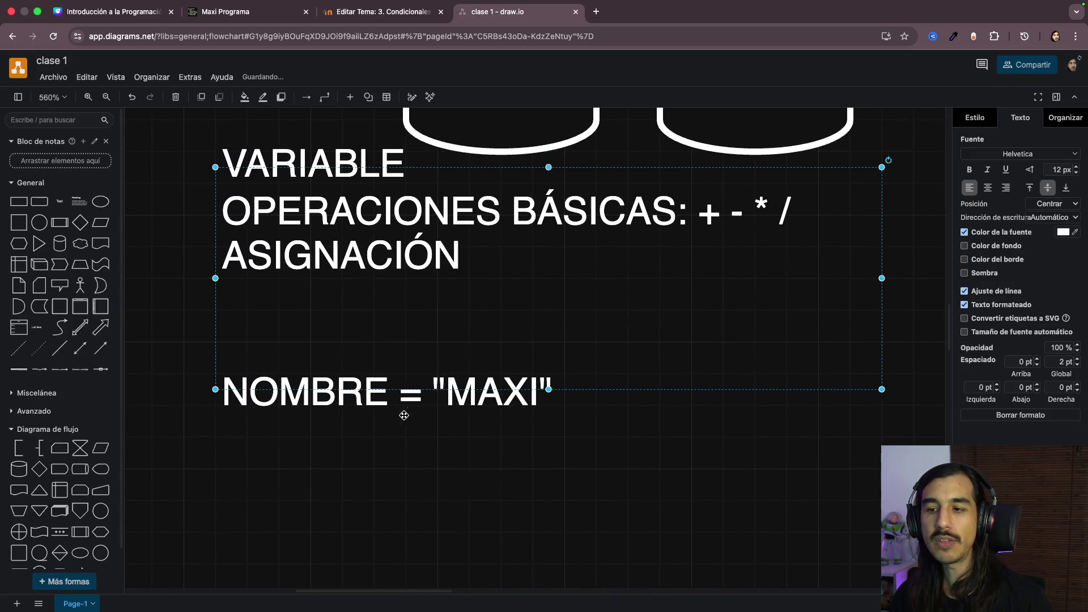
double_click(510, 389)
click(490, 389)
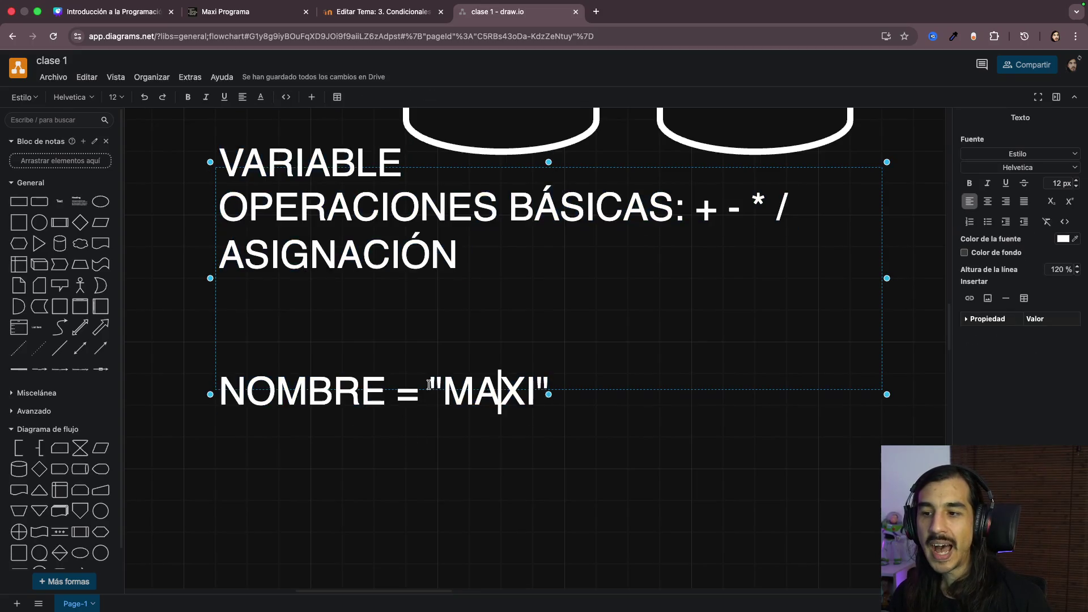
drag(427, 383, 548, 389)
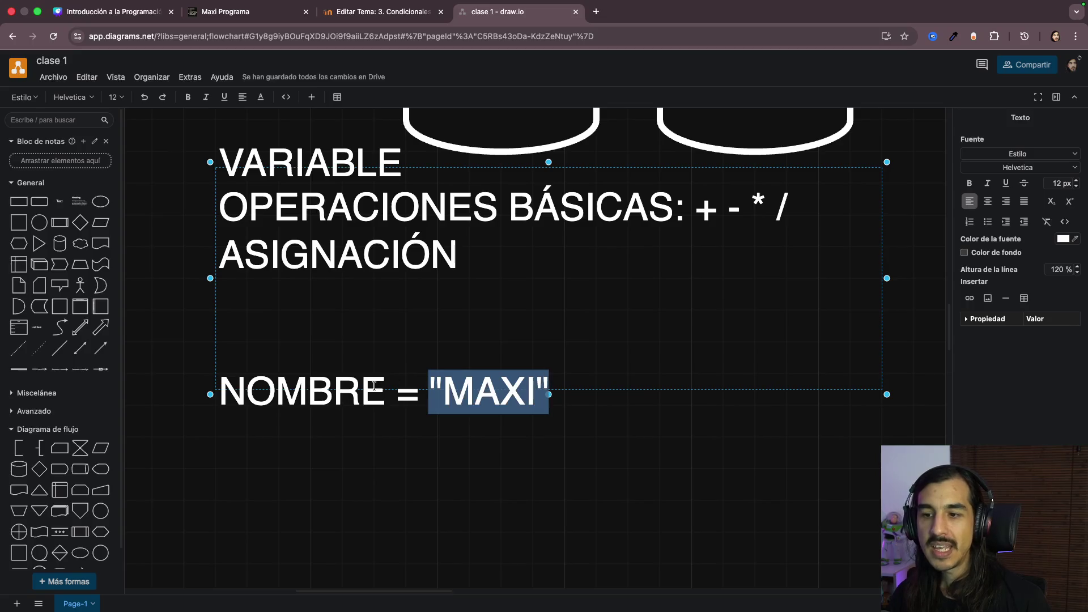
double_click(338, 389)
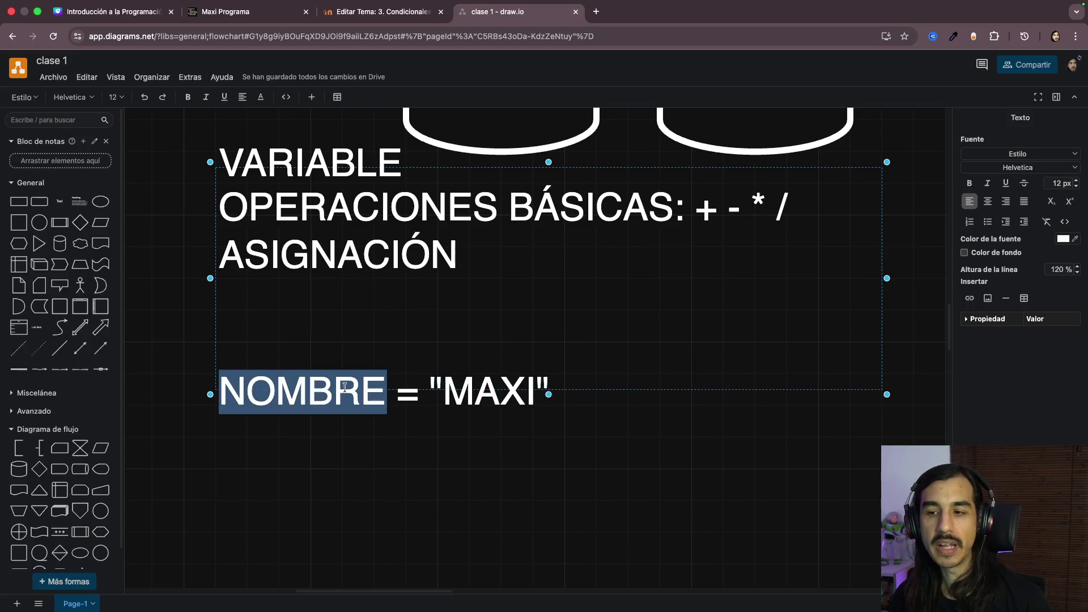
click(319, 389)
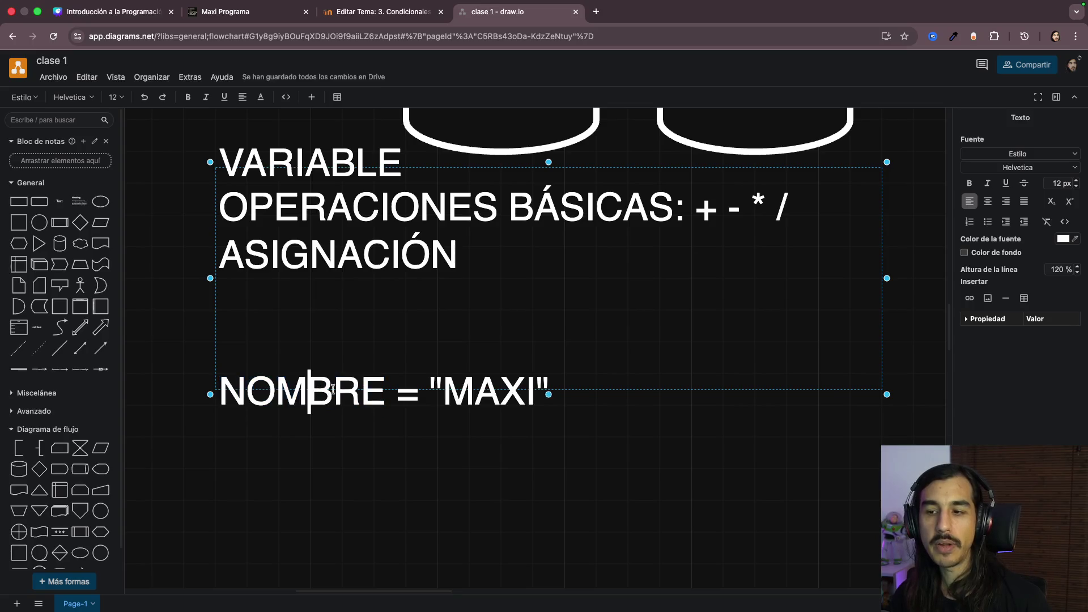
click(566, 377)
key(Return)
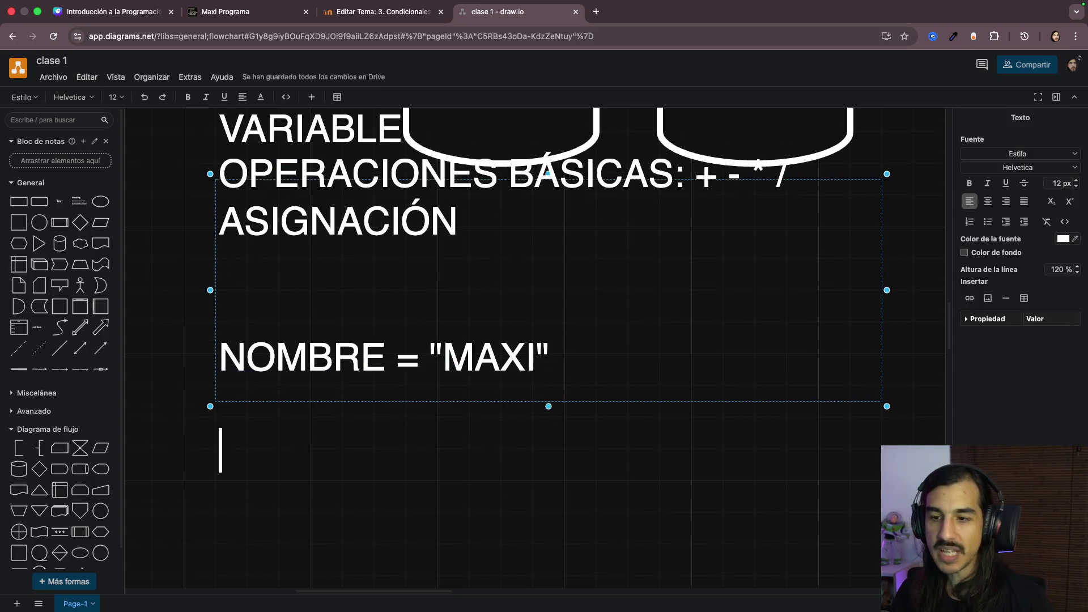
text(NOMBR)
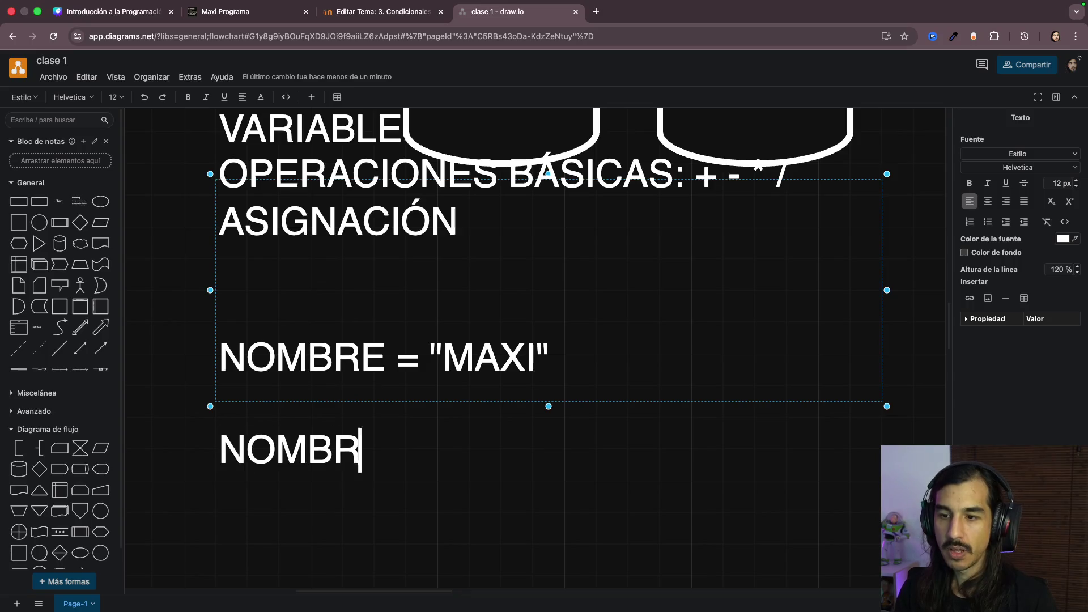
text(E = "DARIO")
click(334, 451)
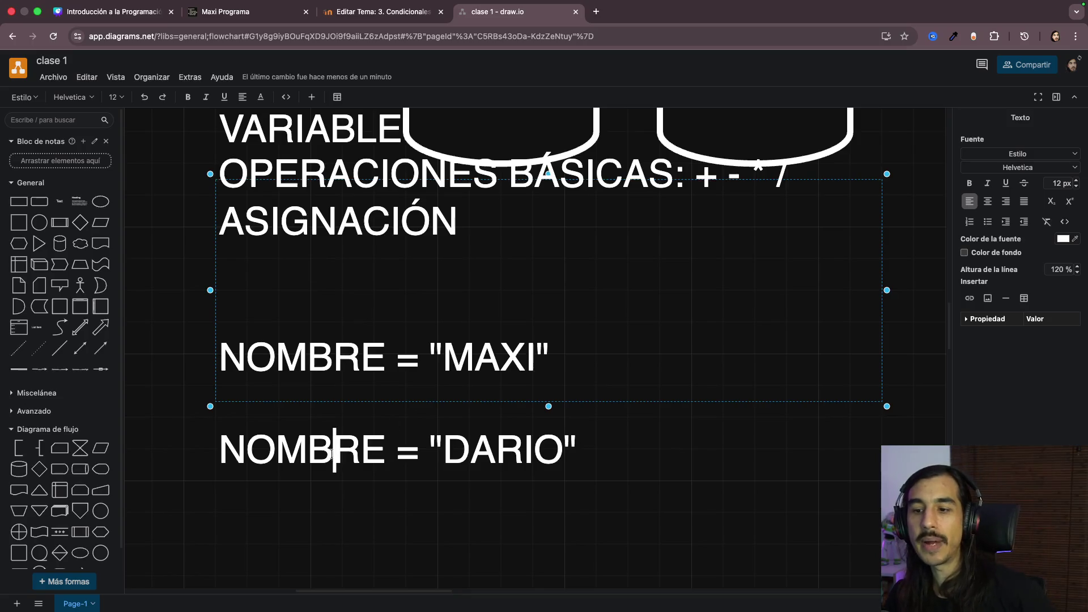
click(520, 352)
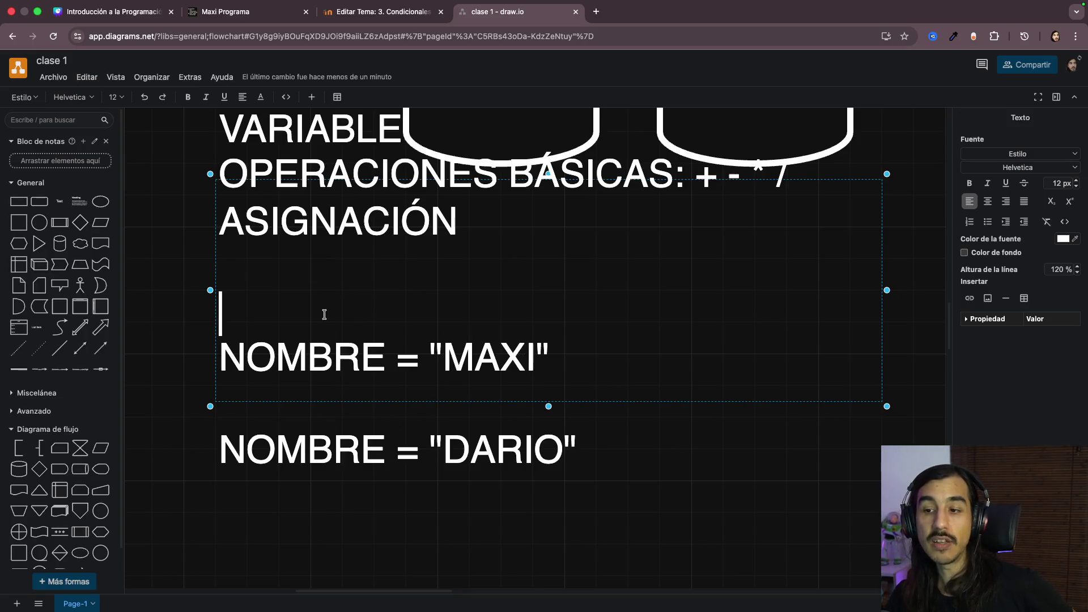
scroll(392, 305, up, 2)
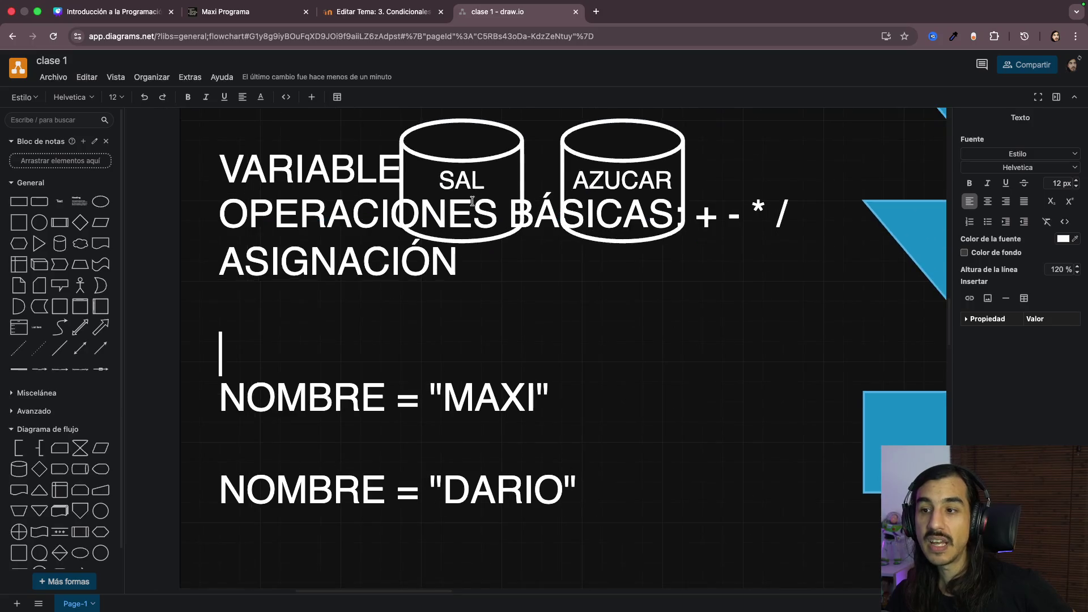
key(Escape)
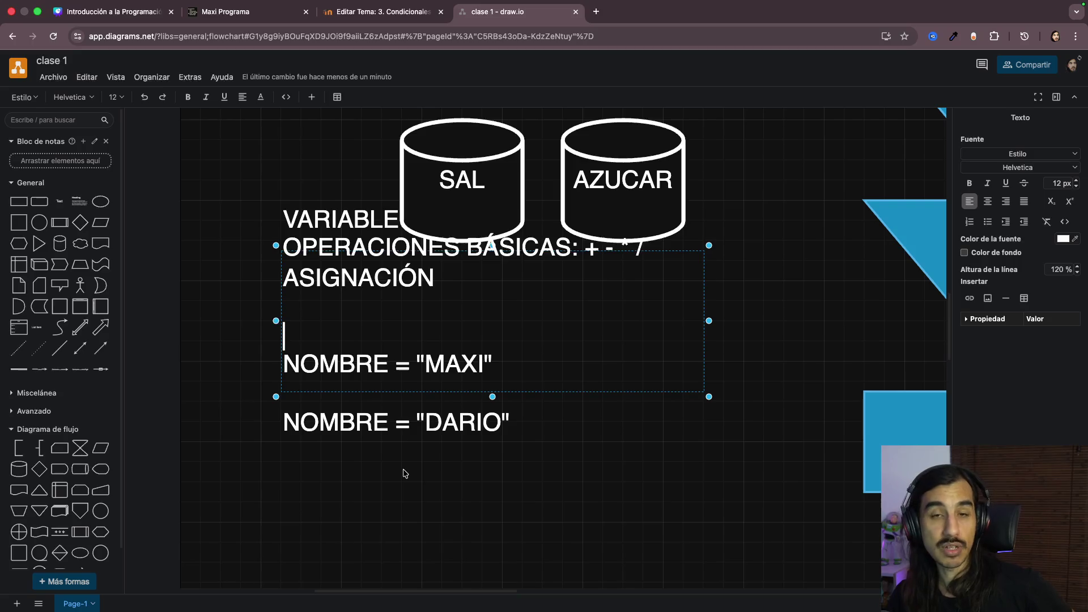
ctrl+scroll(405, 474, up, 2)
ctrl+scroll(399, 408, up, 2)
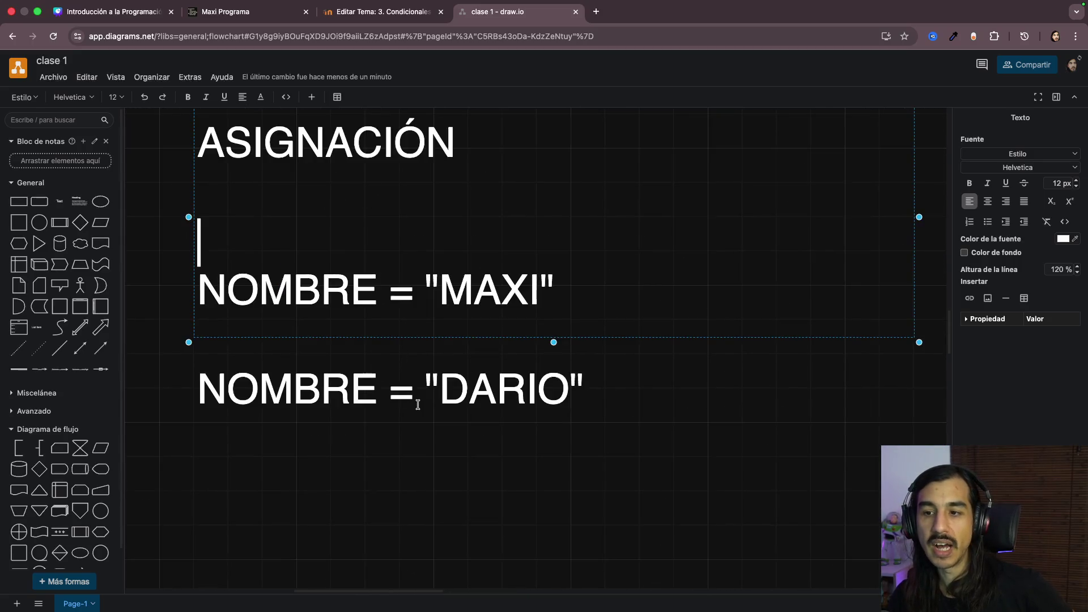
double_click(469, 289)
drag(424, 284, 592, 295)
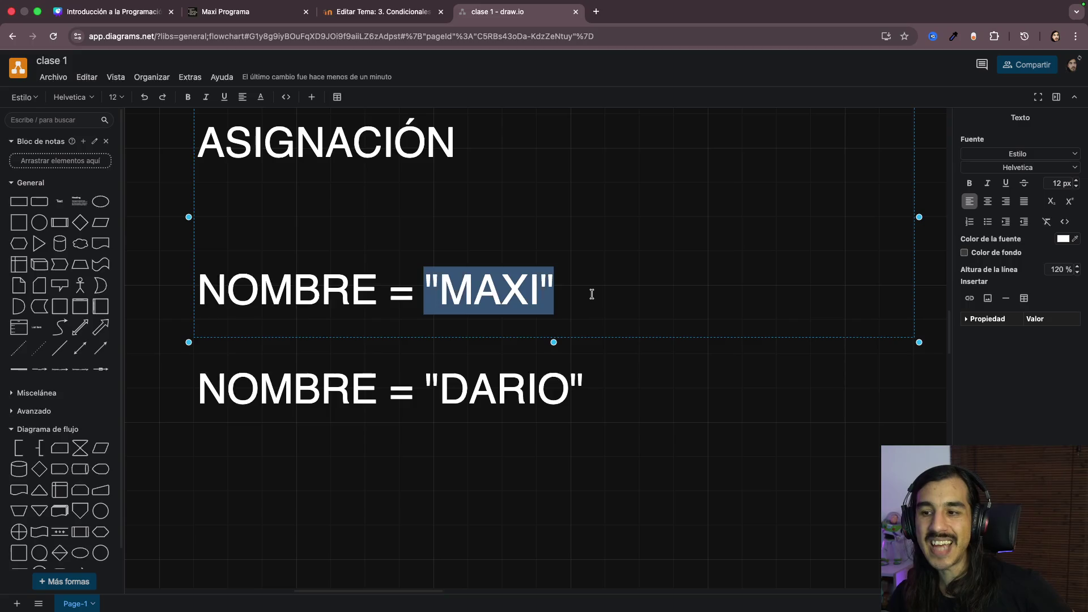
click(299, 209)
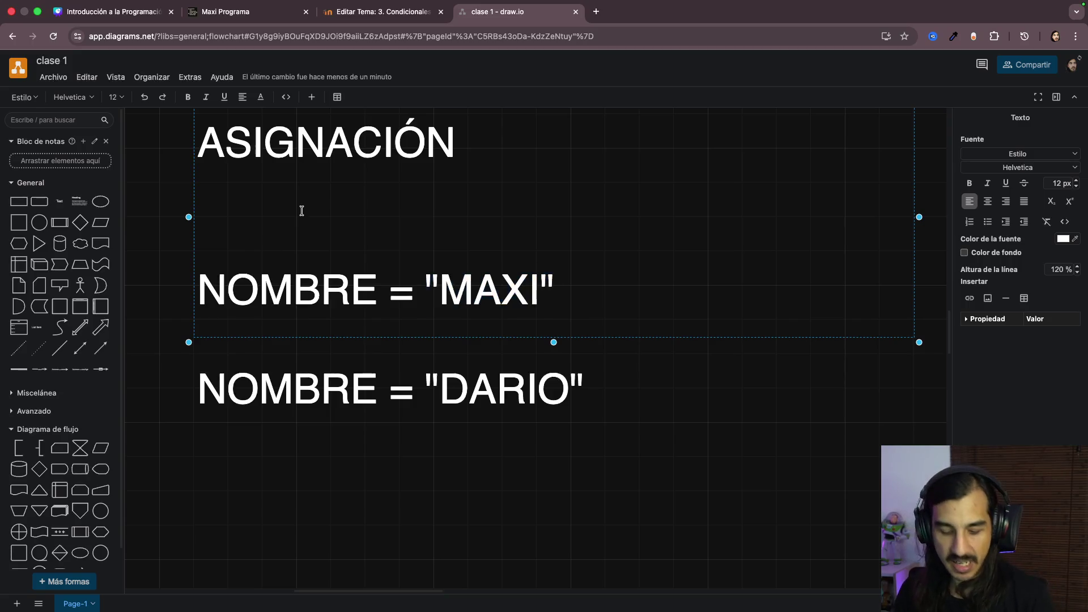
key(Down)
key(Down)
key(Down)
key(Down)
key(Down)
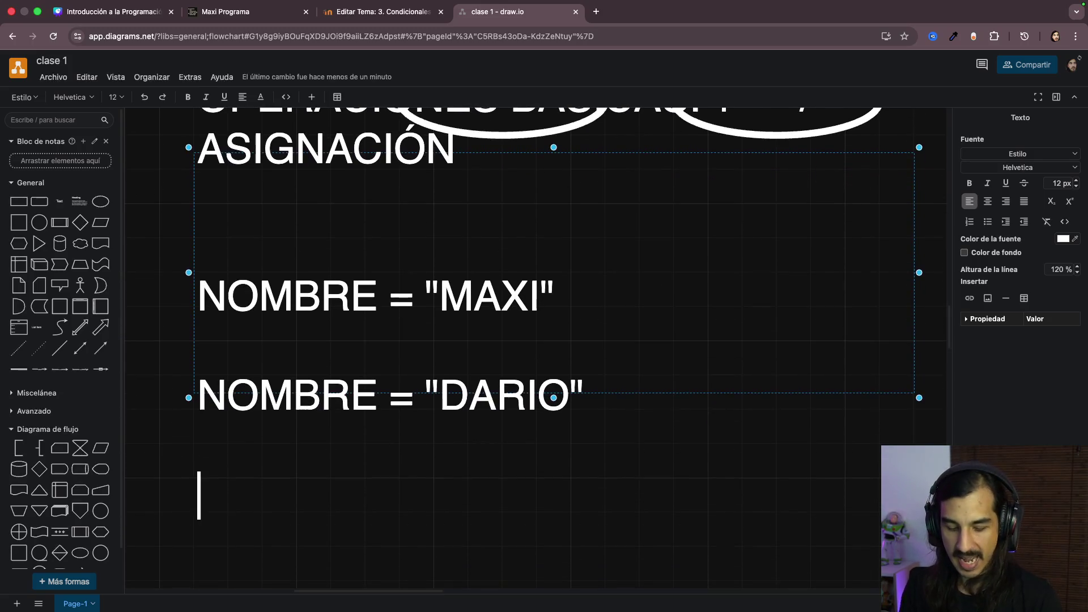
text("ALE" ))
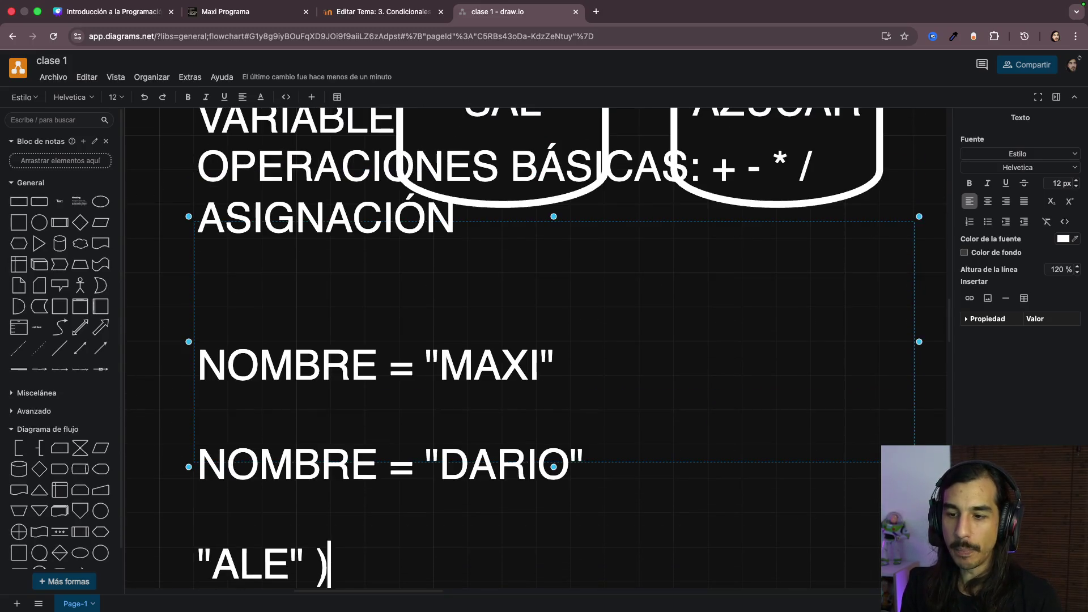
Step: Fix typos in the reversed line "ALE" = NOMBRE and highlight ALE, NOMBRE and the whole line
key(BackSpace)
text(= O)
key(BackSpace)
text(NOMBRE)
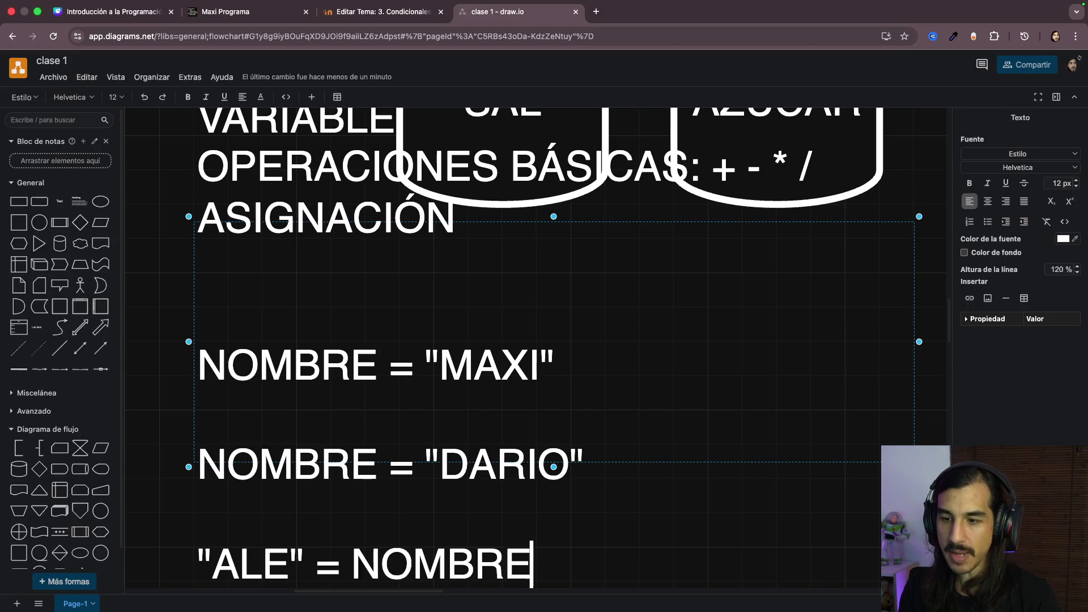
scroll(250, 292, down, 2)
scroll(250, 291, down, 2)
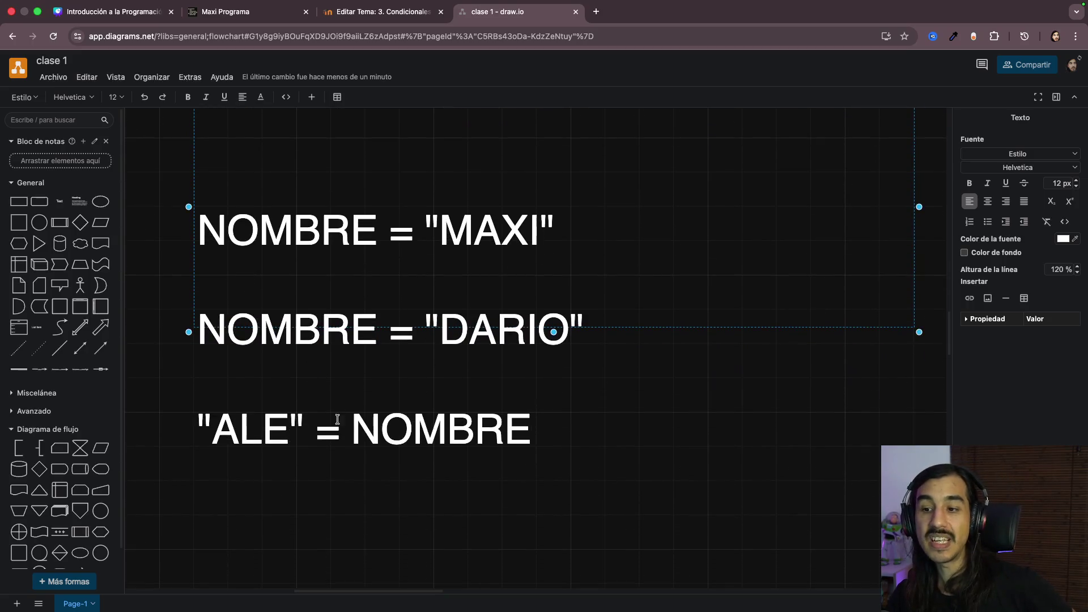
click(379, 429)
double_click(380, 430)
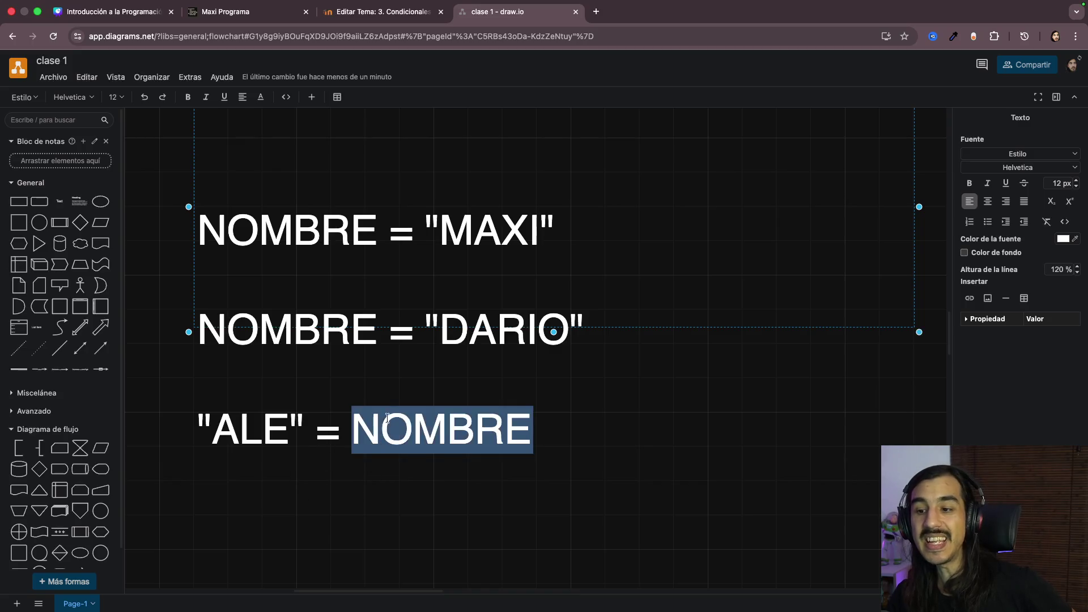
double_click(243, 435)
double_click(421, 420)
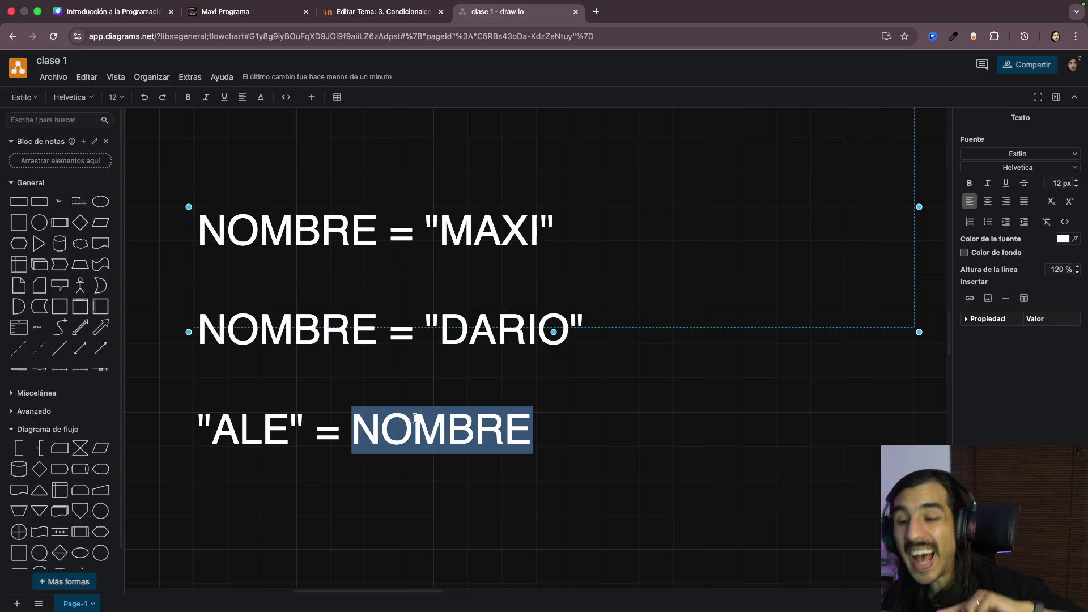
double_click(265, 434)
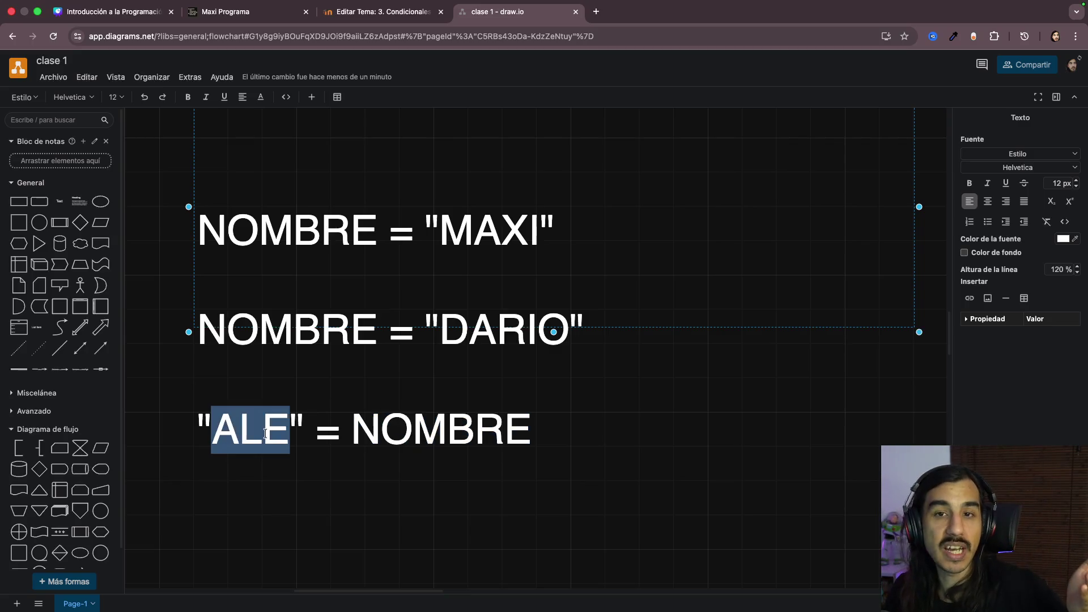
click(244, 434)
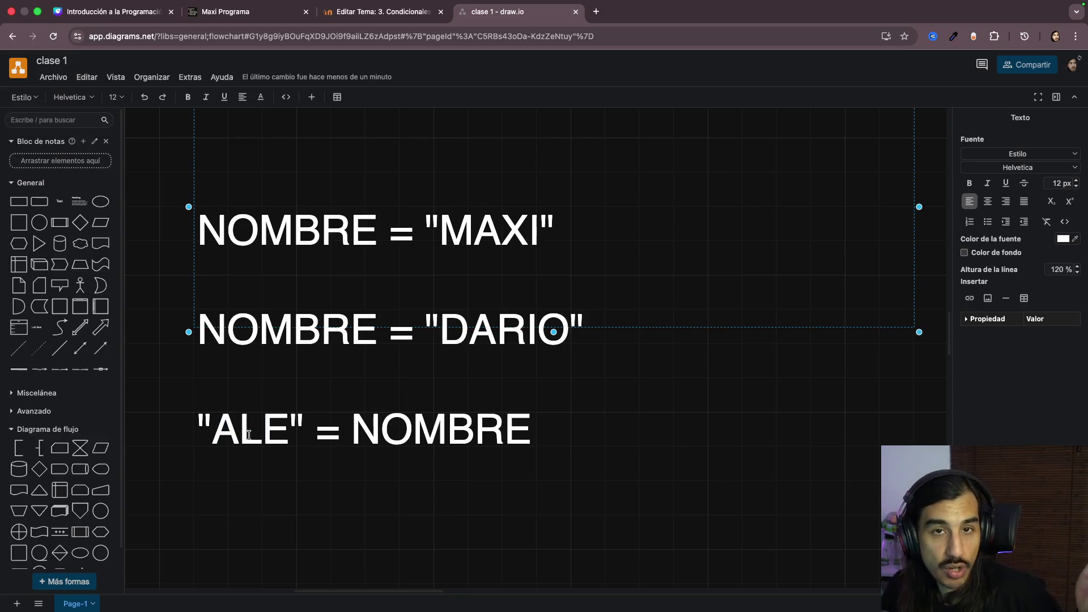
click(274, 434)
drag(211, 429, 506, 429)
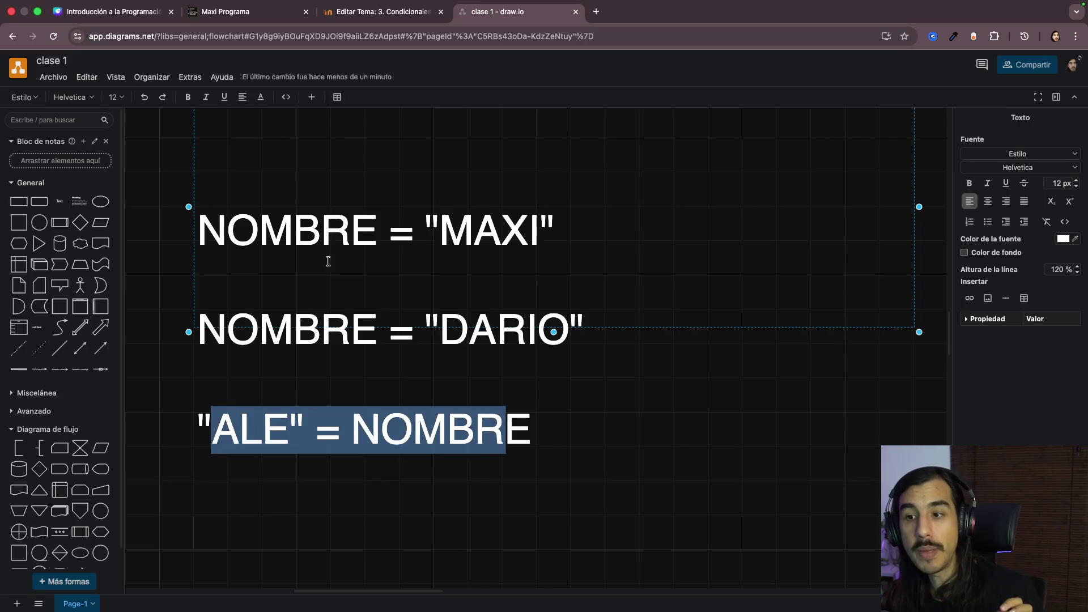
Step: Highlight NOMBRE and MAXI in the correct assignment, then ALE and NOMBRE in the reversed one
click(288, 238)
double_click(288, 238)
click(439, 231)
double_click(442, 231)
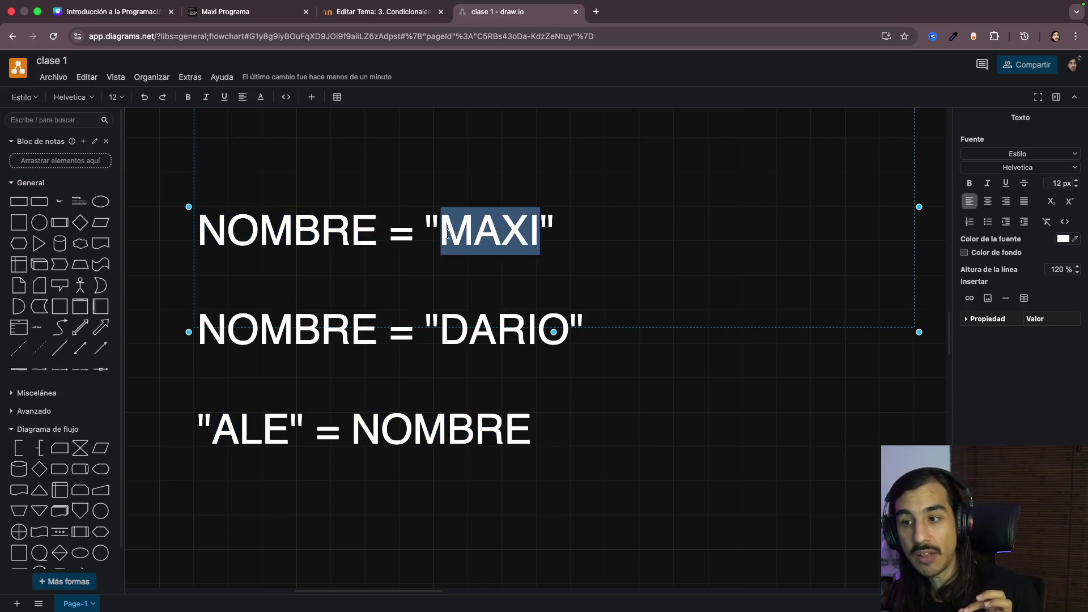
double_click(237, 425)
double_click(425, 418)
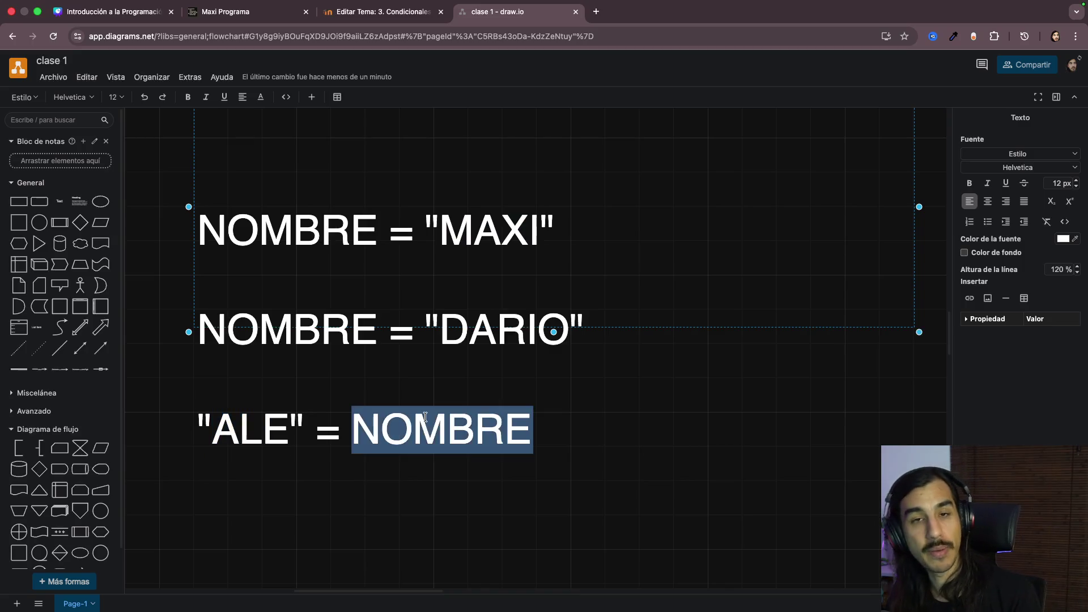
click(491, 422)
Step: Erase the "ALE" = NOMBRE line and change "MAXI" to the expression A + B - 3
key(End)
key(super+BackSpace)
scroll(536, 340, up, 2)
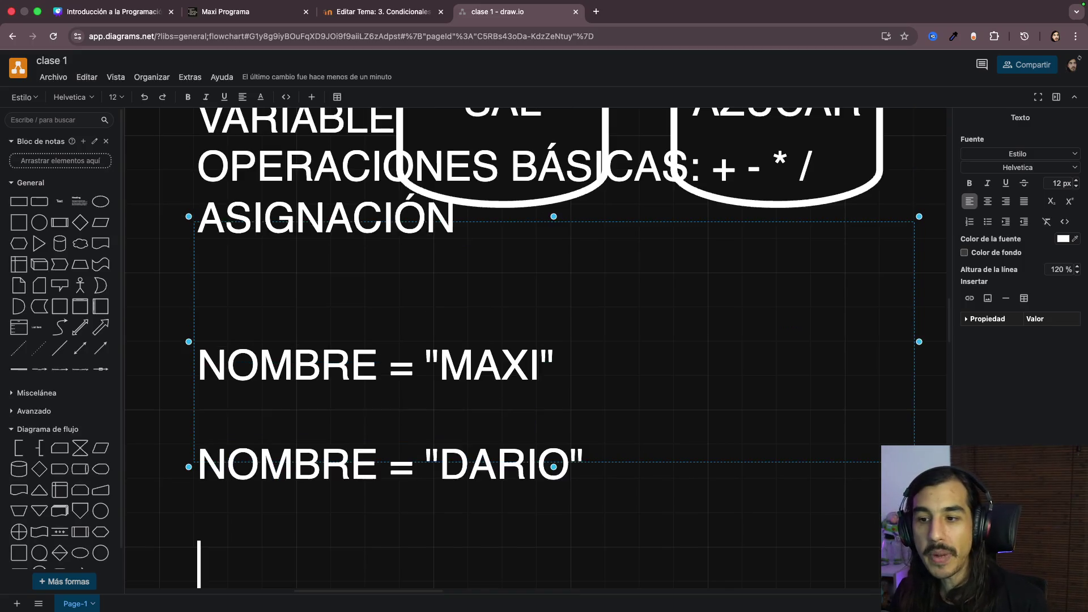
click(501, 366)
click(608, 363)
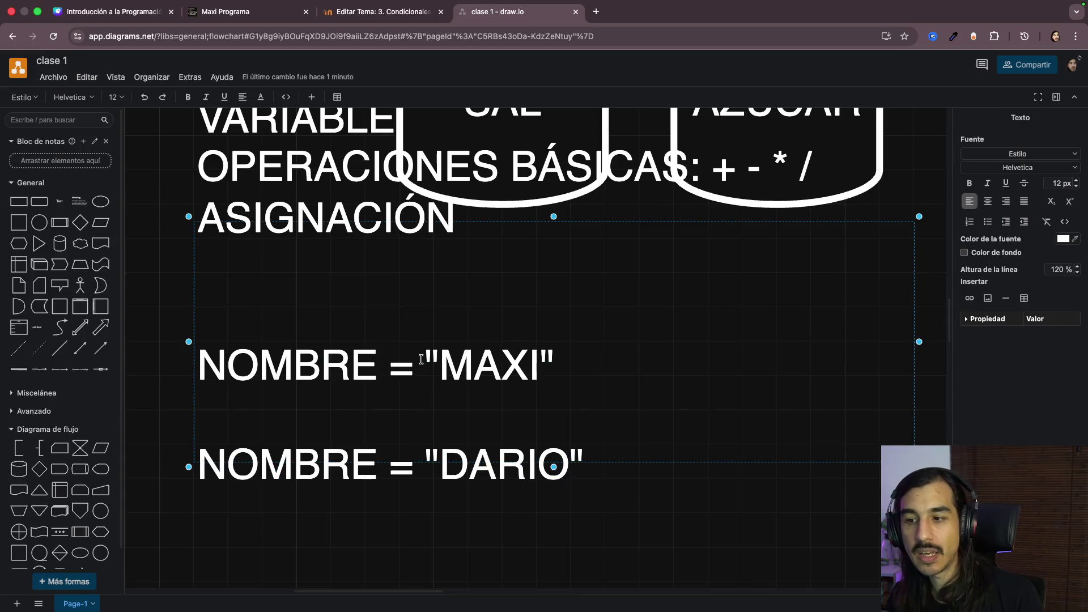
drag(422, 364, 572, 360)
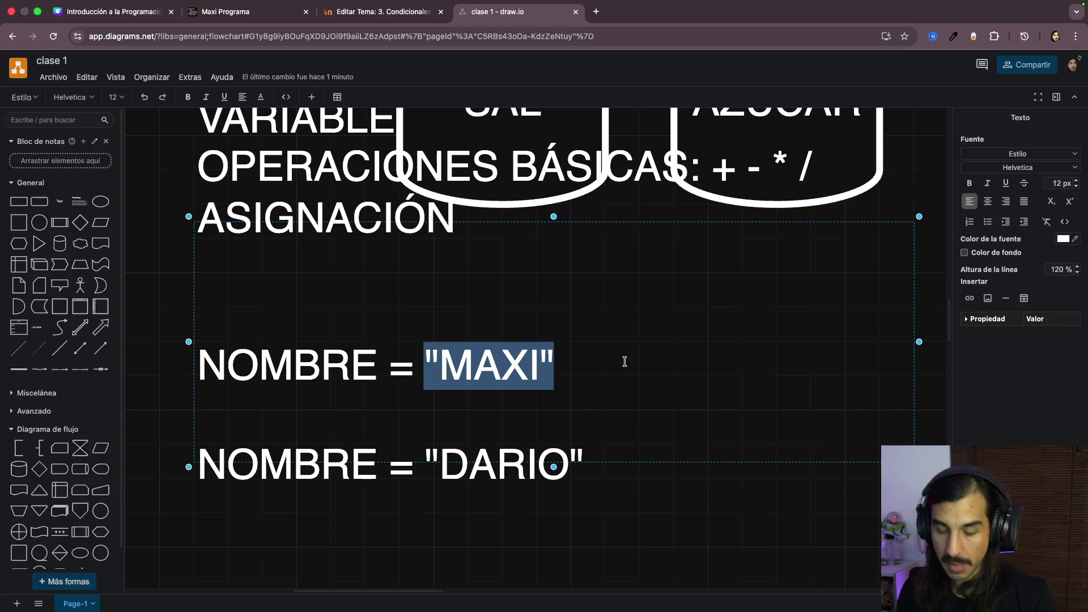
text(A + B - 3)
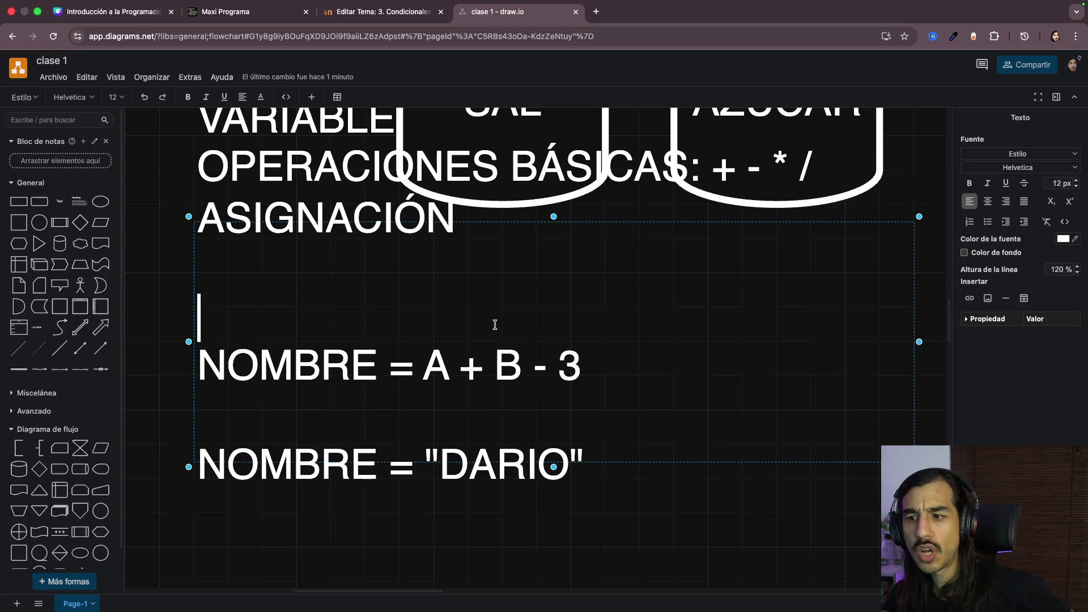
drag(424, 367, 597, 371)
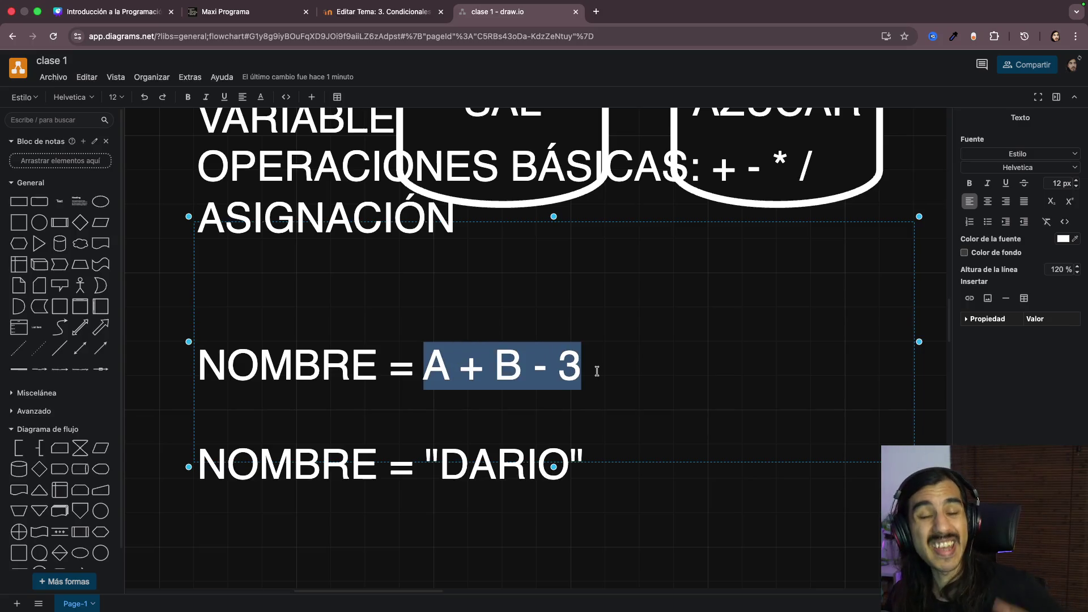
Step: Change "DARIO" to 35 on the last line and highlight 35 and NOMBRE
drag(424, 463, 601, 465)
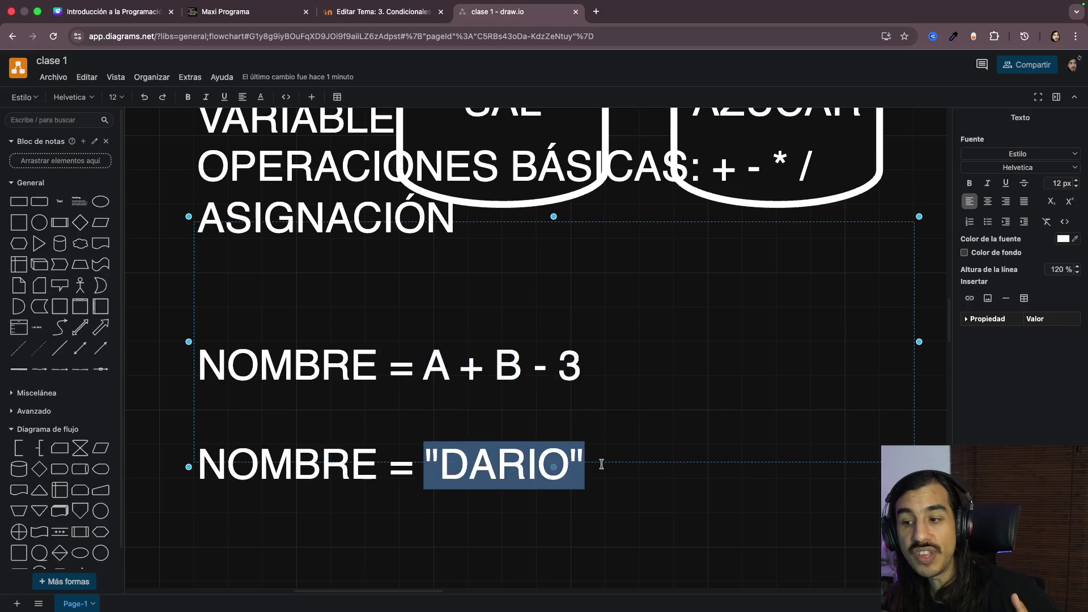
text(35)
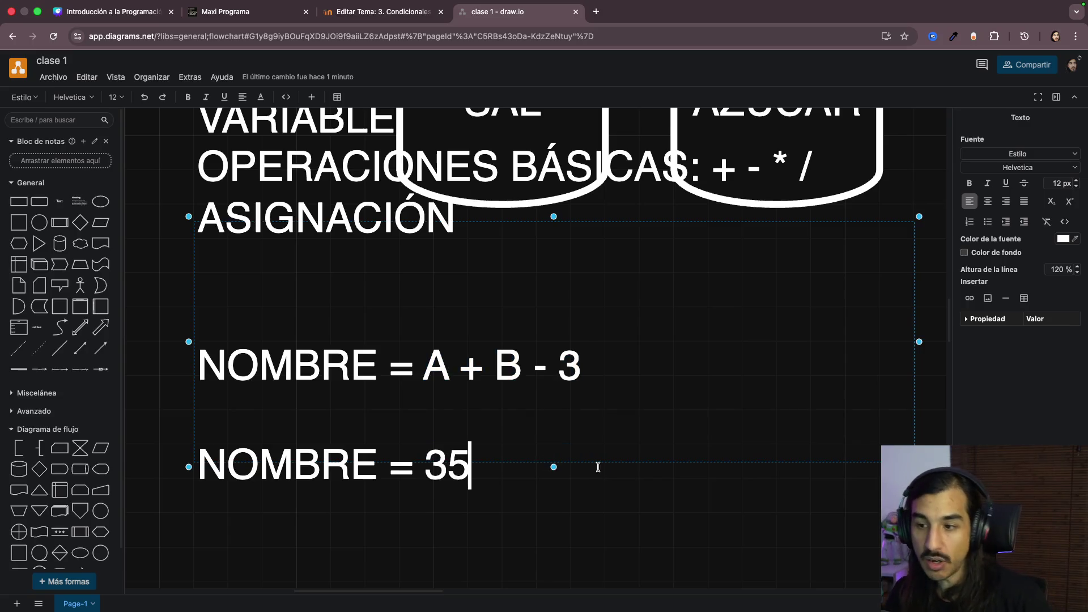
drag(393, 463, 474, 465)
click(500, 462)
click(450, 466)
double_click(450, 466)
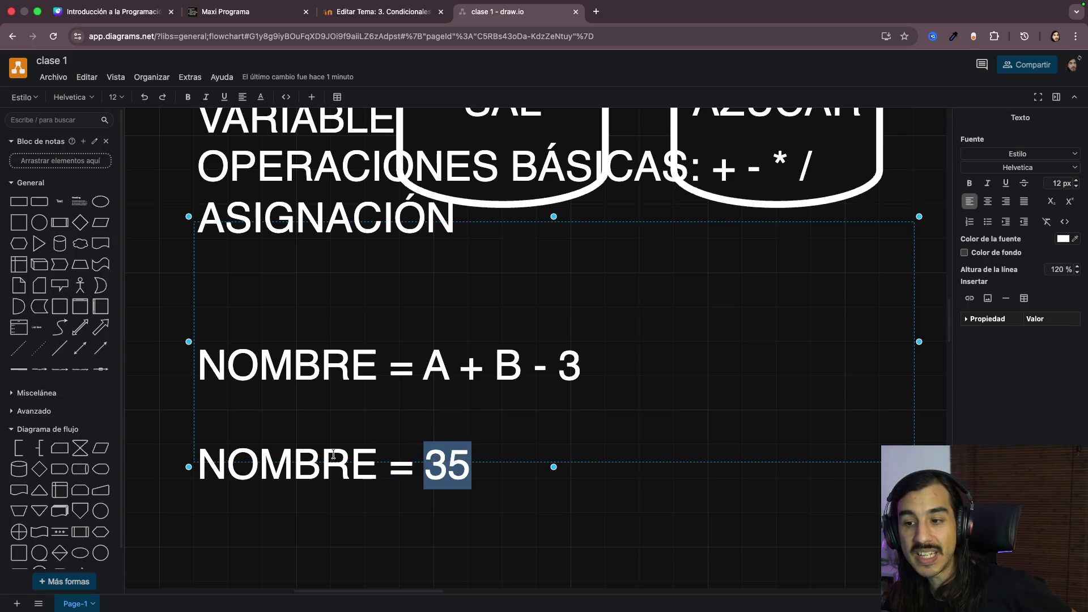
double_click(316, 466)
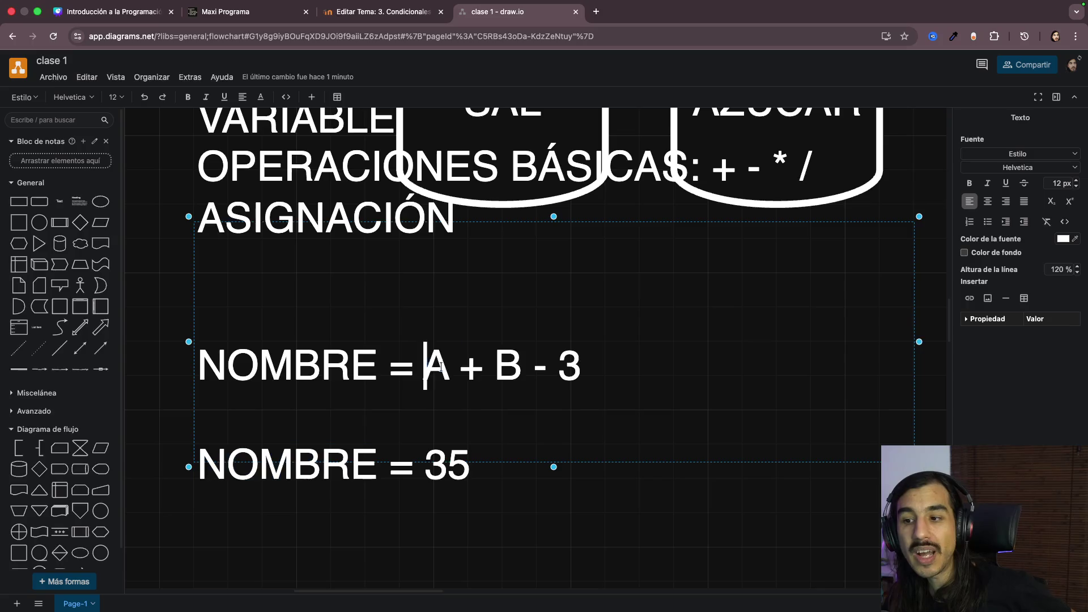
Step: Highlight A, B, the expression A + B - 3, = and NOMBRE, then select both assignment lines
drag(425, 368, 606, 369)
click(583, 370)
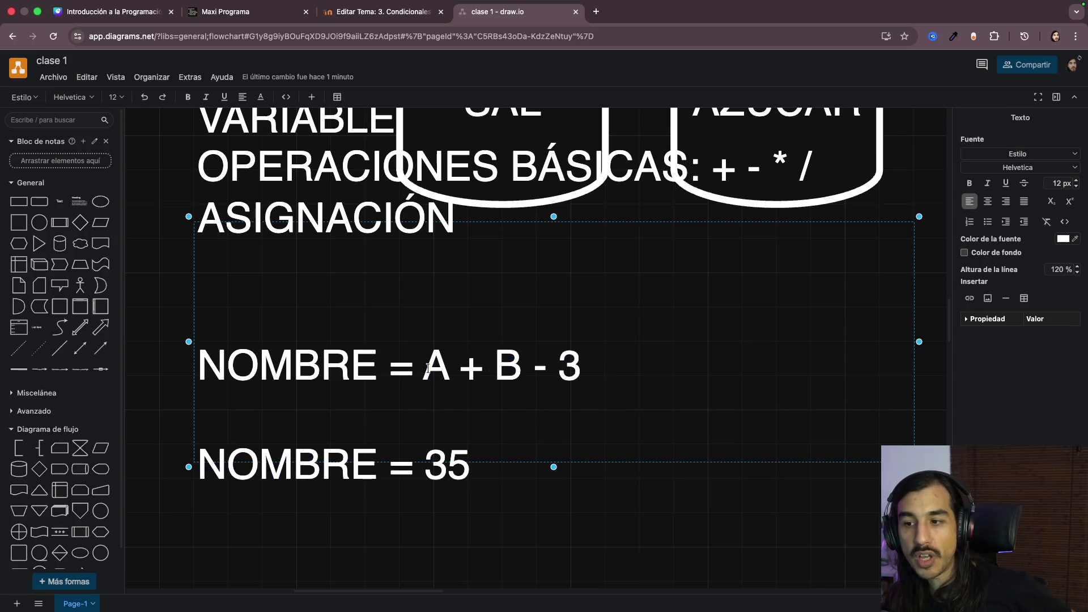
drag(427, 368, 444, 369)
double_click(509, 367)
double_click(455, 367)
double_click(497, 363)
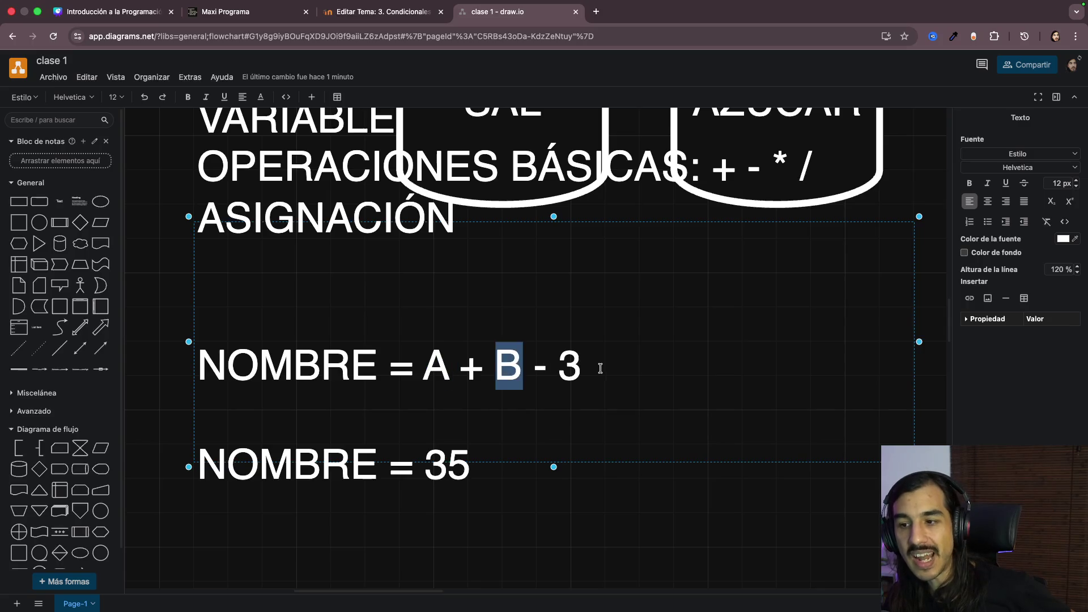
drag(425, 364, 598, 362)
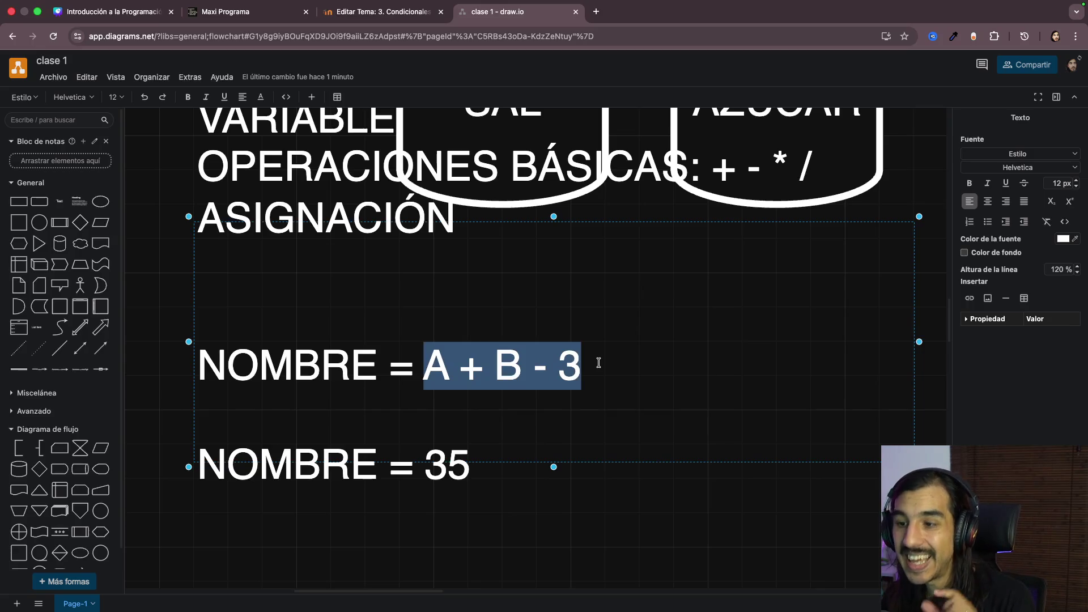
double_click(412, 380)
double_click(289, 365)
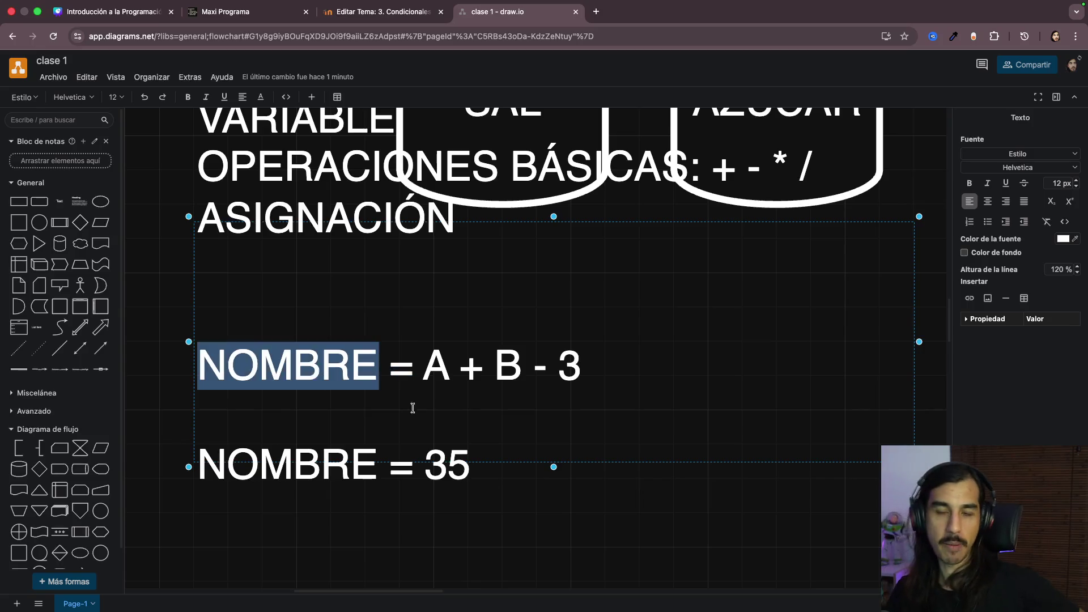
click(493, 464)
key(shift+Up)
key(shift+Up)
key(shift+Up)
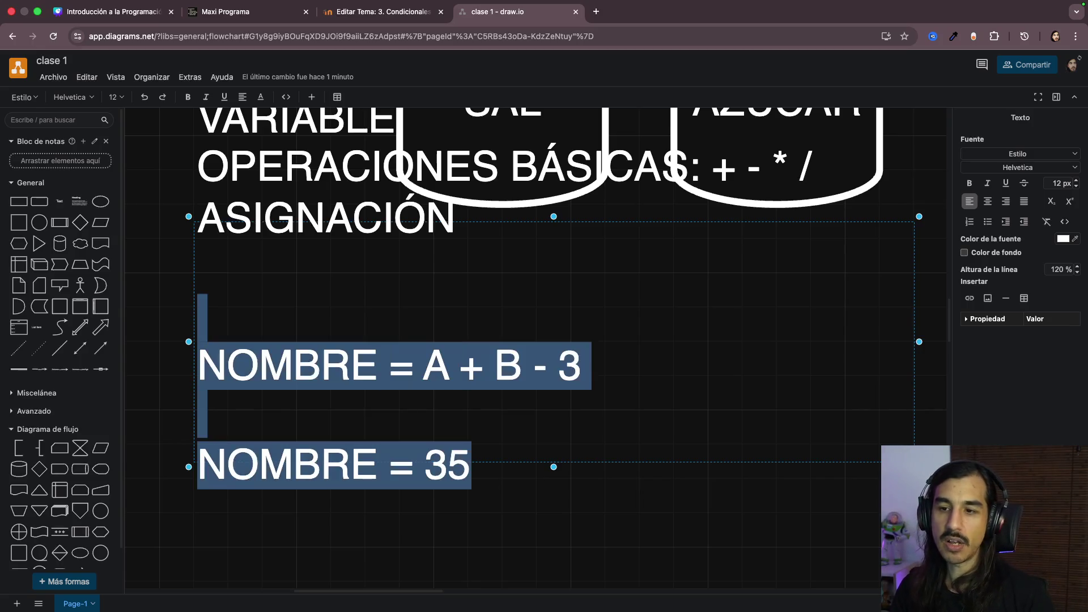
Step: Delete the two selected NOMBRE lines from the notes and finish editing the text
key(BackSpace)
key(Escape)
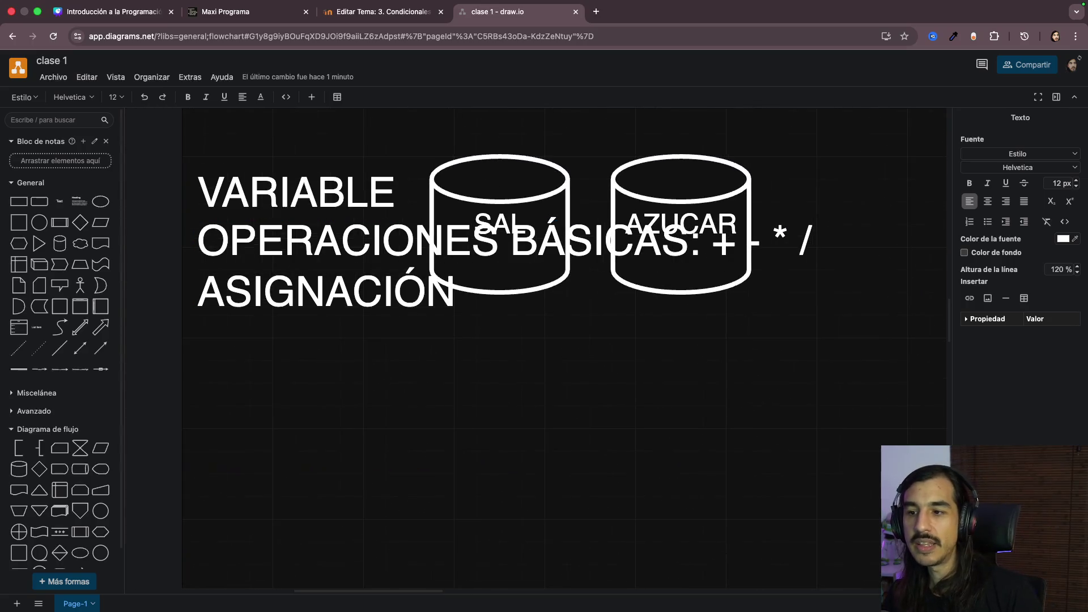
ctrl+scroll(691, 411, down, 5)
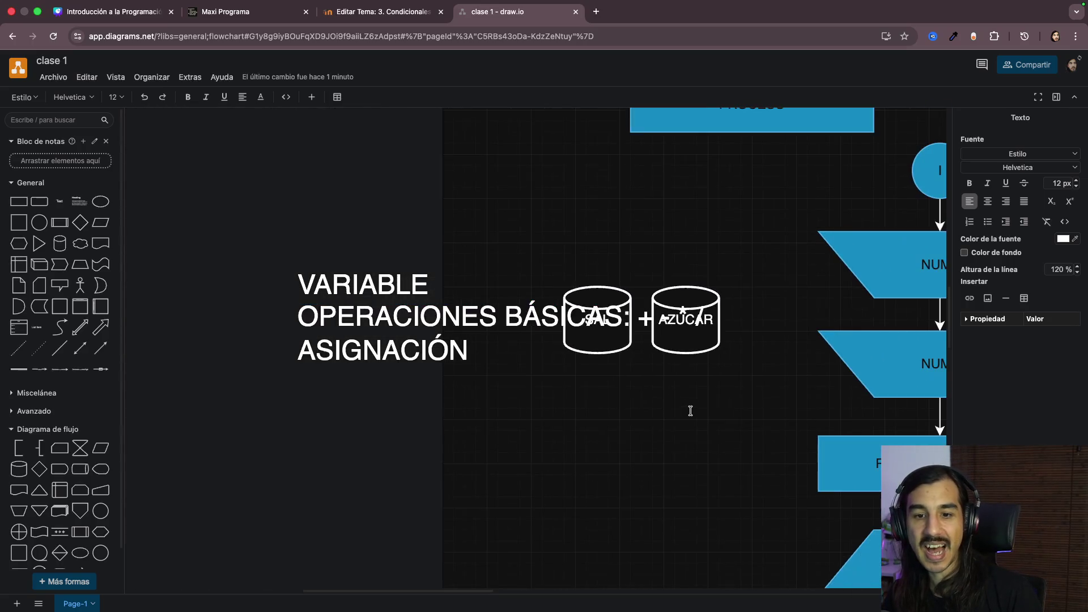
scroll(691, 411, right, 5)
key(Escape)
scroll(792, 435, right, 5)
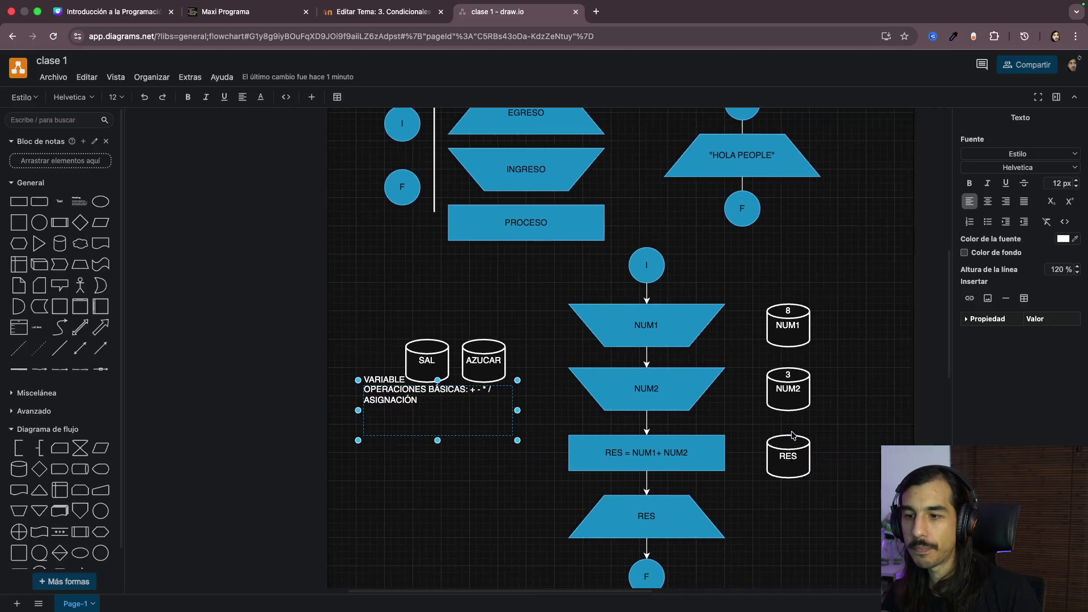
scroll(792, 436, right, 5)
scroll(792, 436, down, 3)
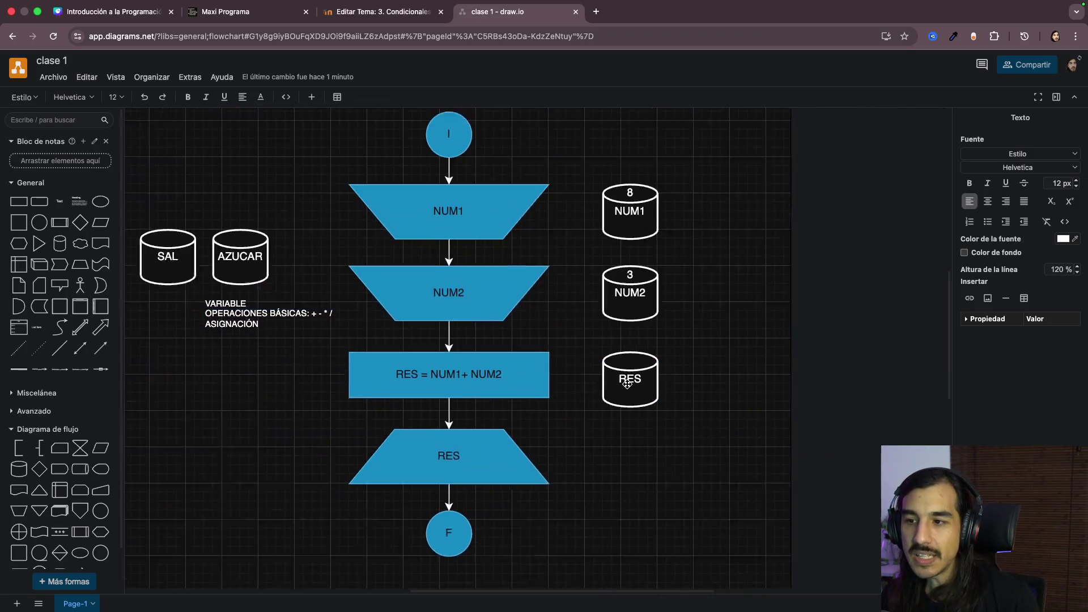
ctrl+scroll(653, 398, up, 3)
scroll(772, 381, up, 1)
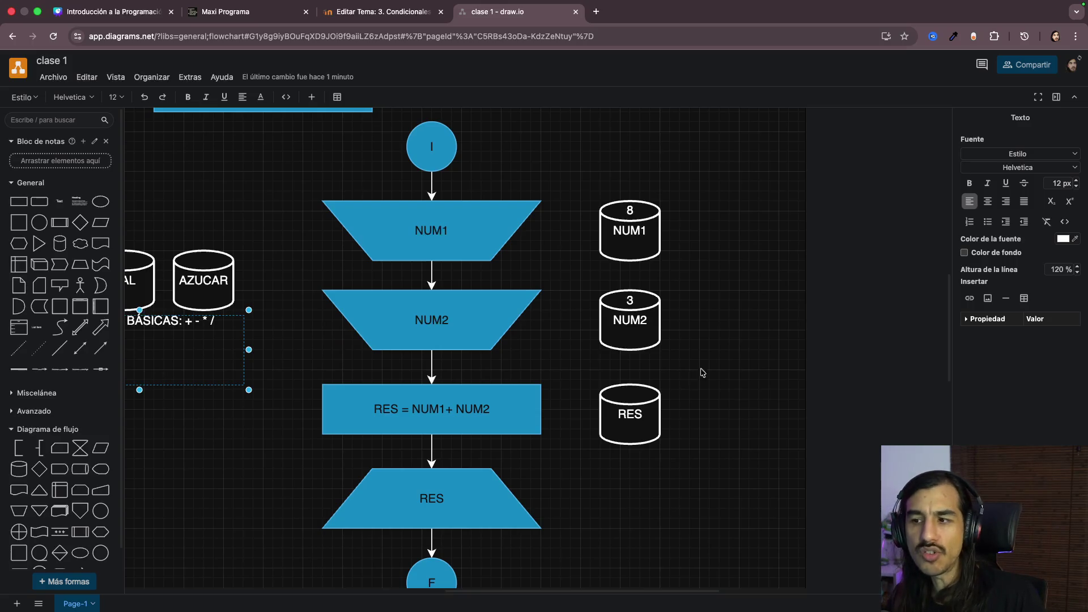
scroll(723, 374, down, 1)
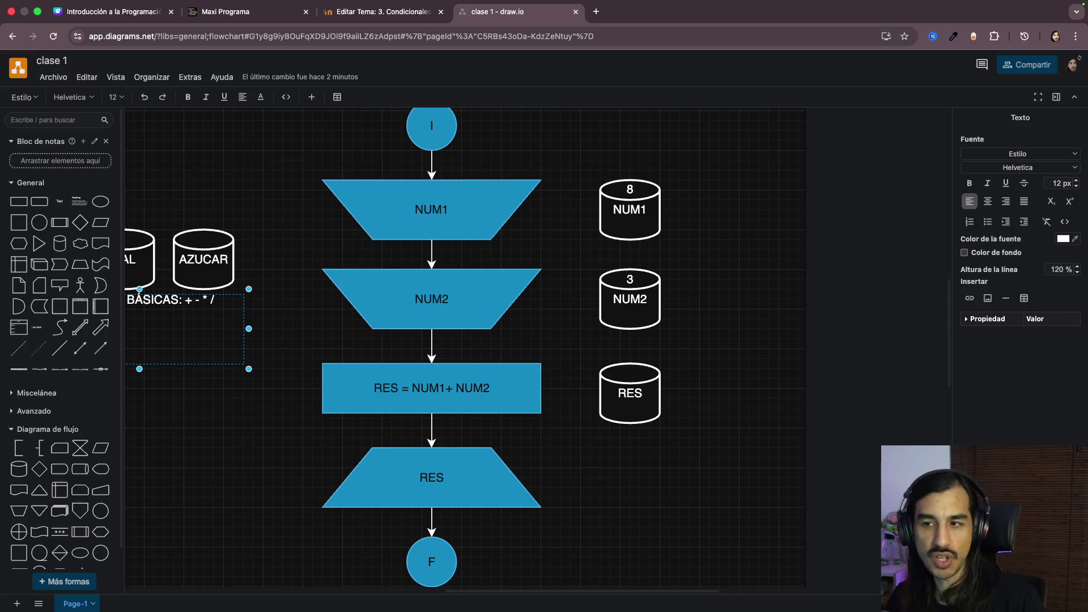
click(456, 208)
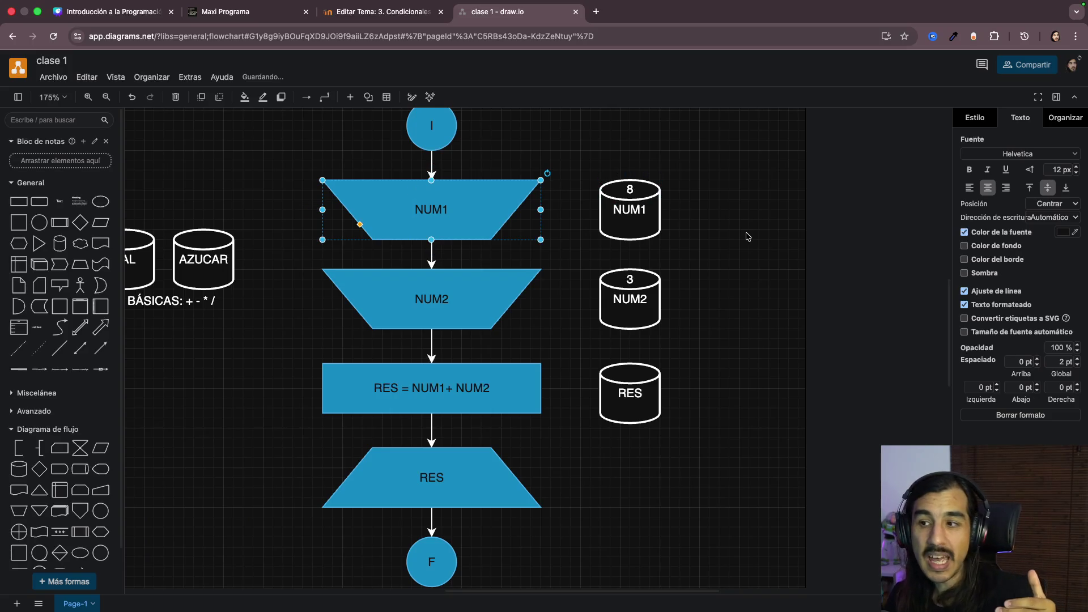
mouse_move(478, 210)
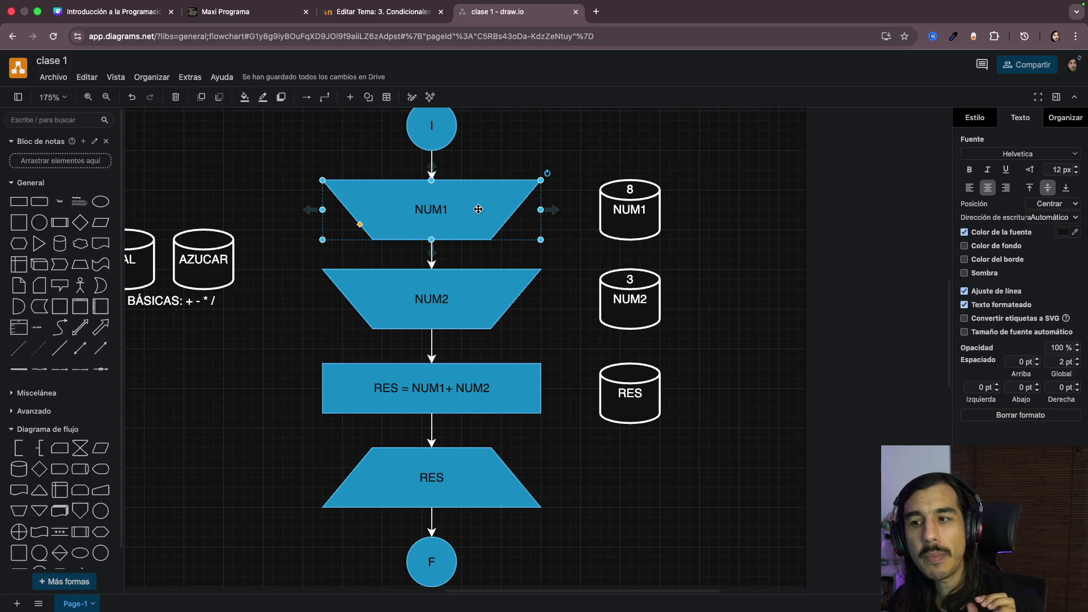
double_click(478, 209)
key(Right)
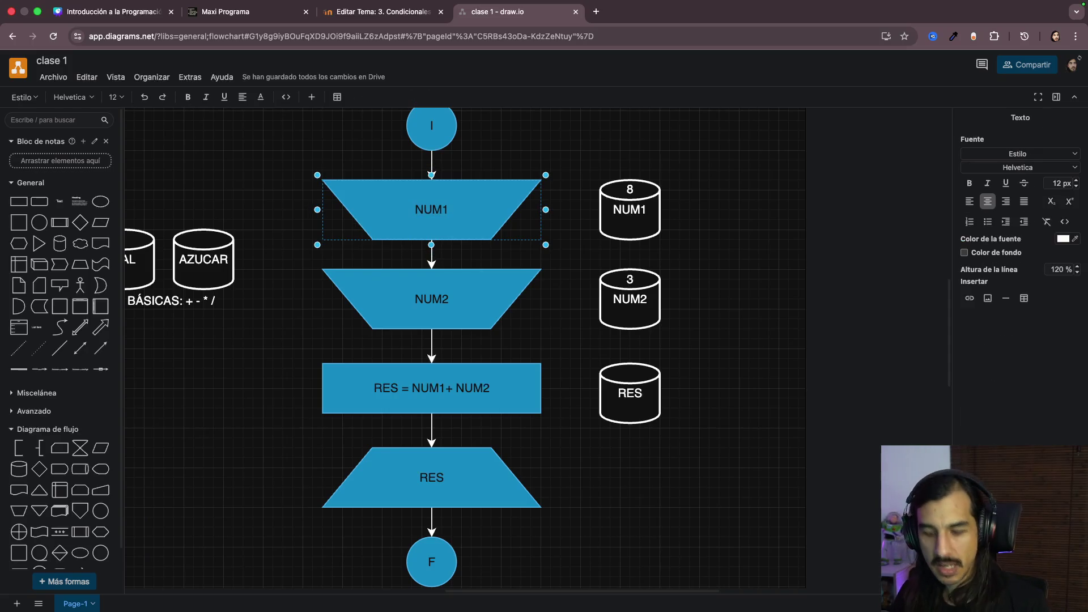
click(431, 318)
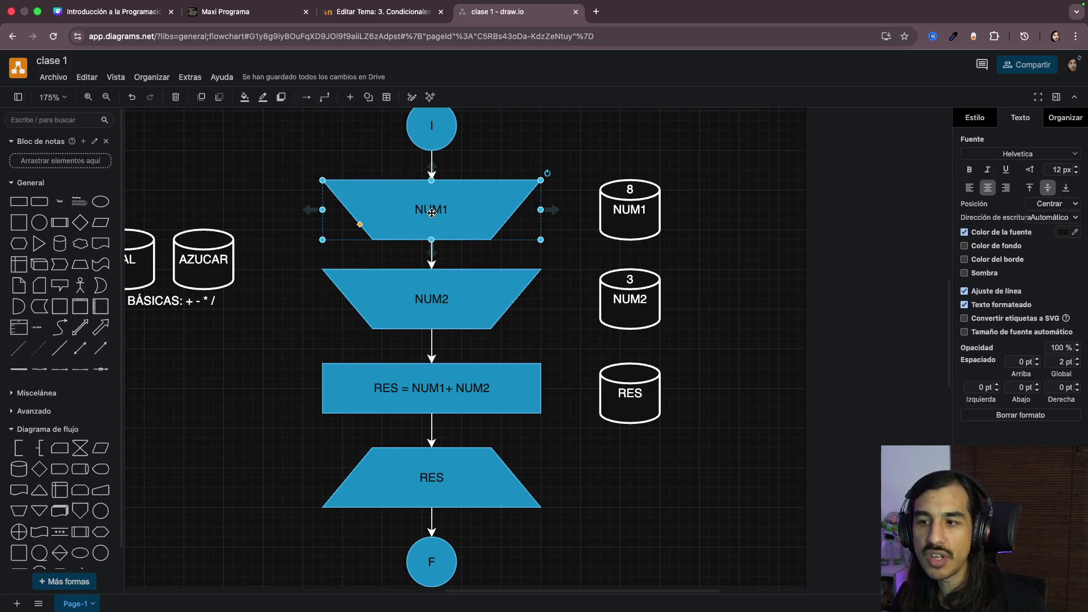
double_click(460, 201)
key(Right)
text(; NUM)
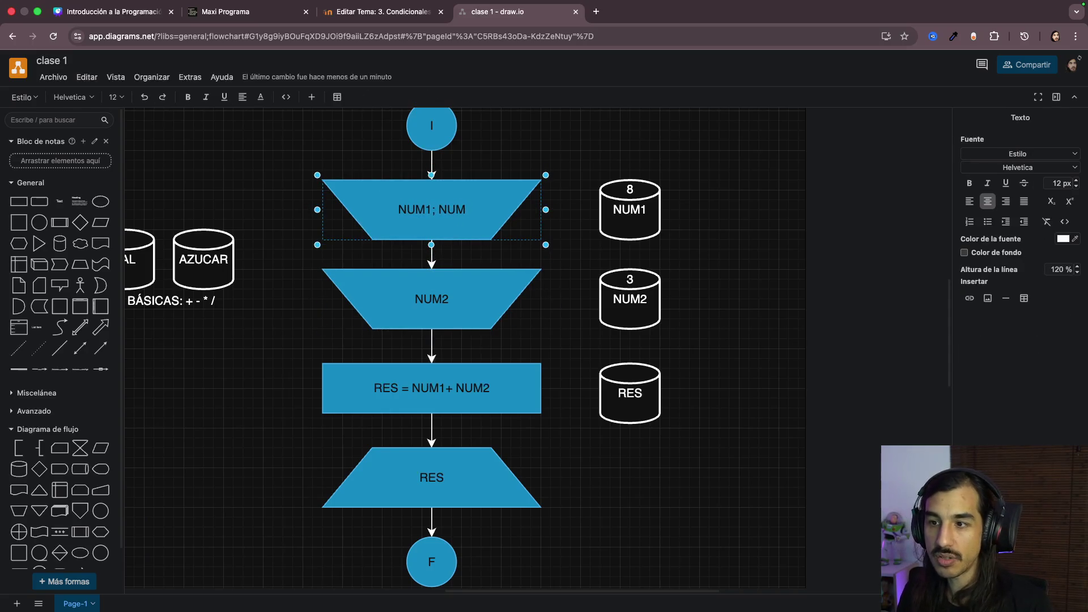
key(BackSpace)
key(BackSpace)
key(BackSpace)
key(BackSpace)
key(BackSpace)
text(, NUM2)
click(434, 279)
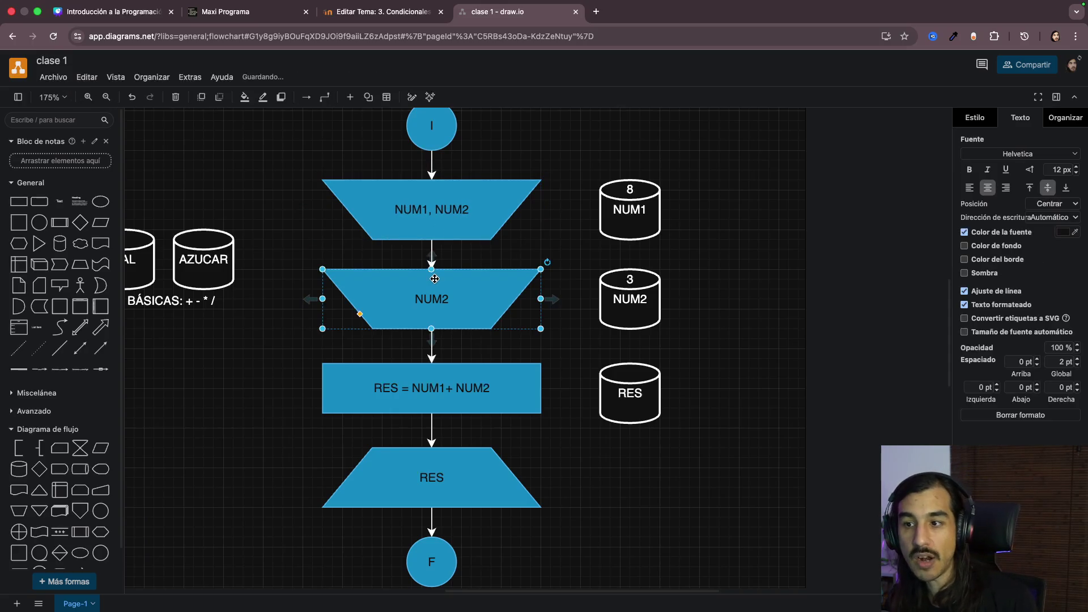
key(Delete)
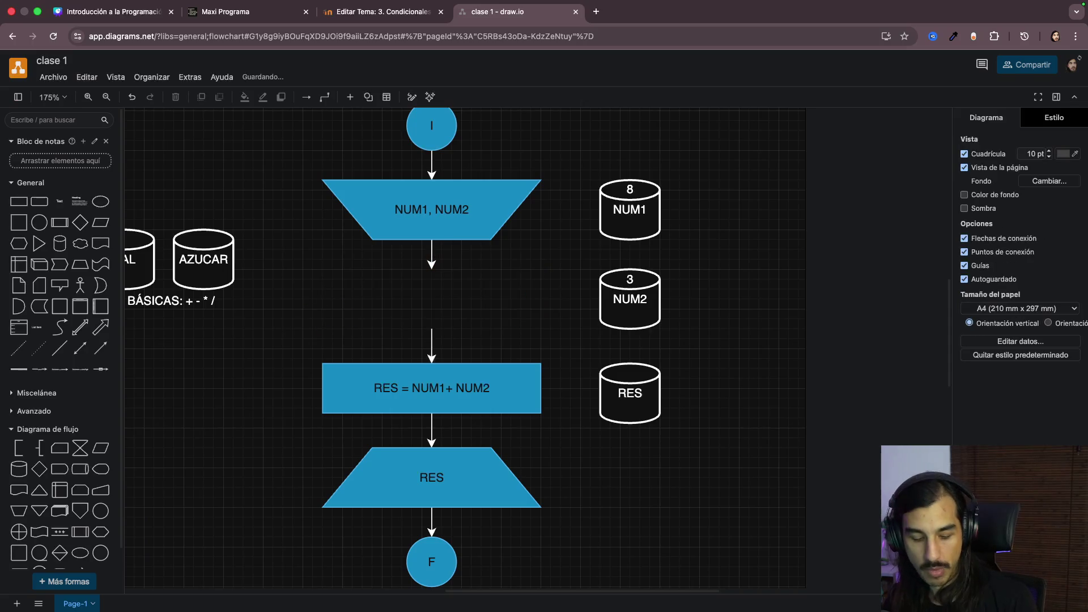
key(ctrl+z)
key(ctrl+z)
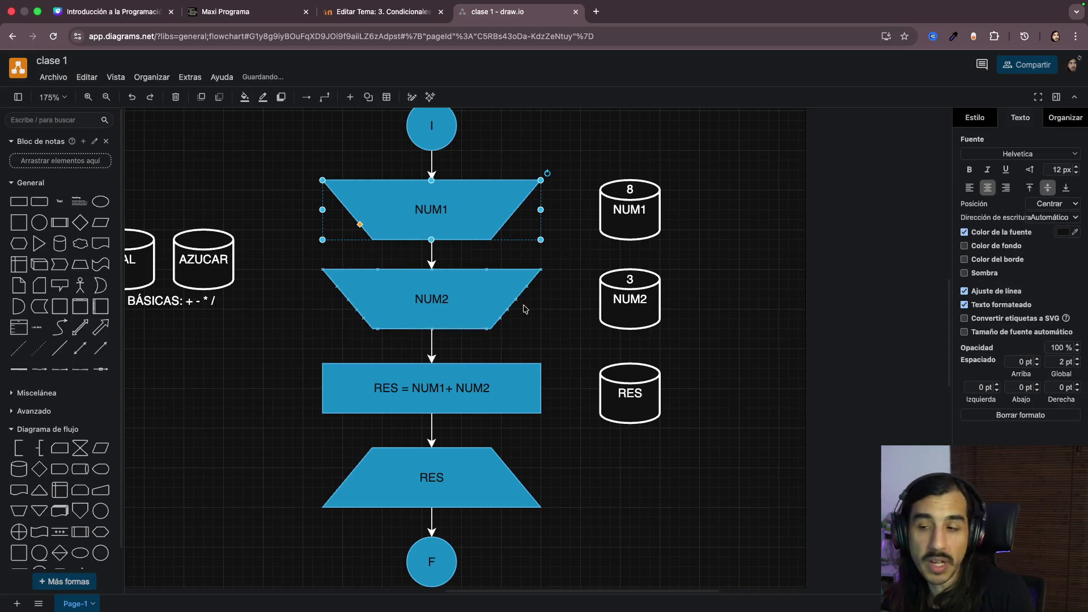
click(518, 293)
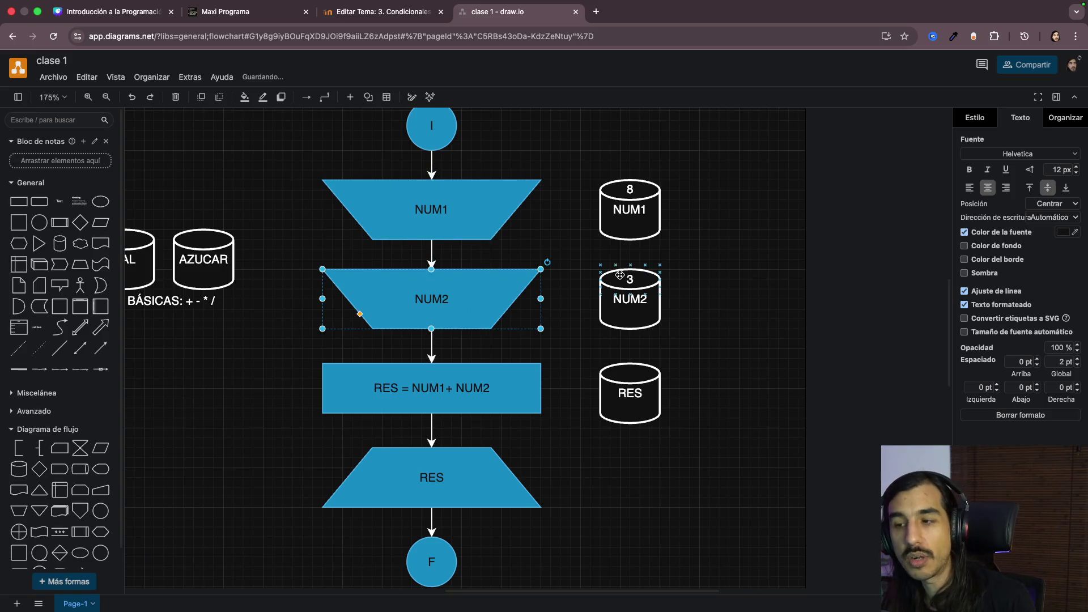
click(497, 216)
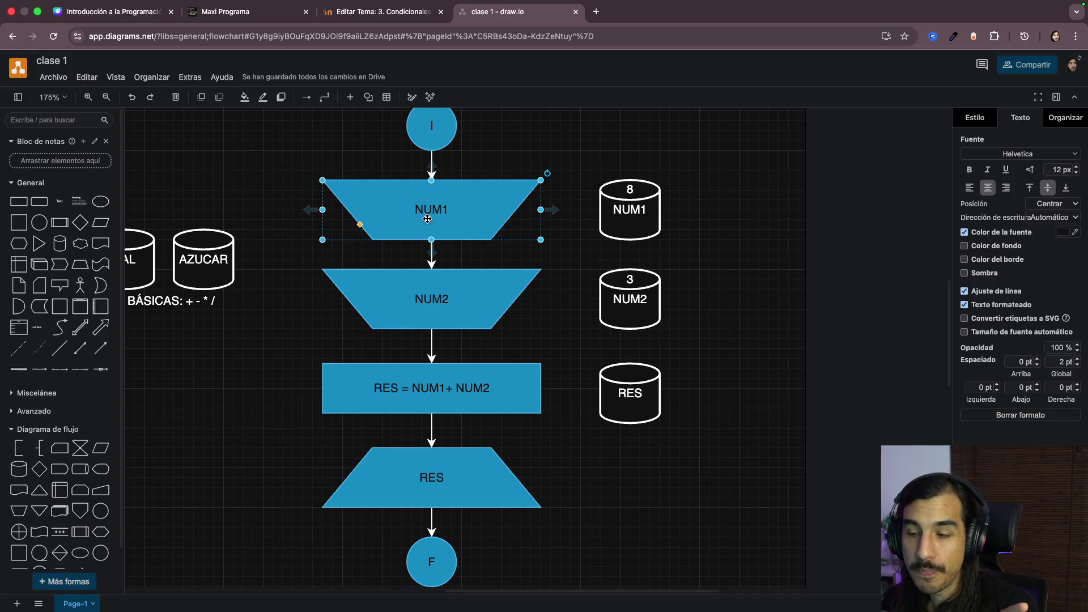
click(483, 390)
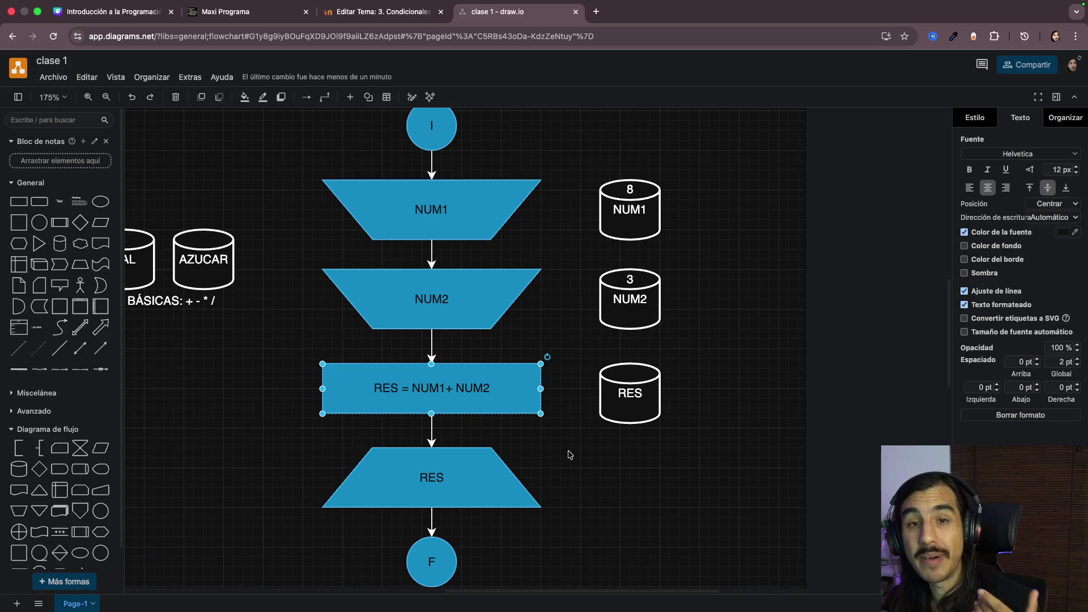
mouse_move(464, 400)
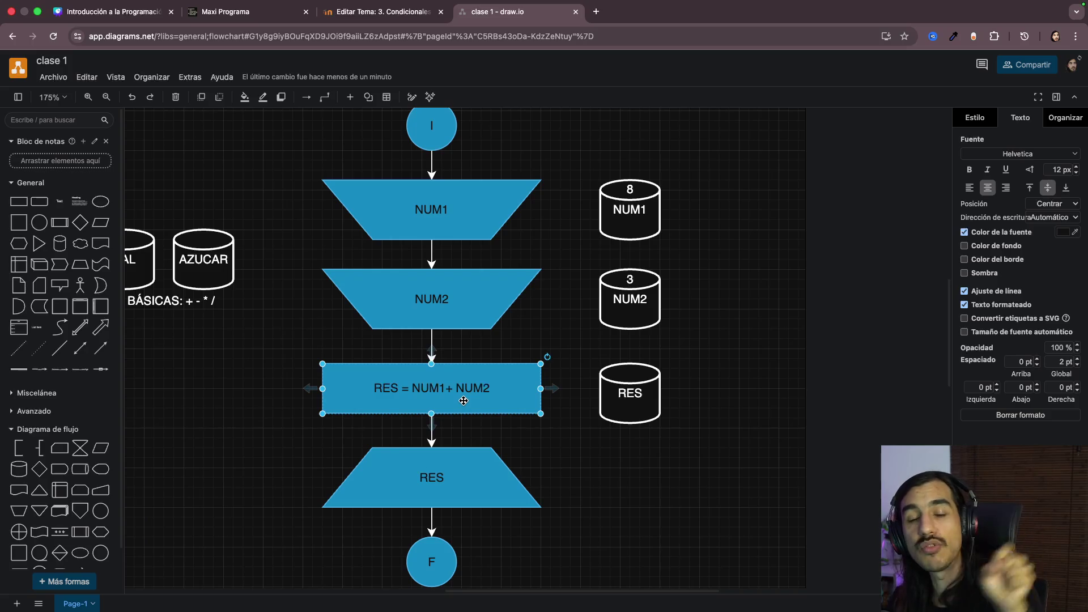
click(452, 433)
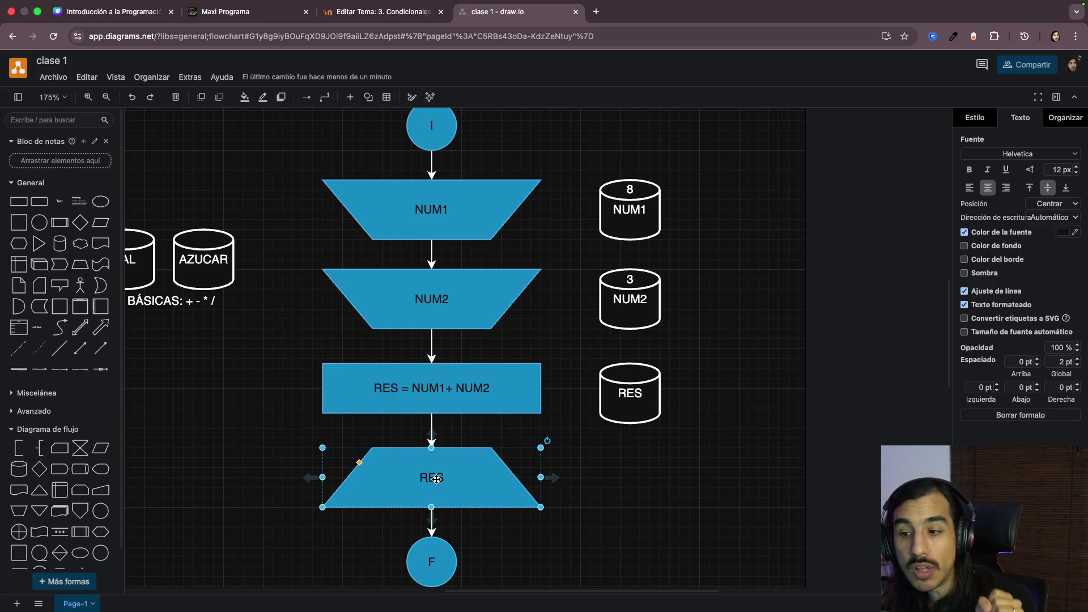
scroll(436, 480, up, 3)
click(625, 485)
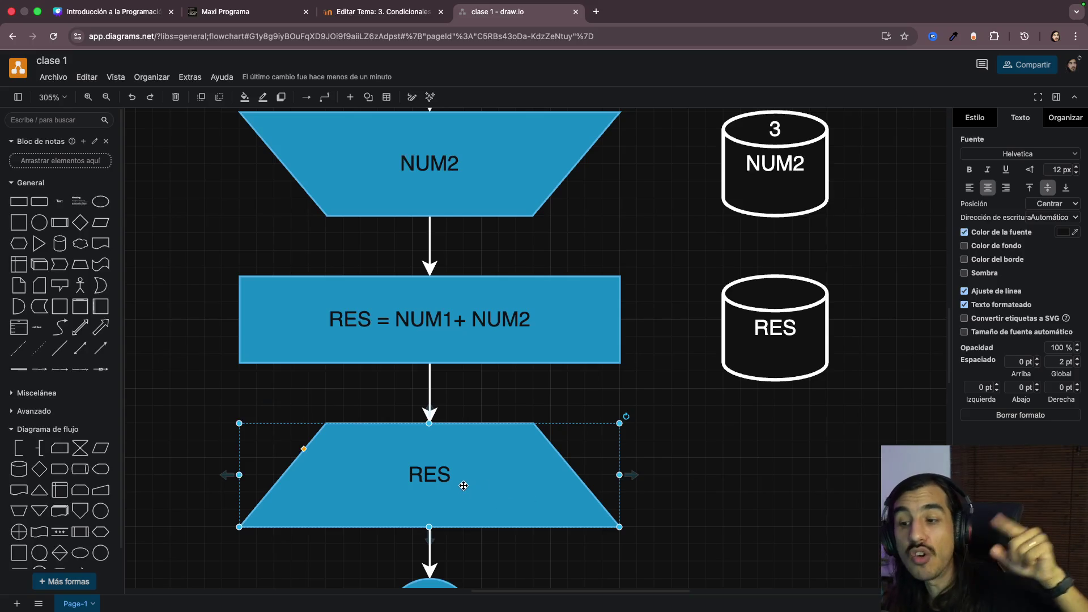
scroll(464, 485, down, 2)
scroll(464, 485, down, 2)
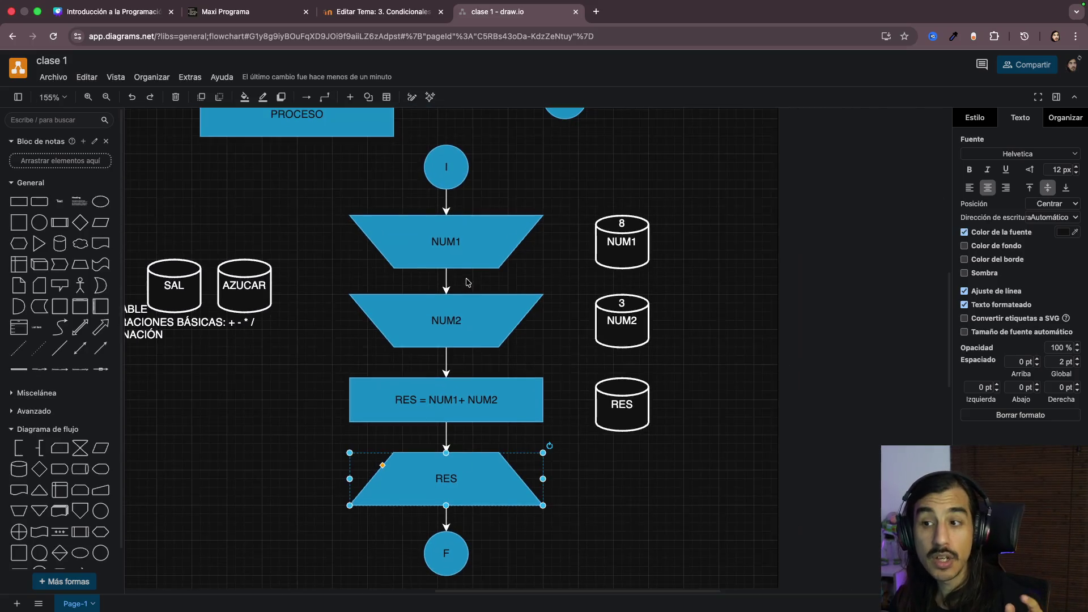
click(464, 322)
click(465, 403)
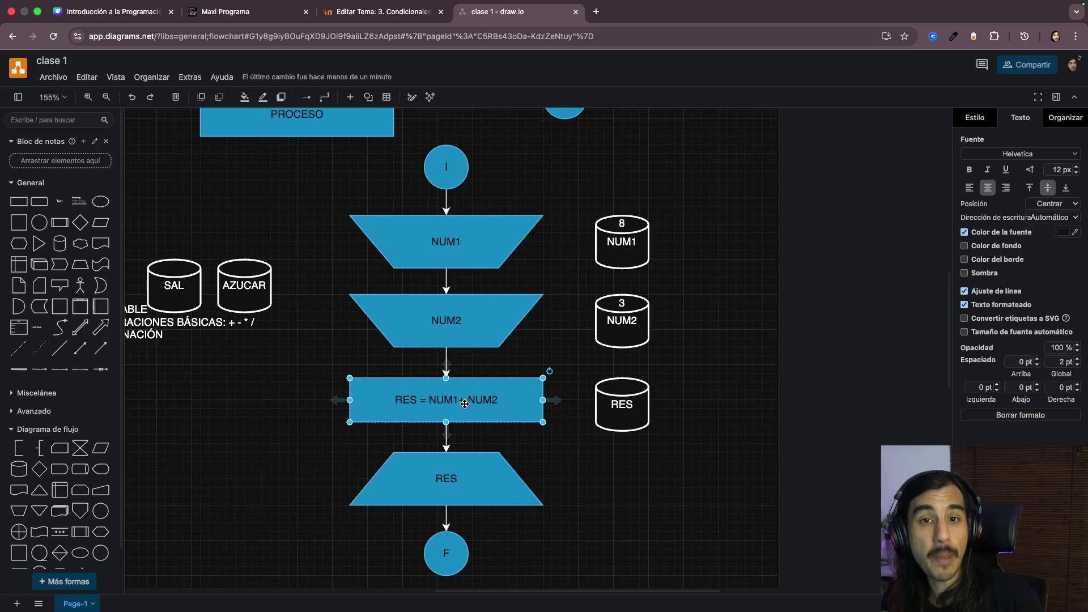
drag(315, 194, 575, 425)
scroll(576, 425, up, 2)
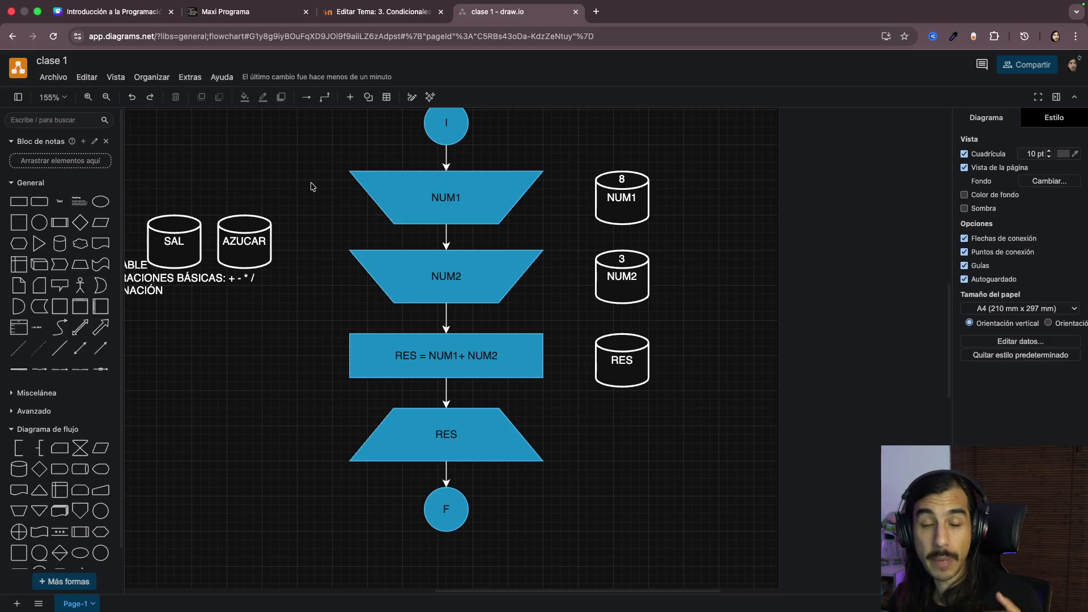
click(421, 184)
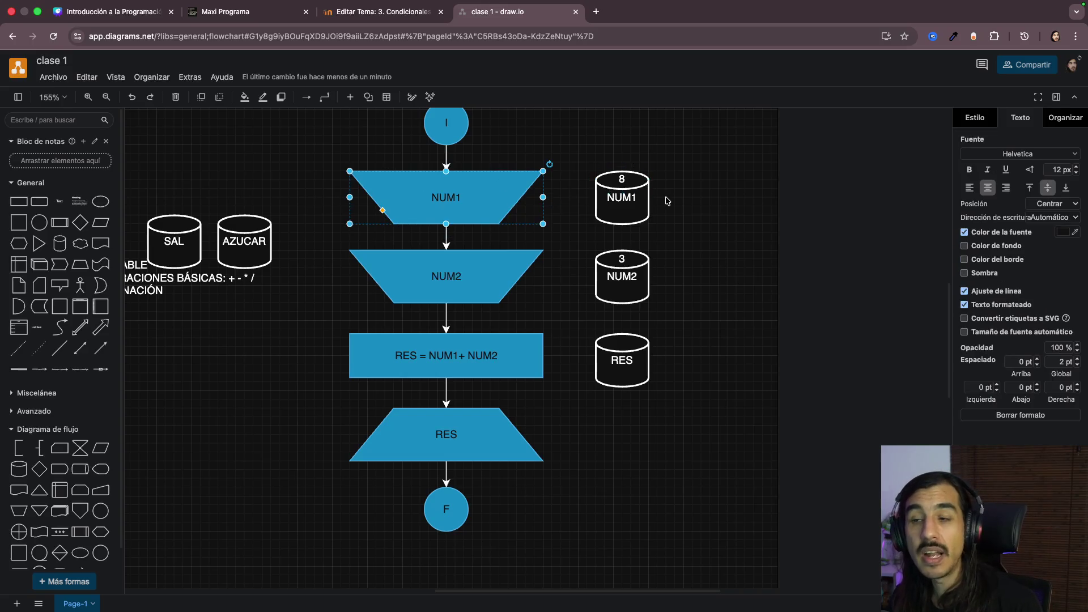
click(461, 347)
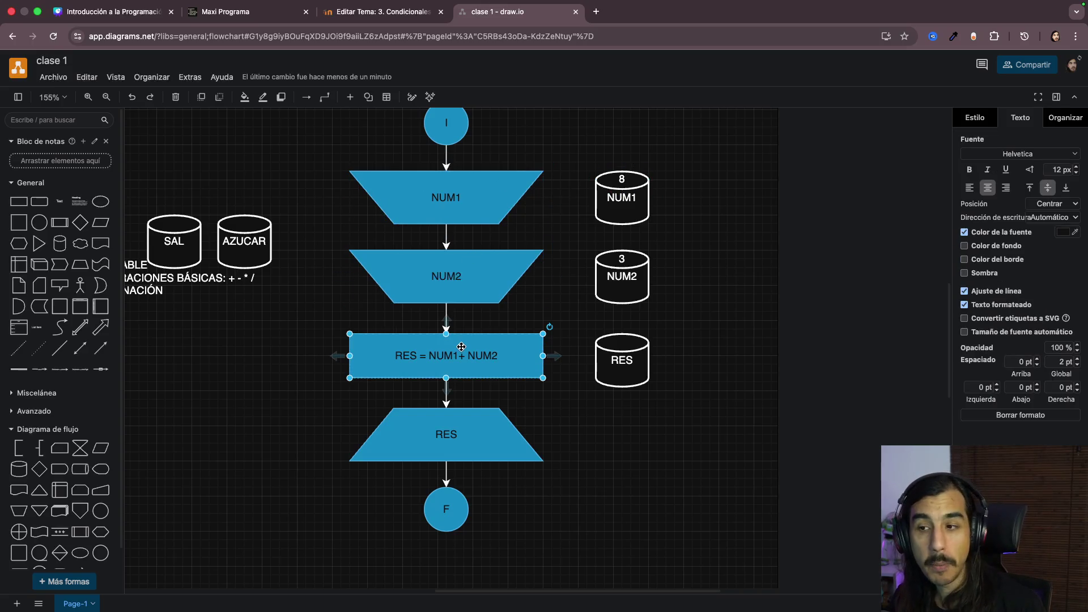
drag(320, 140, 579, 544)
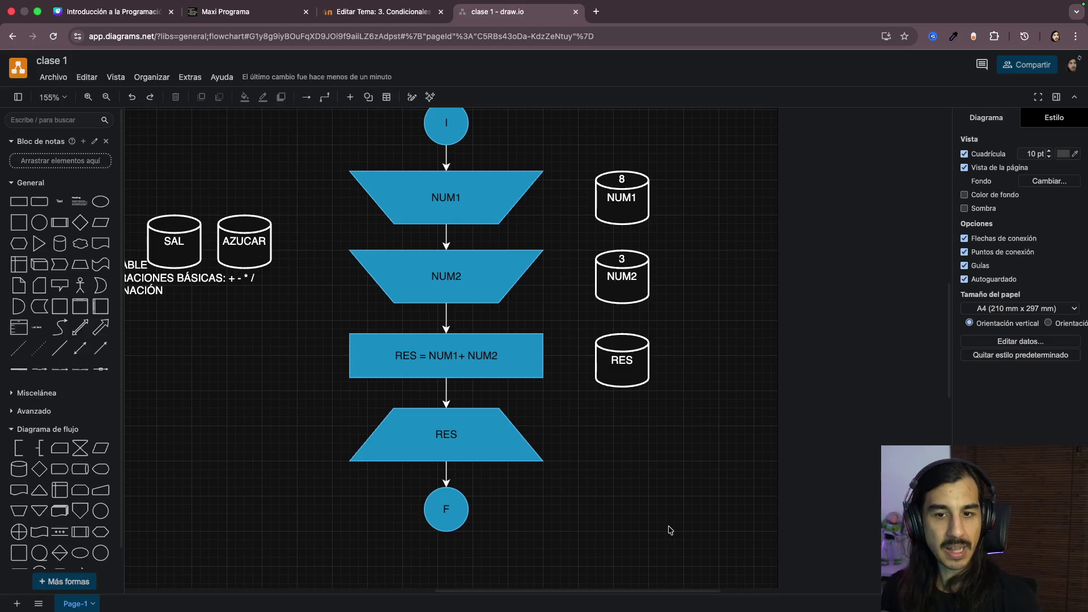
scroll(670, 531, up, 1)
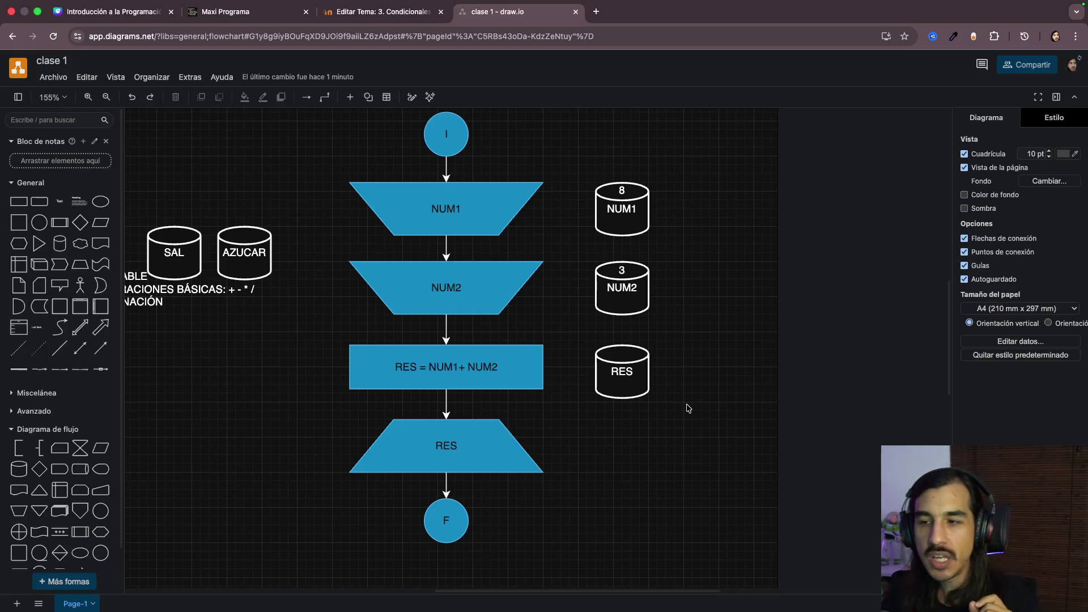
Step: Select and release the sum flowchart, then make the NUM1 input shape shorter
drag(343, 137, 662, 575)
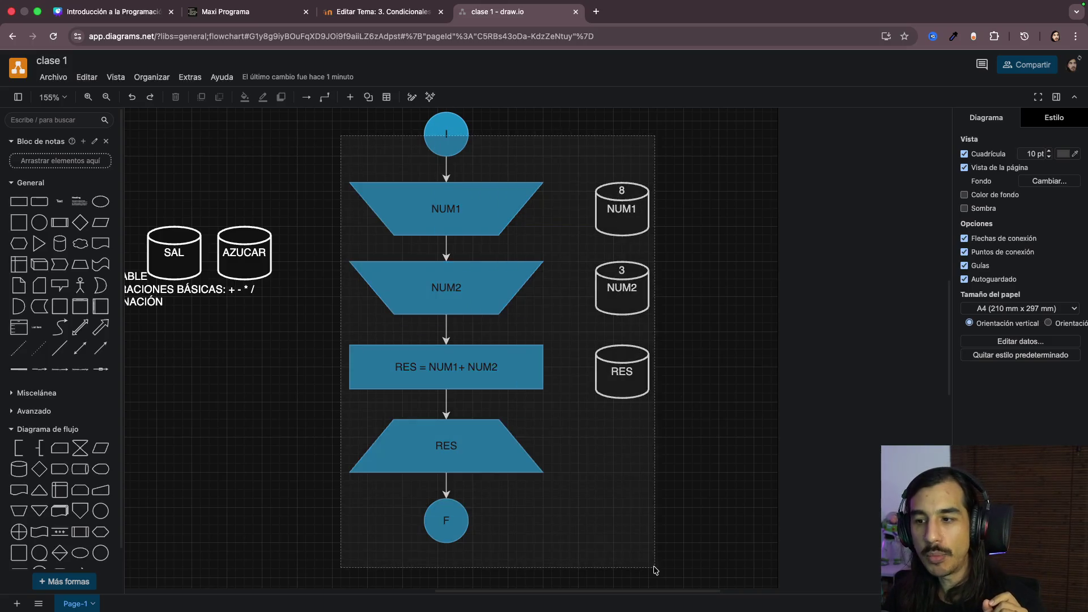
click(712, 530)
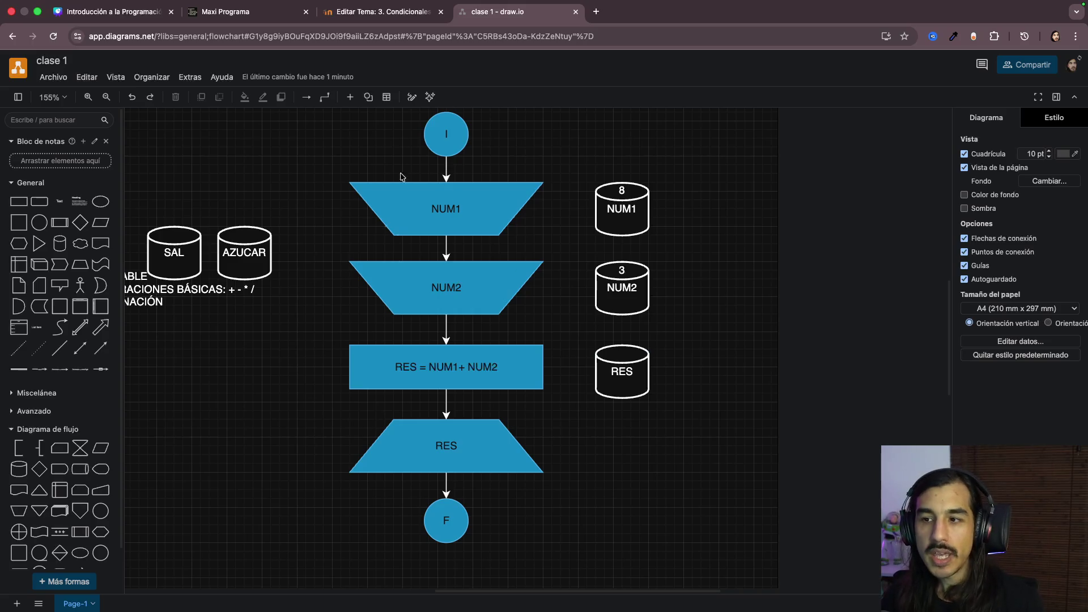
scroll(668, 283, up, 2)
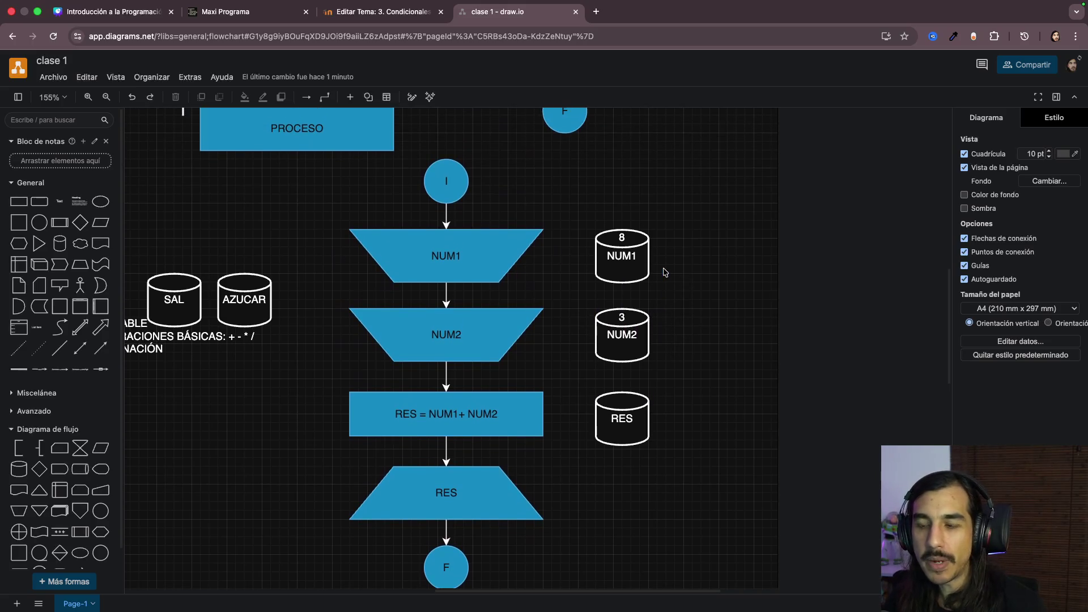
scroll(664, 273, up, 1)
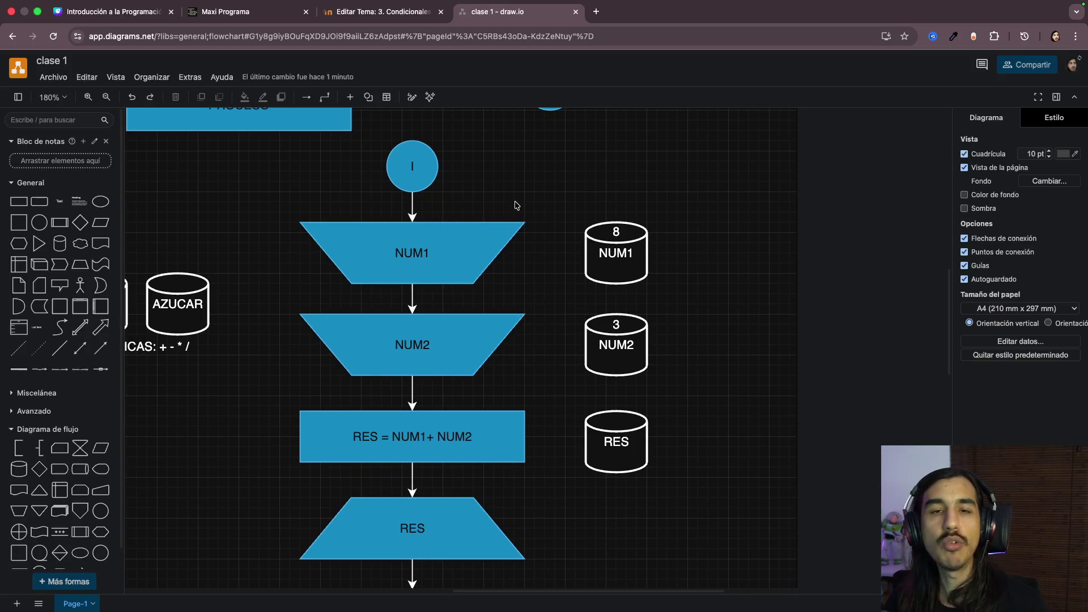
click(459, 257)
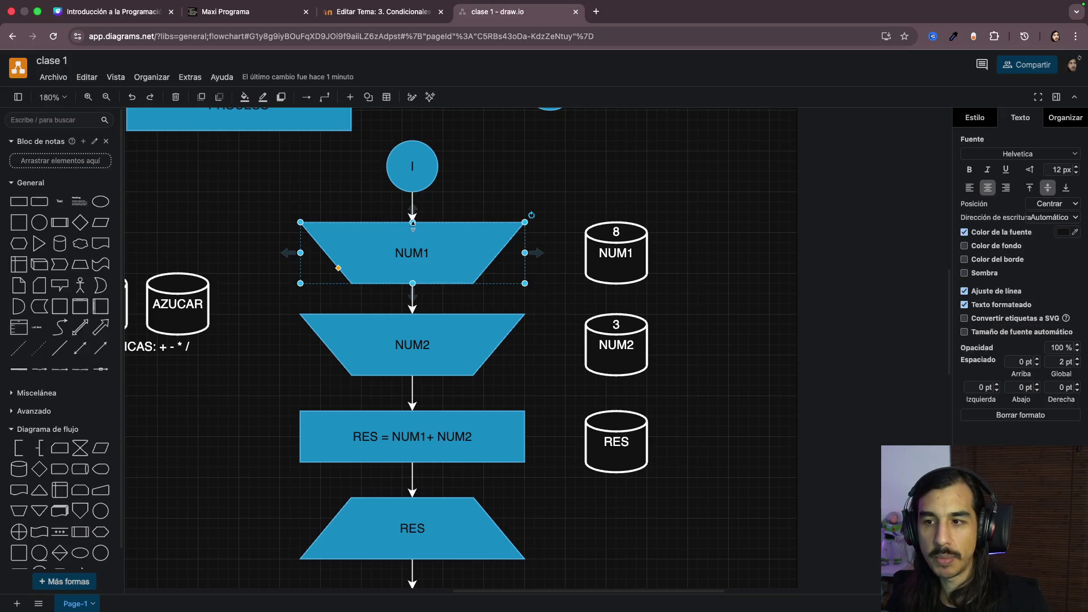
drag(412, 222, 412, 244)
scroll(376, 218, up, 5)
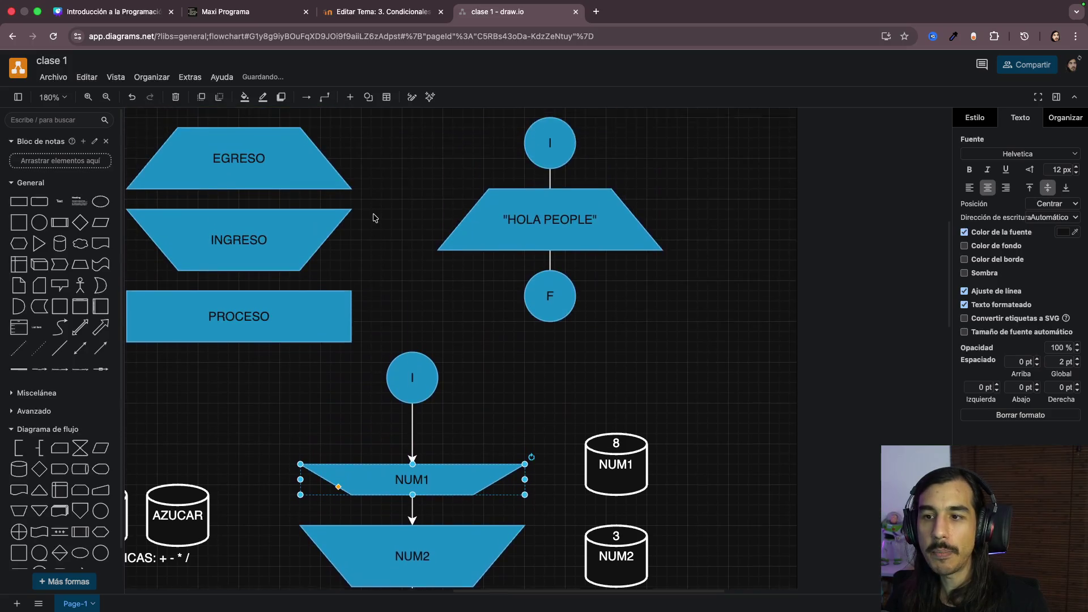
scroll(373, 218, up, 1)
Step: Paste a copy of the EGRESO output shape onto the canvas near the start circle
click(239, 192)
scroll(238, 192, down, 5)
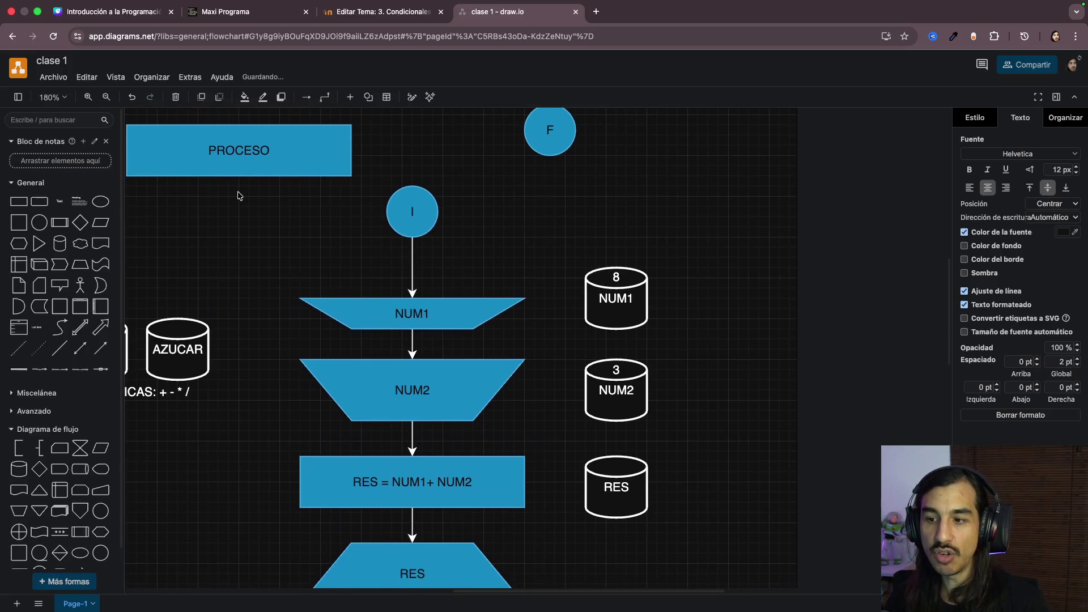
click(283, 236)
key(ctrl+v)
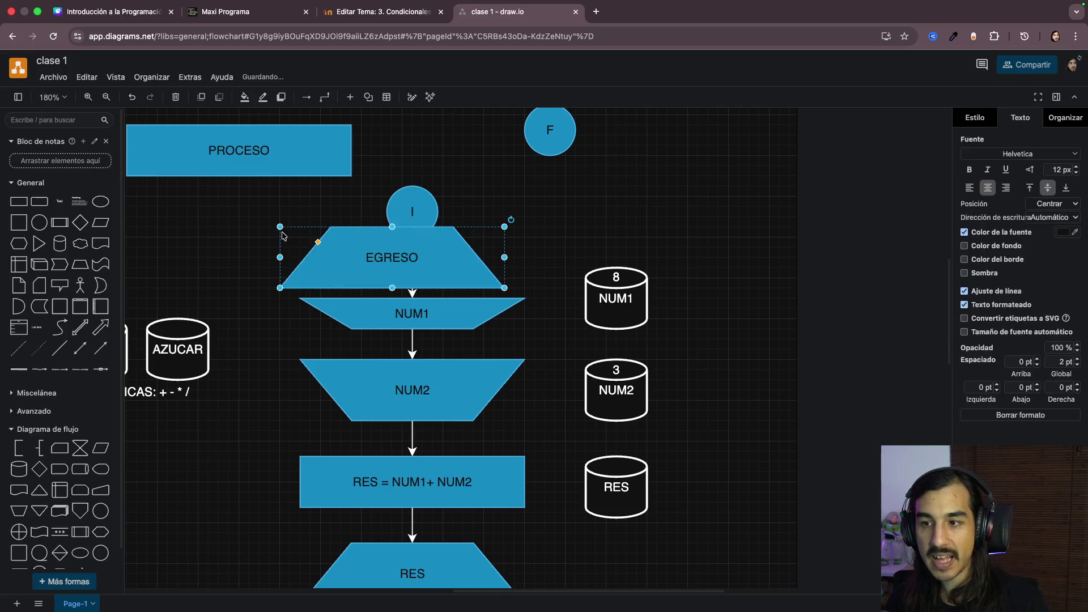
Step: Move the copy above NUM1 on the flow line and relabel it "Ingrese un nro"
mouse_move(368, 257)
mouse_down()
mouse_move(418, 234)
mouse_move(415, 274)
mouse_up()
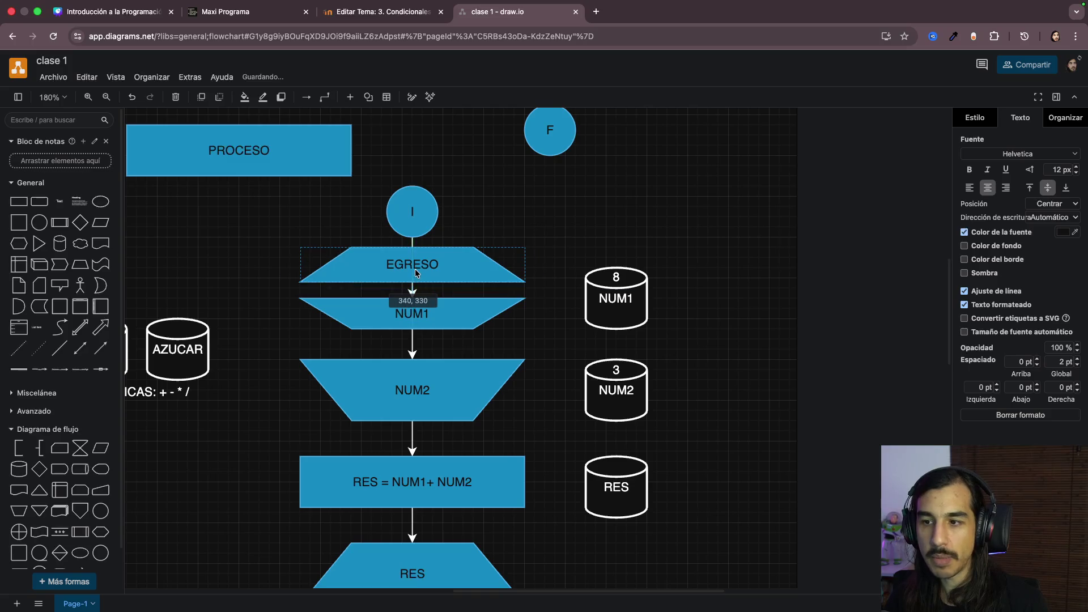
double_click(413, 264)
key(BackSpace)
text(")
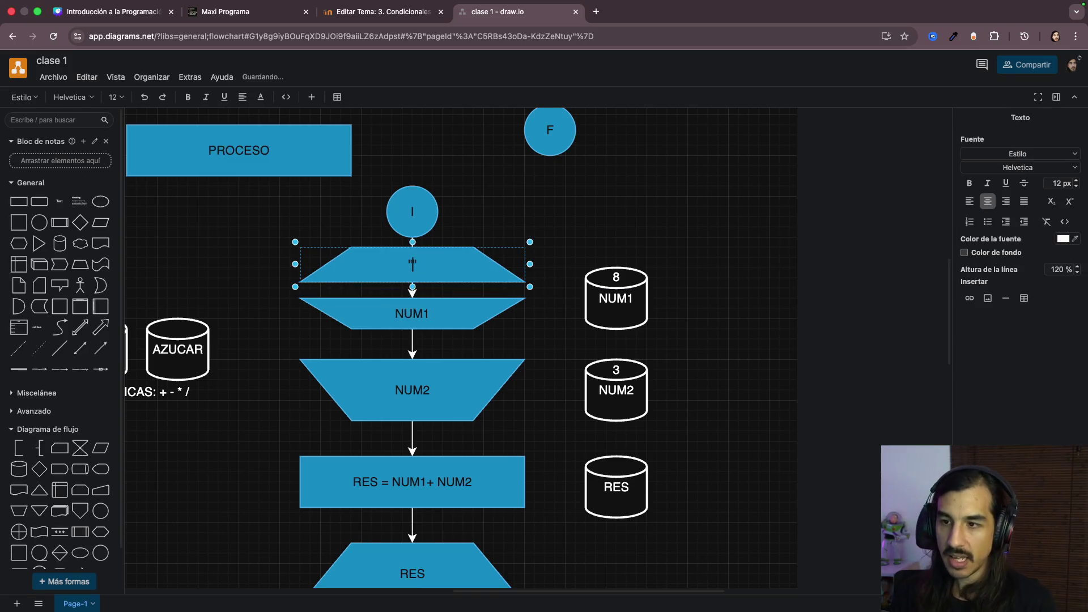
text(Ingrese un nro")
click(719, 333)
scroll(722, 335, down, 2)
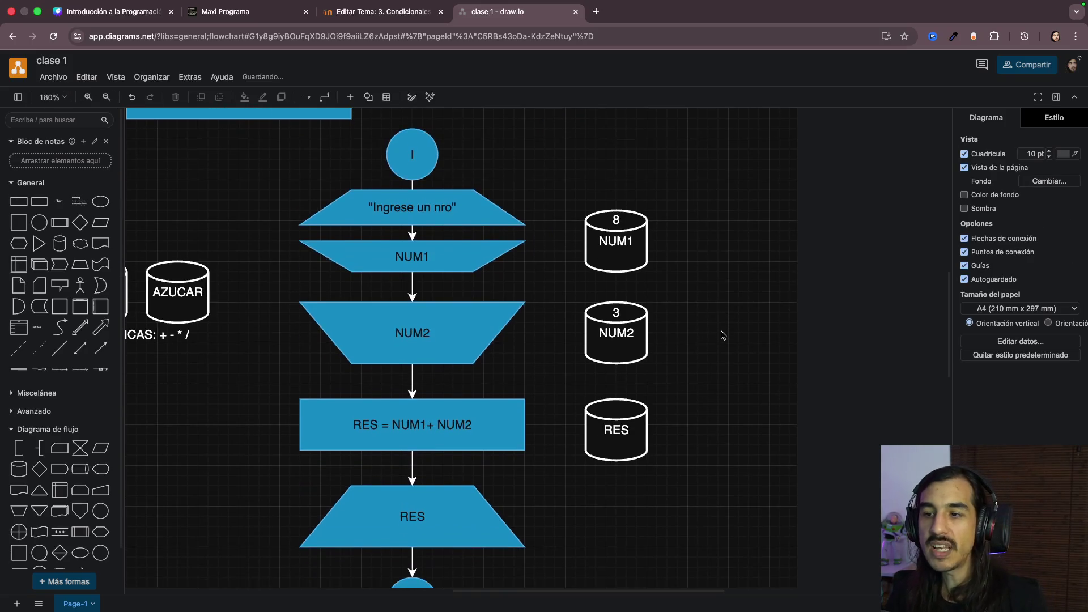
ctrl+scroll(722, 336, up, 3)
ctrl+scroll(476, 358, up, 3)
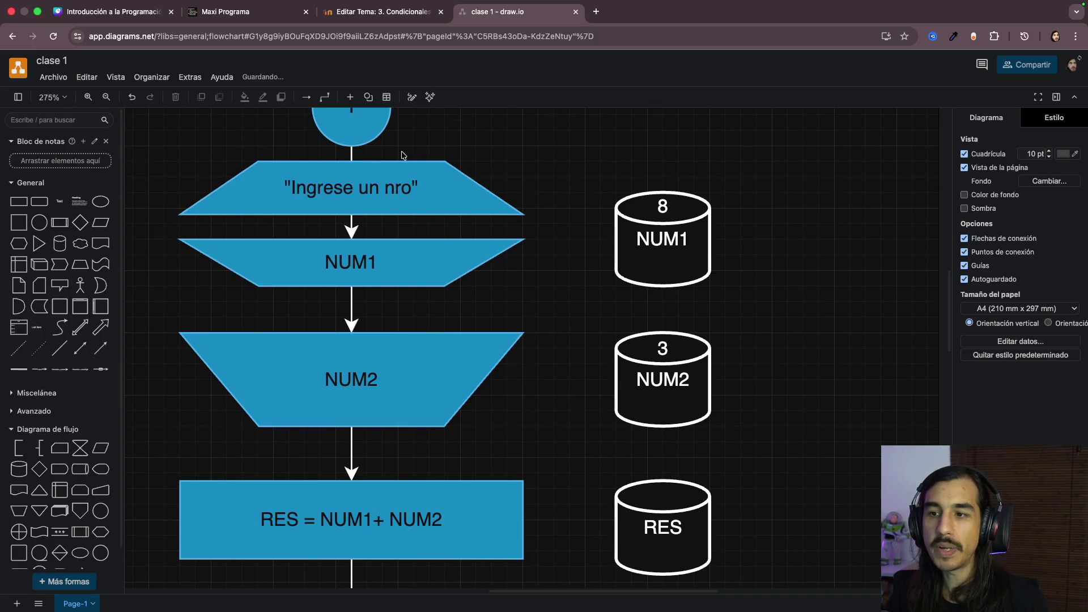
Step: Review the "Ingrese un nro" prompt against the NUM1 and NUM2 input shapes
click(385, 184)
click(533, 295)
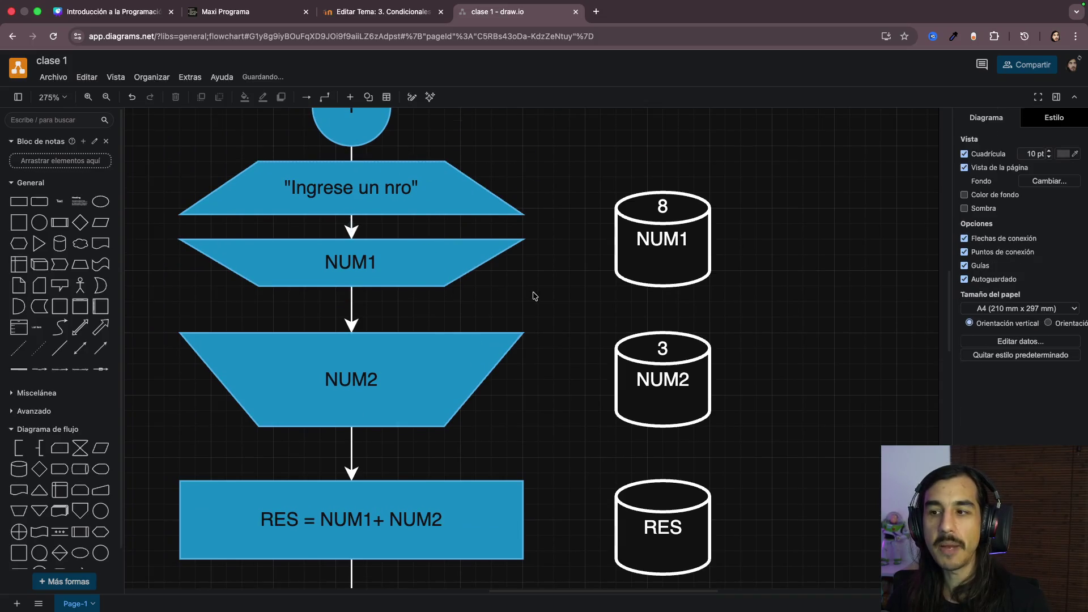
click(388, 188)
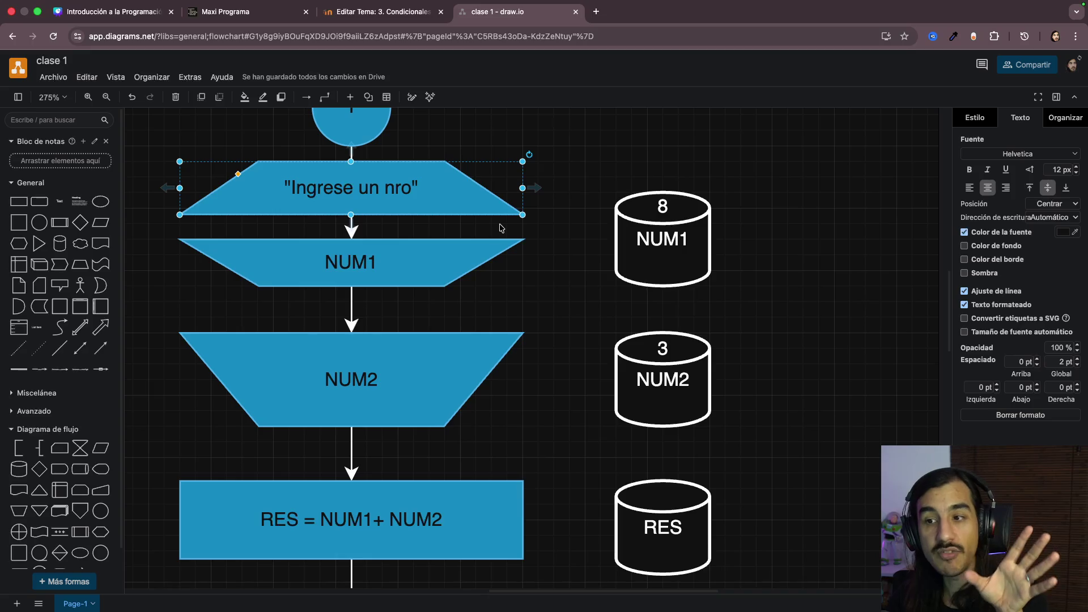
click(377, 265)
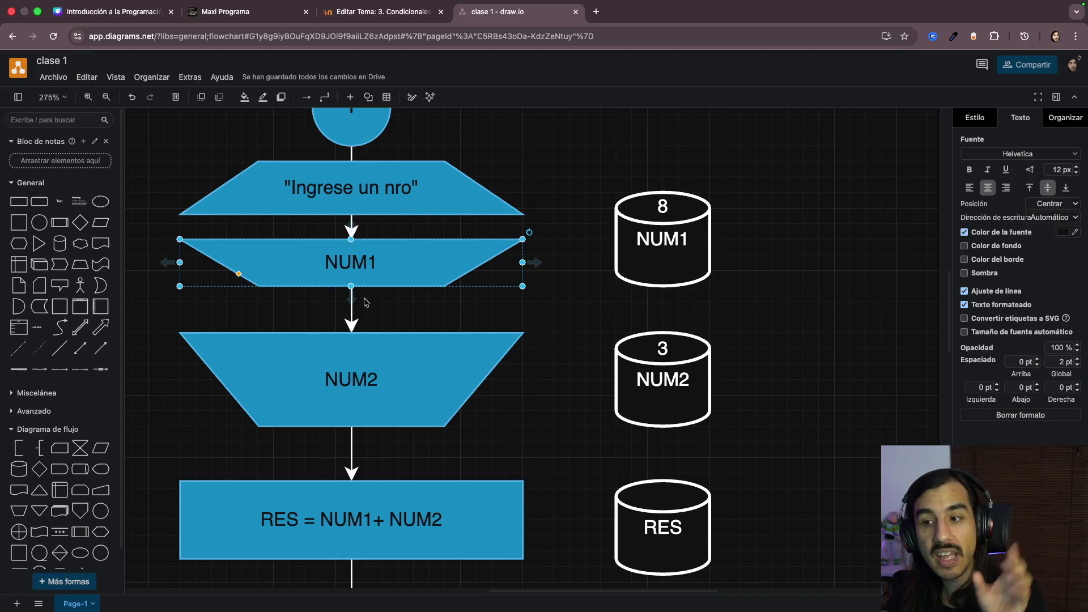
click(372, 210)
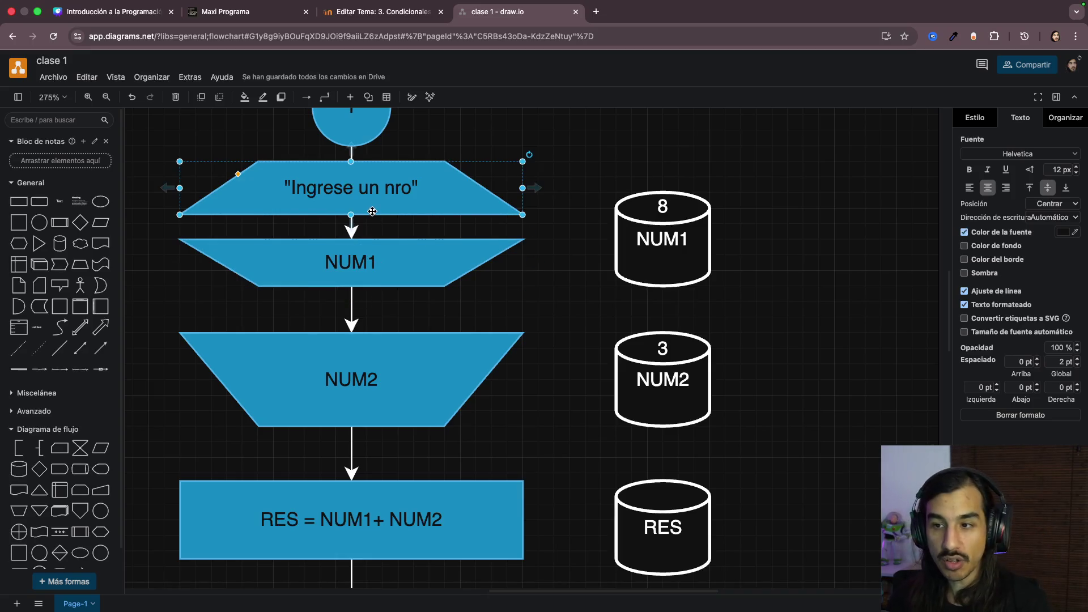
click(370, 346)
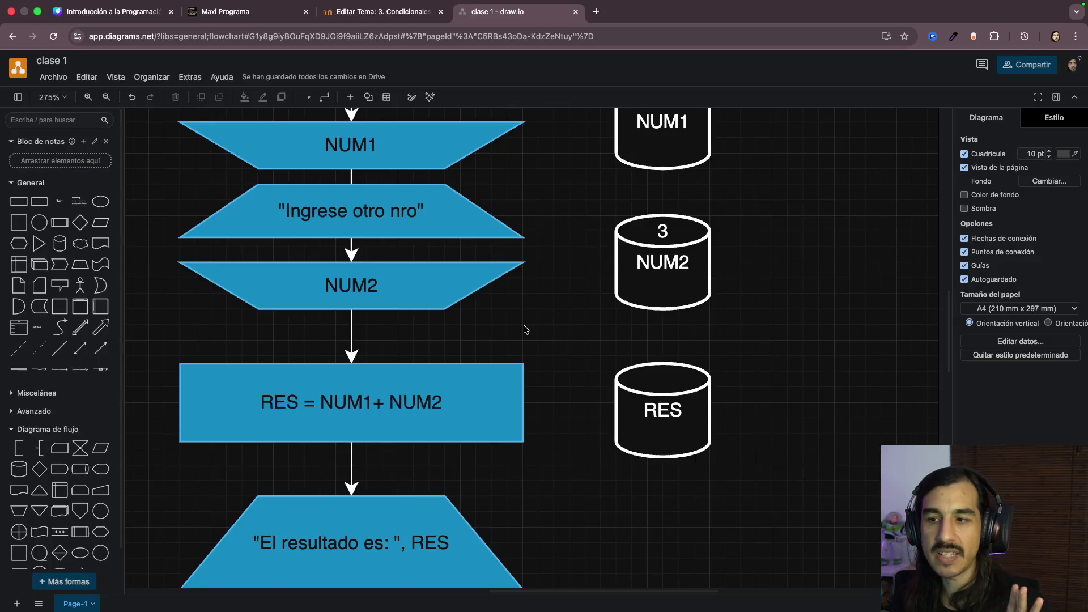
scroll(523, 328, up, 2)
click(376, 223)
Step: Check the "Ingrese otro nro" prompt in sequence with "Ingrese un nro" and NUM1
click(382, 261)
scroll(383, 261, up, 5)
scroll(382, 260, up, 3)
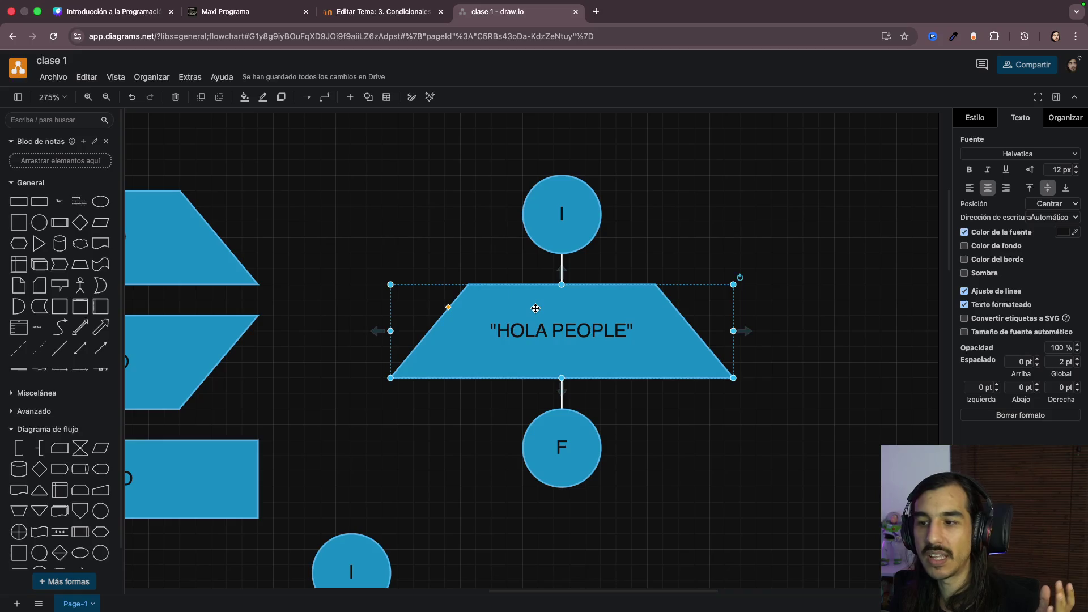
scroll(411, 495, down, 5)
scroll(411, 496, down, 3)
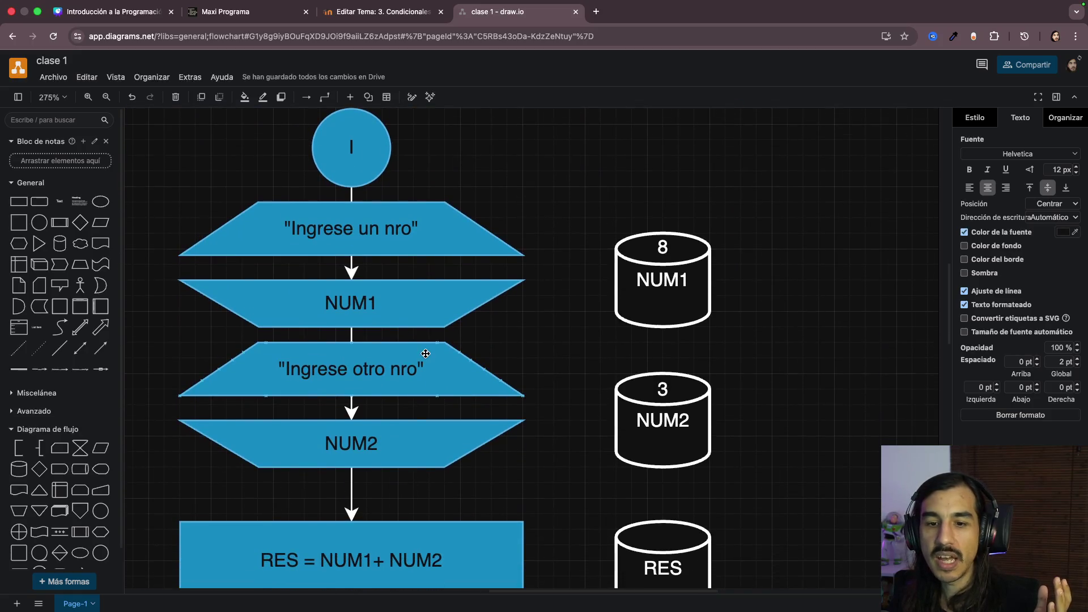
click(374, 247)
click(372, 297)
click(371, 365)
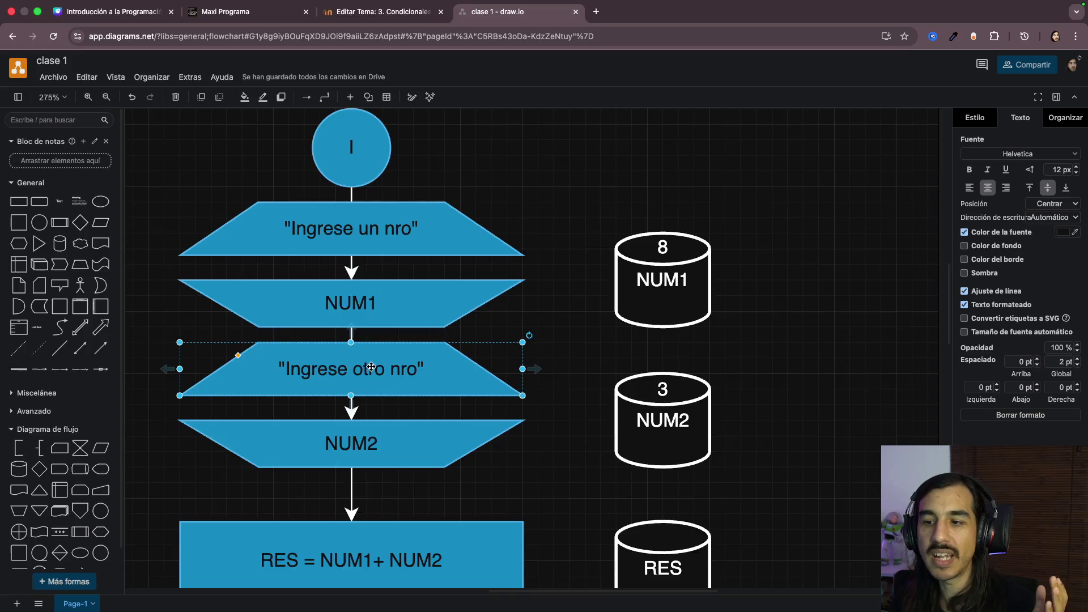
scroll(371, 365, down, 5)
scroll(371, 366, down, 4)
scroll(371, 366, down, 1)
Step: Inspect the result output label, highlighting its quoted "El resultado es: " message
click(371, 366)
scroll(370, 366, up, 2)
scroll(420, 359, up, 1)
click(476, 359)
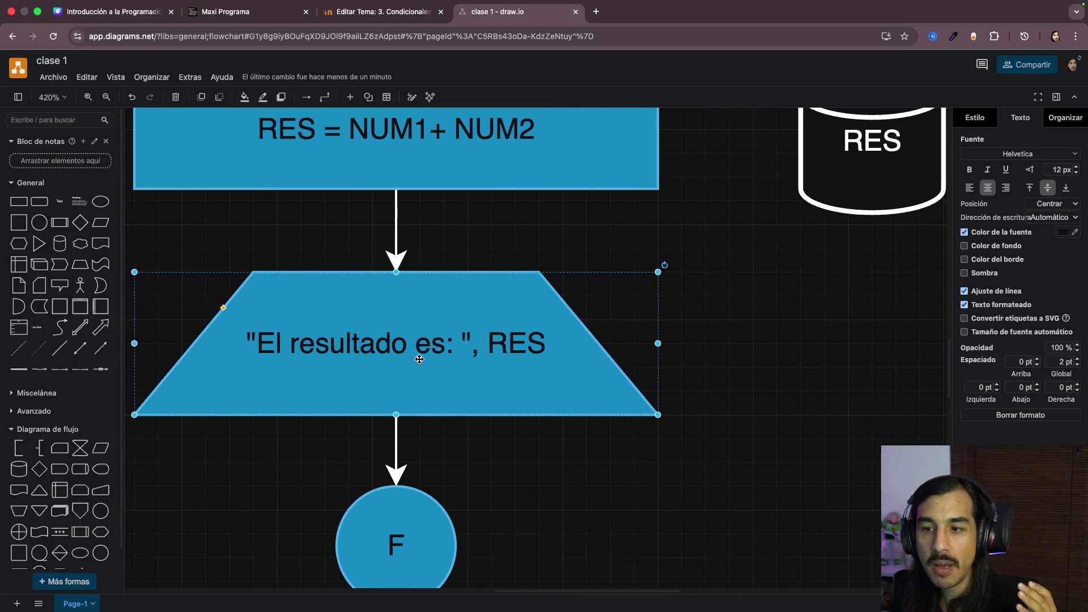
double_click(391, 339)
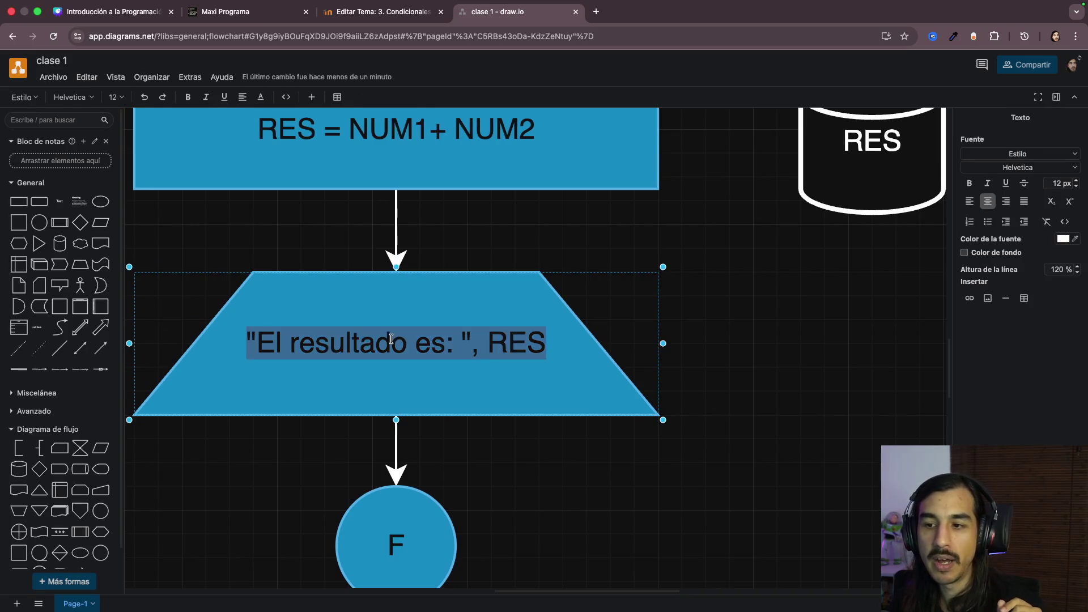
click(229, 335)
double_click(236, 338)
click(258, 342)
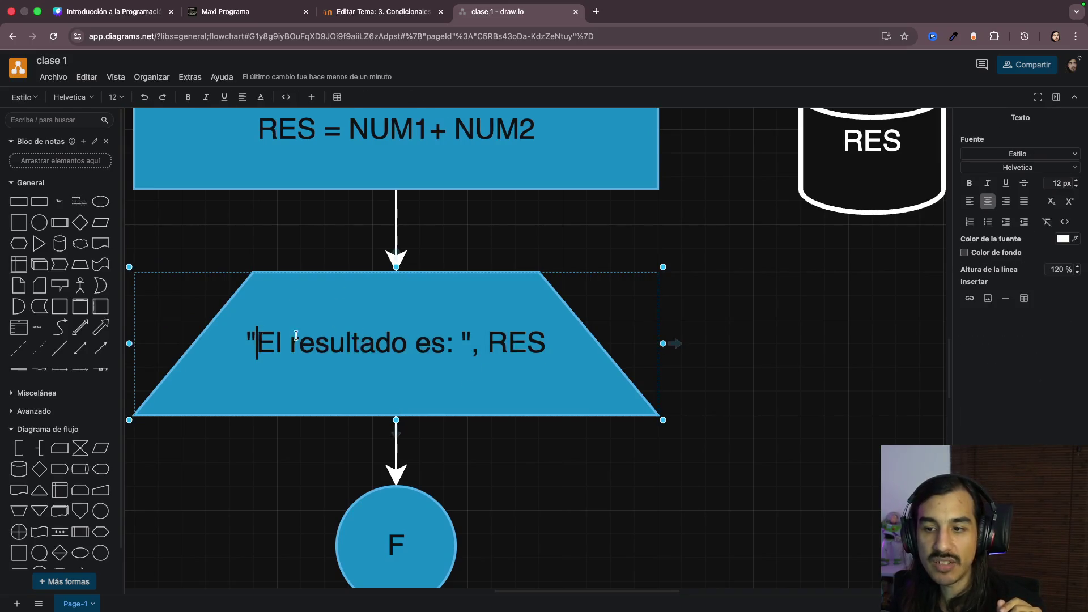
drag(470, 350, 249, 352)
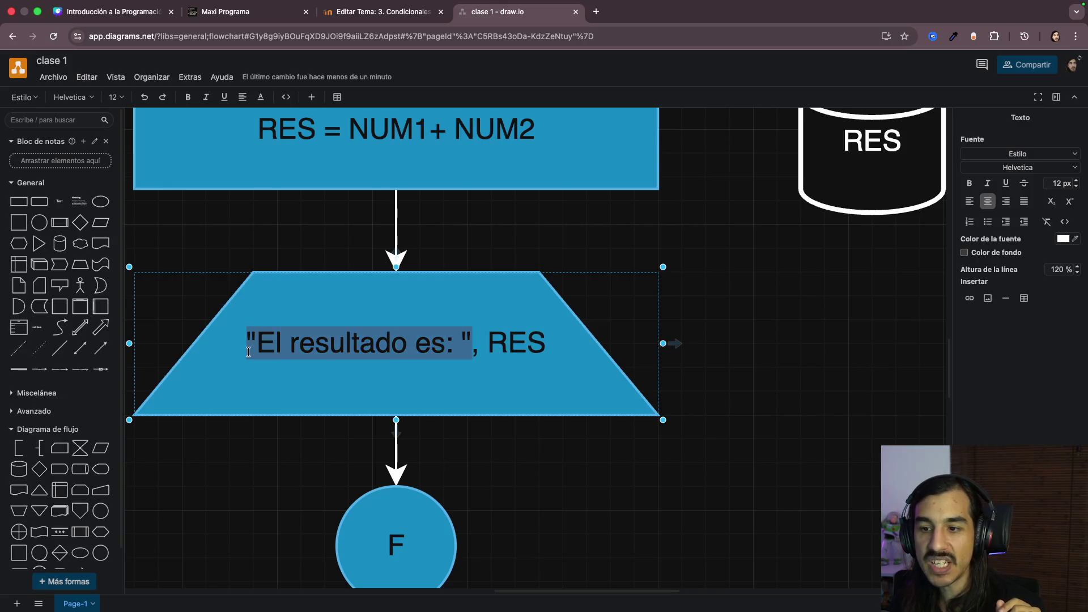
Step: Leave the label, select the RES cylinder and swipe over to the Wooclap window
click(455, 359)
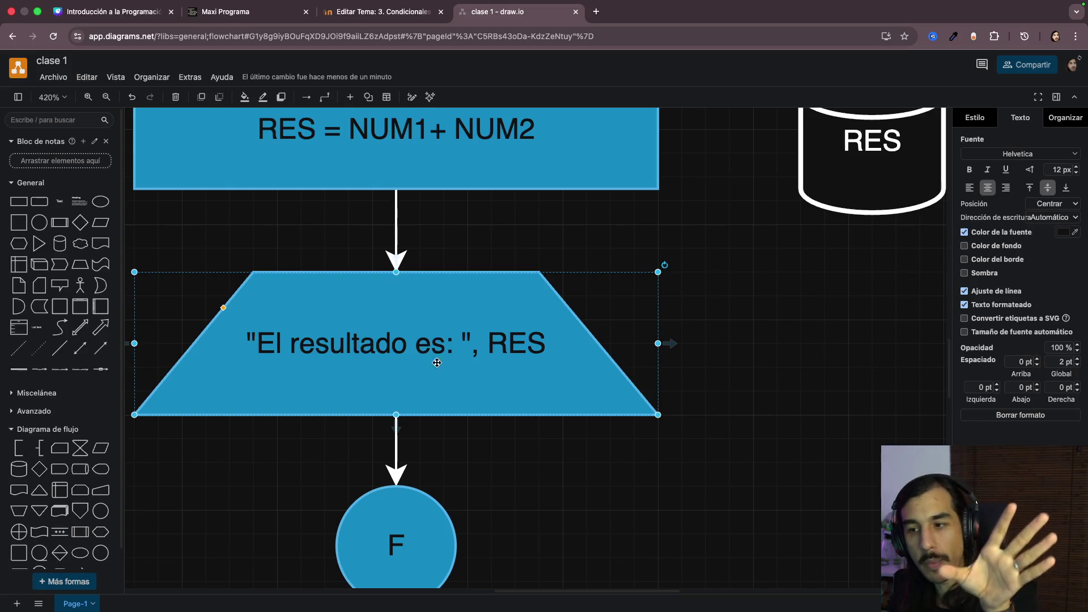
click(847, 174)
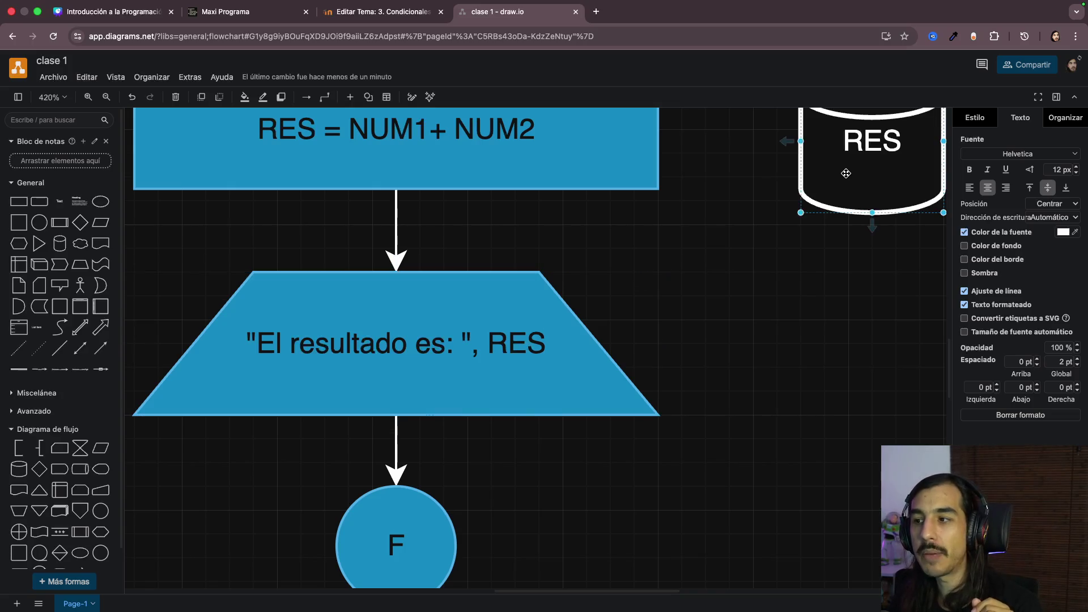
scroll(812, 207, down, 5)
scroll(812, 207, down, 3)
scroll(724, 272, up, 2)
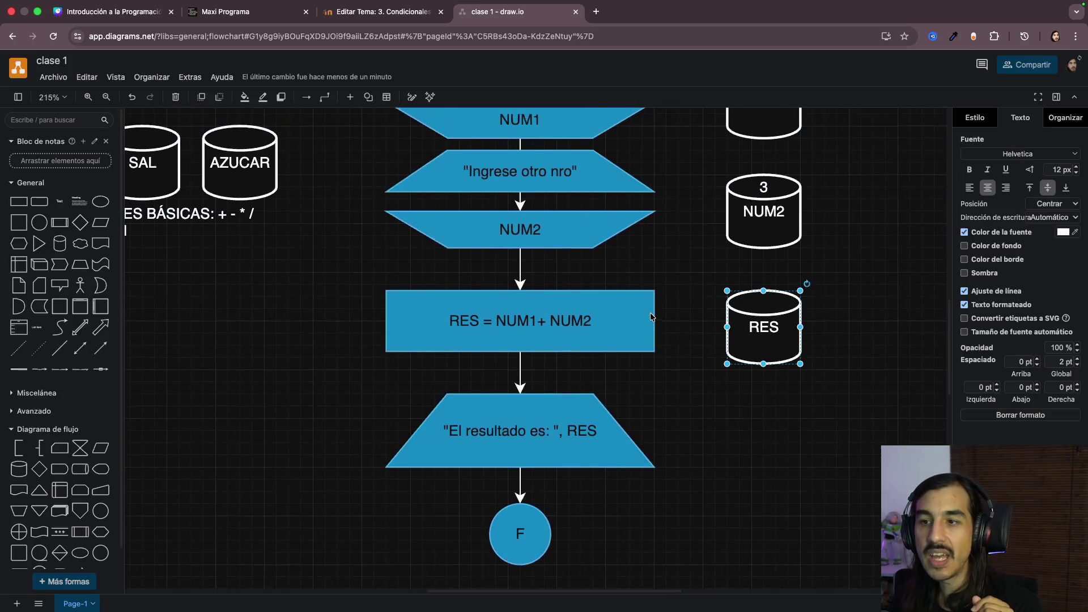
scroll(650, 314, up, 1)
scroll(650, 313, up, 1)
scroll(650, 315, right, 3)
scroll(651, 315, up, 1)
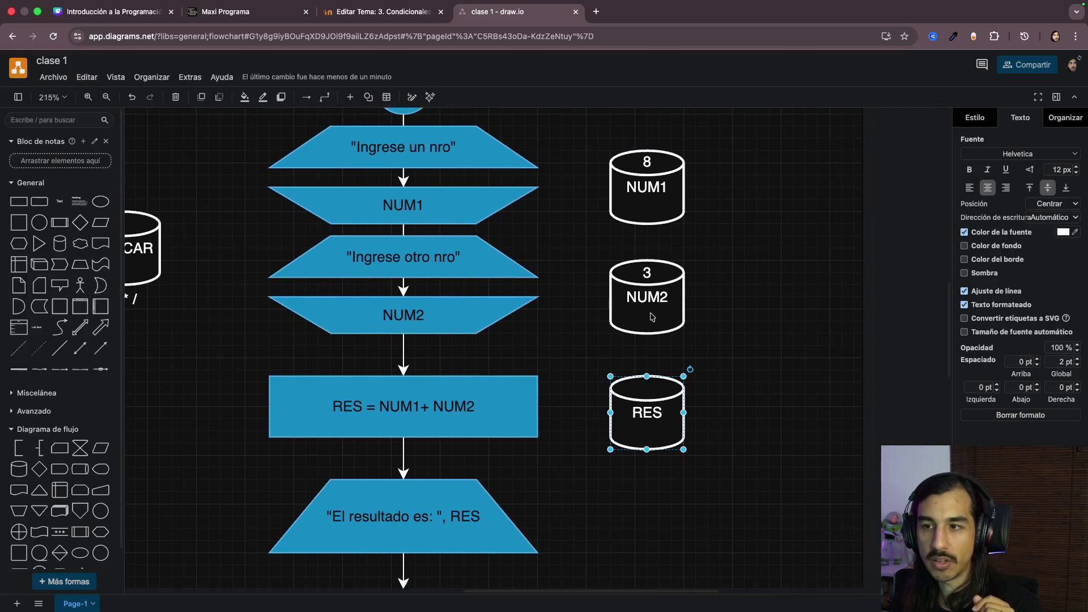
scroll(651, 316, down, 1)
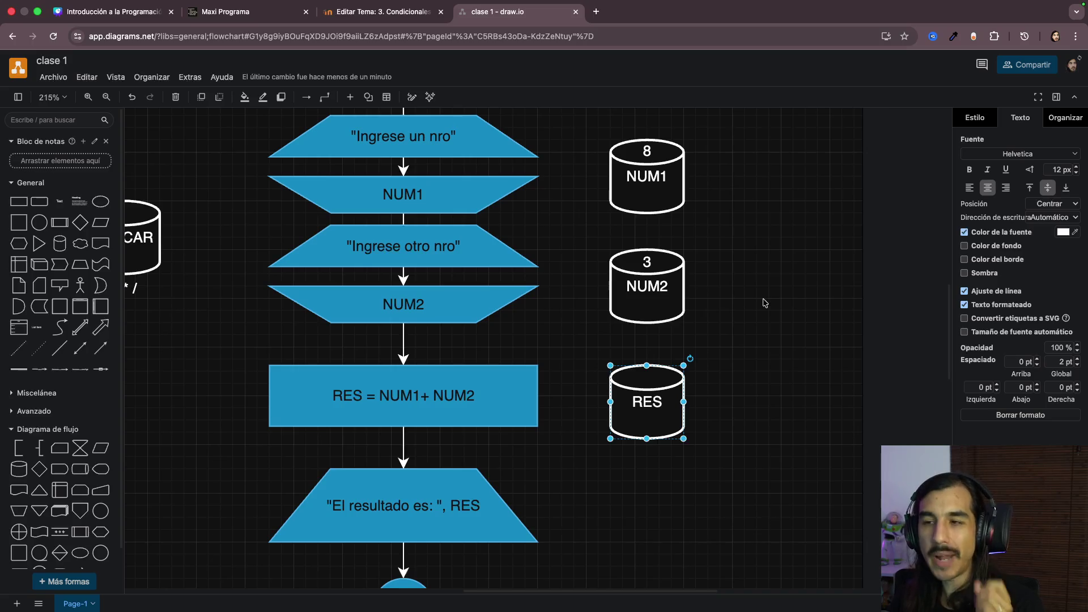
key(ctrl+Right)
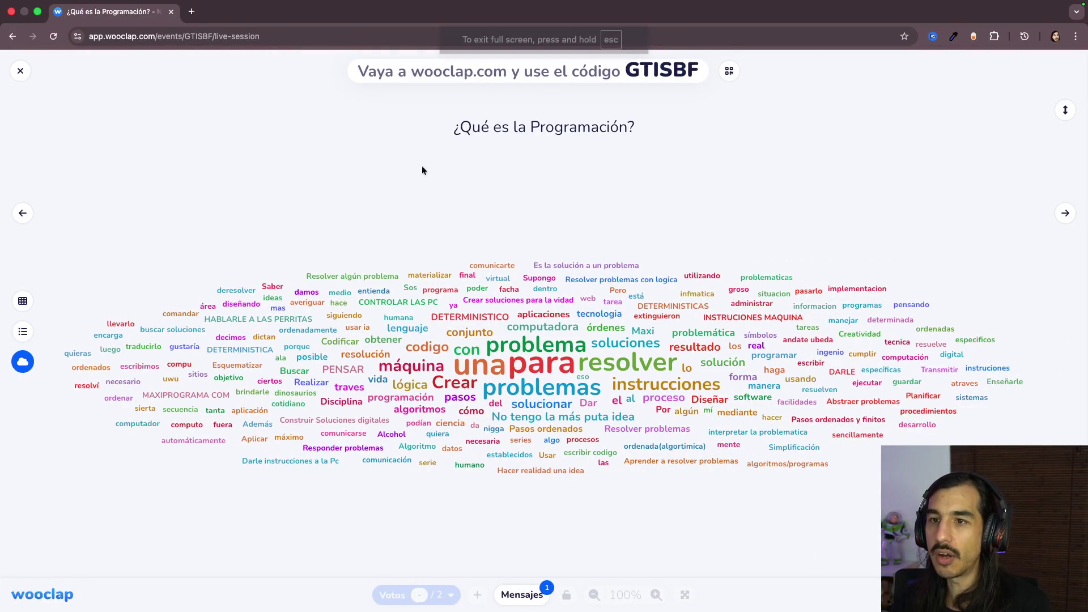
Step: In Mission Control, reorder the spaces and open the Windows desktop showing Code::Blocks
key(ctrl+Up)
drag(542, 49, 434, 42)
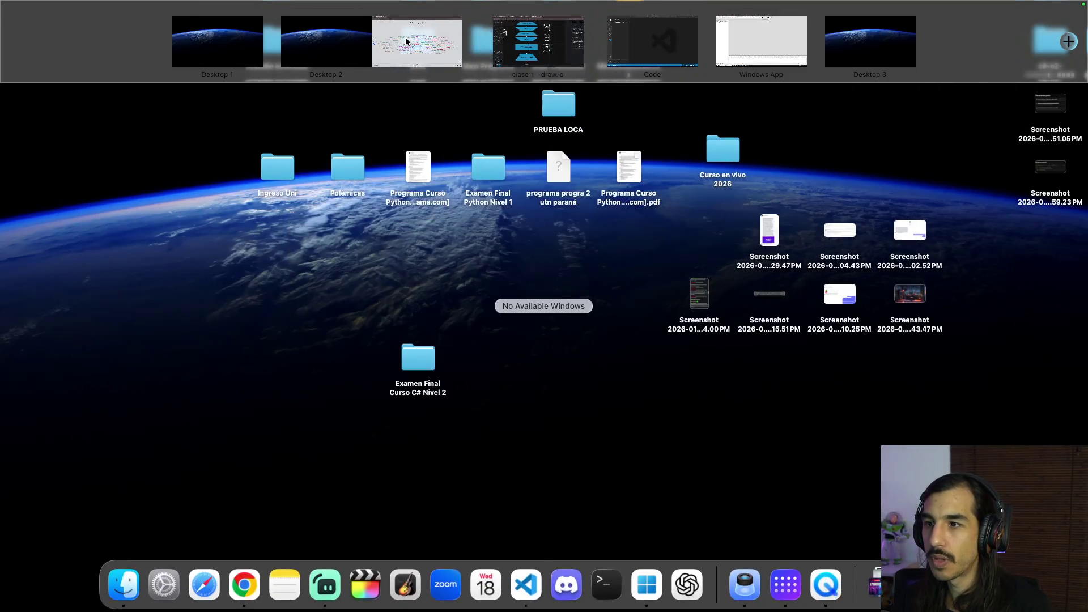
drag(752, 46, 627, 42)
click(627, 41)
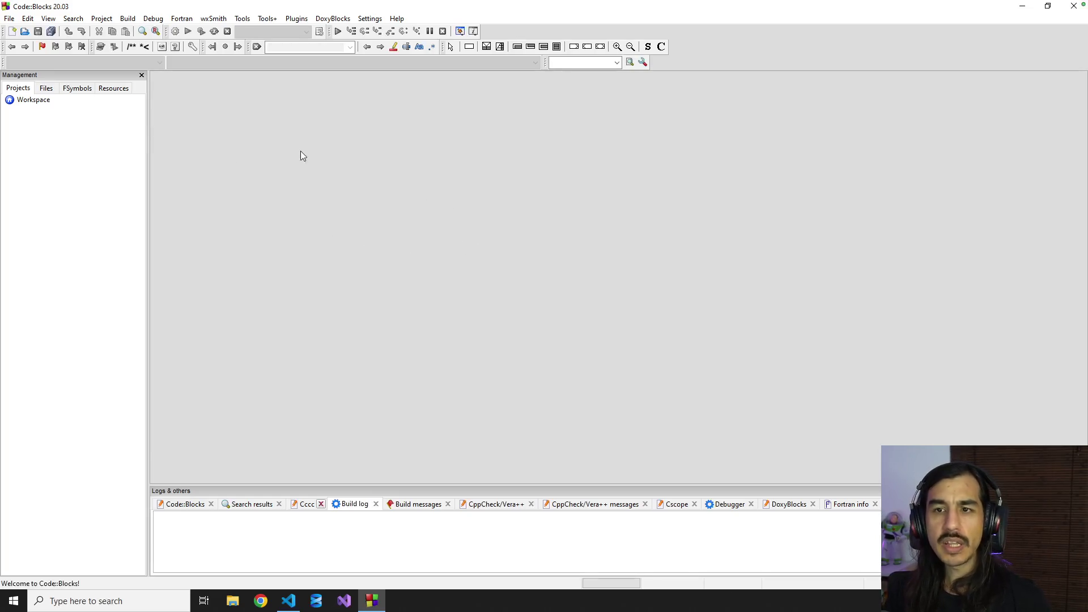
Step: Start a new Console application project from the templates with C++ as the language
click(8, 18)
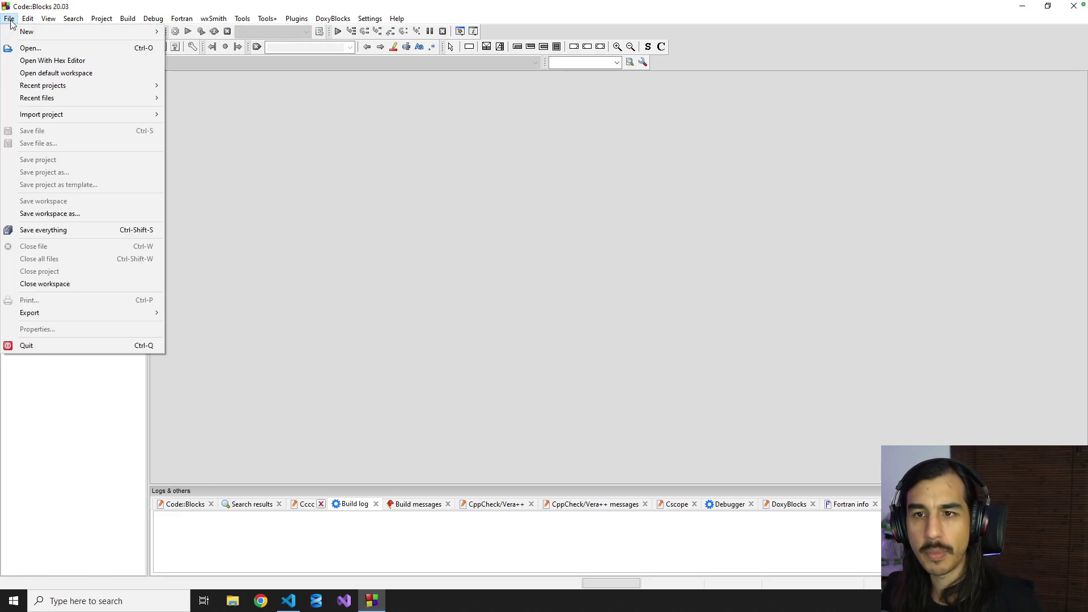
mouse_move(27, 32)
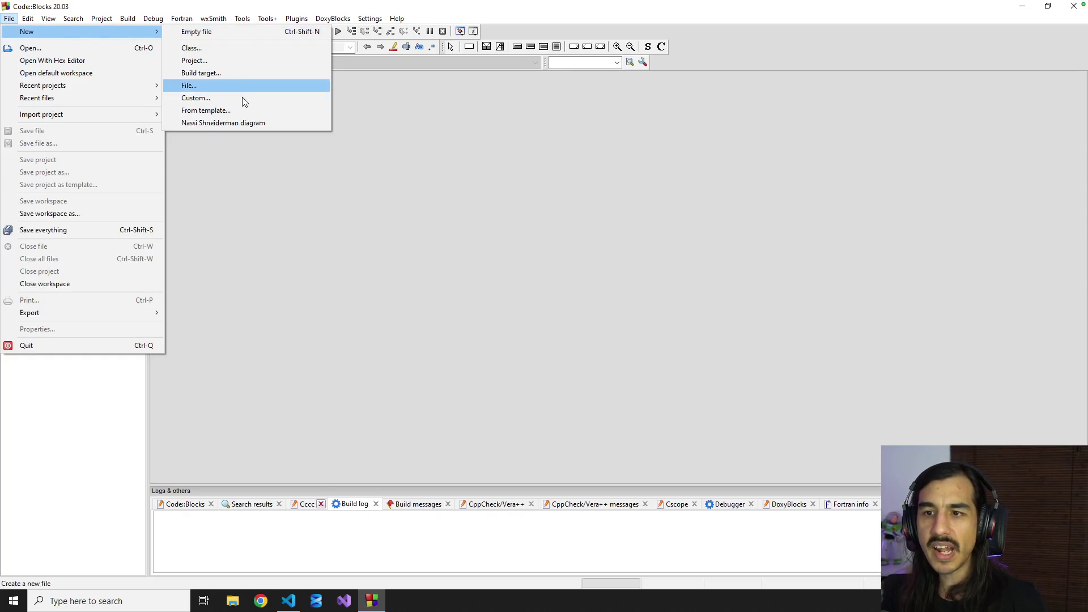
click(282, 62)
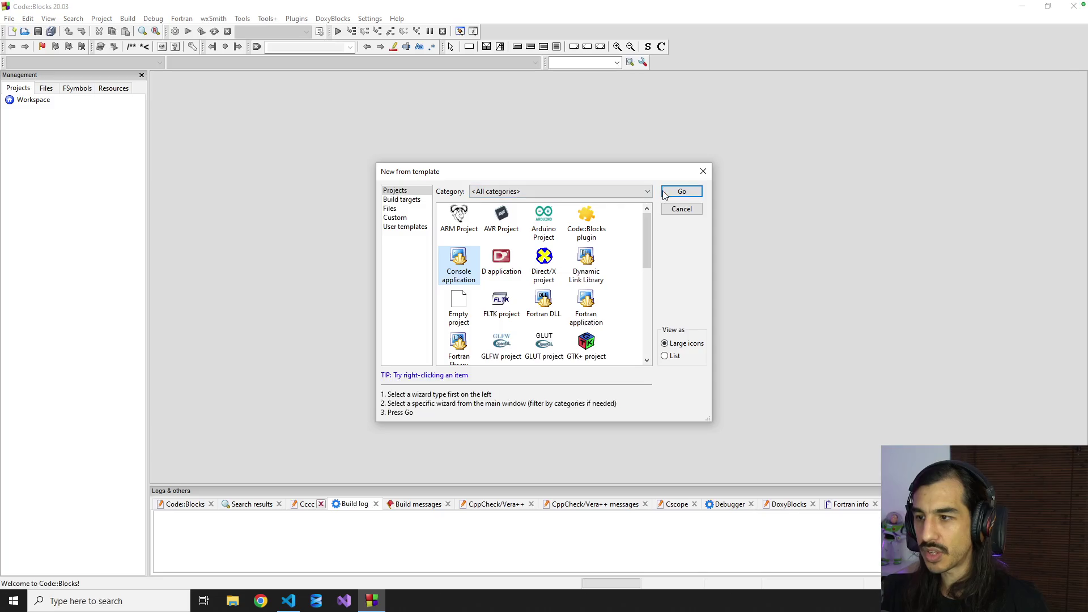
click(665, 195)
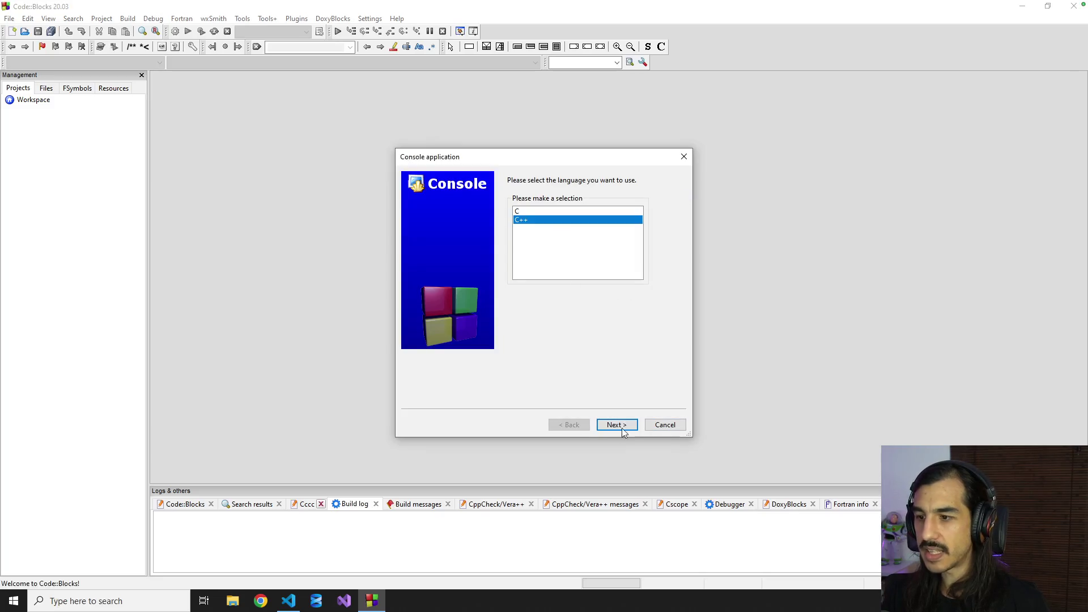
click(618, 427)
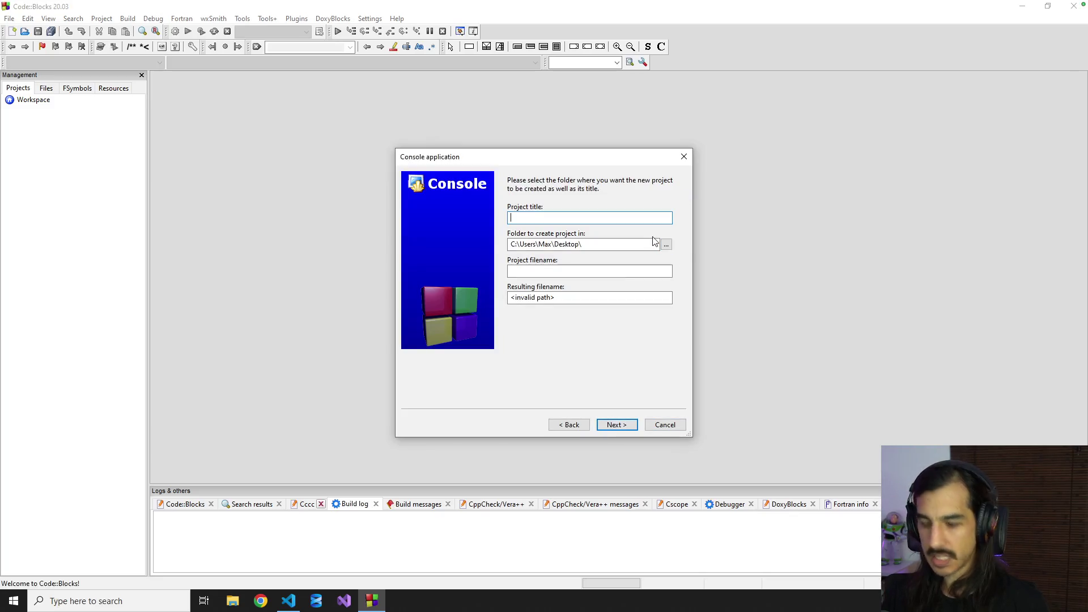
text(ejemplo1)
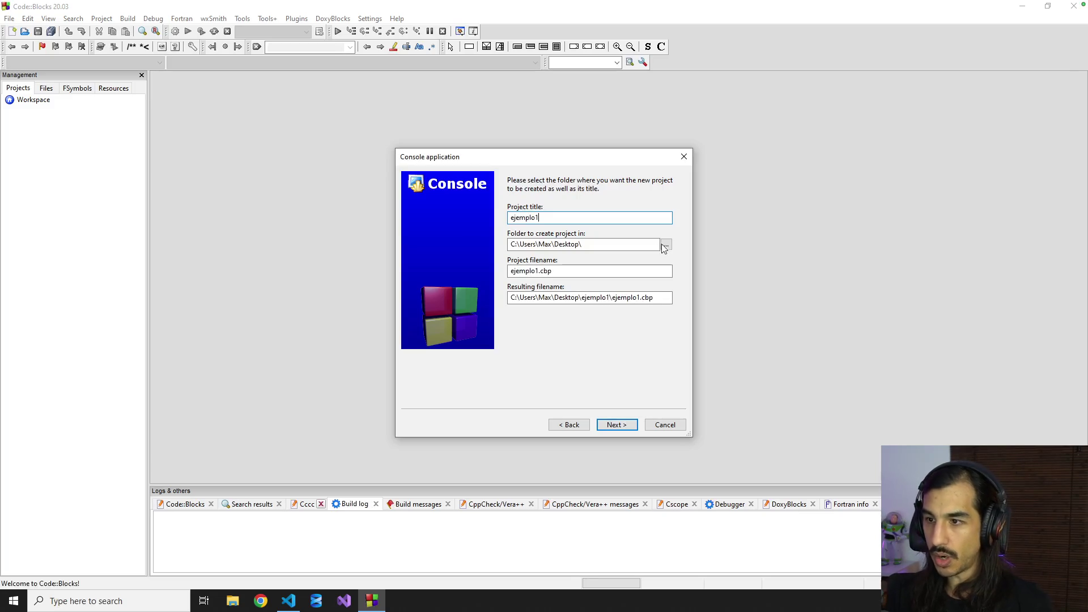
Step: Save the project in Curso en vivo 2026 > C plus plus and finish the wizard with GNU GCC
click(667, 245)
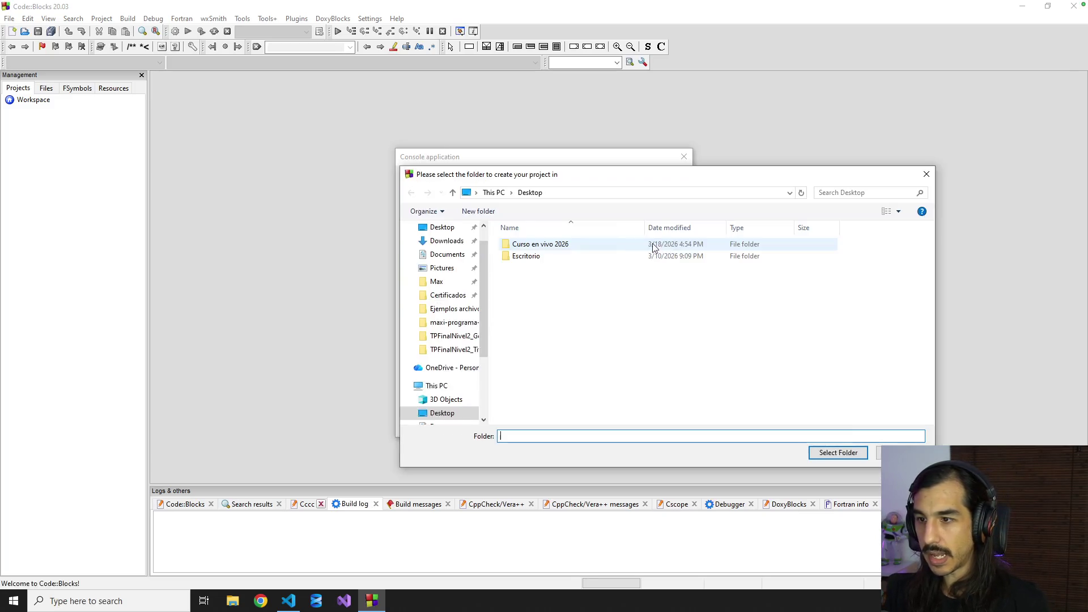
double_click(544, 247)
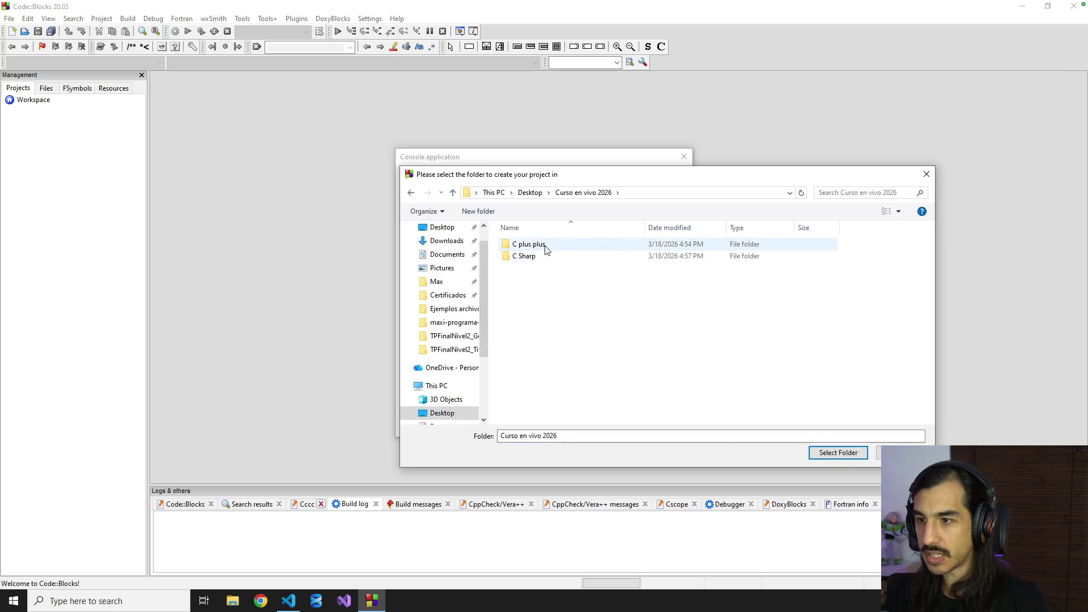
double_click(529, 244)
click(827, 453)
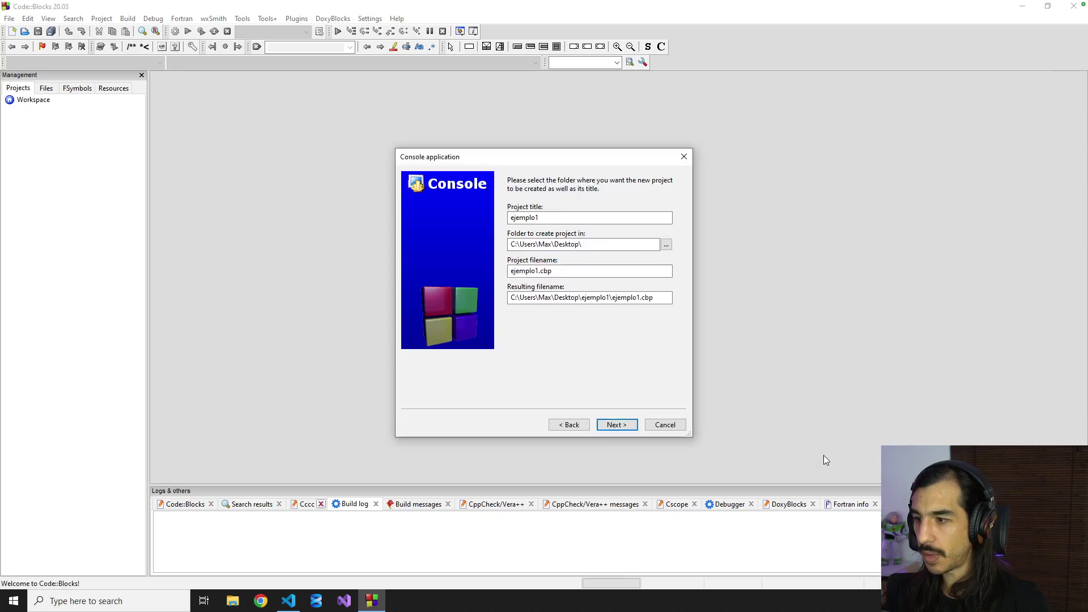
click(617, 425)
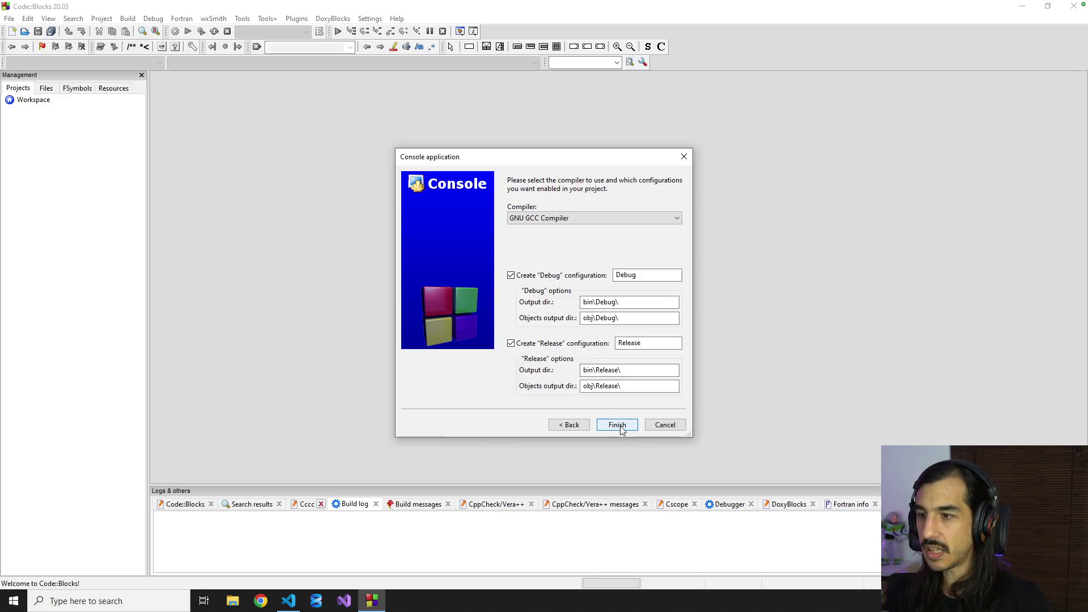
click(620, 428)
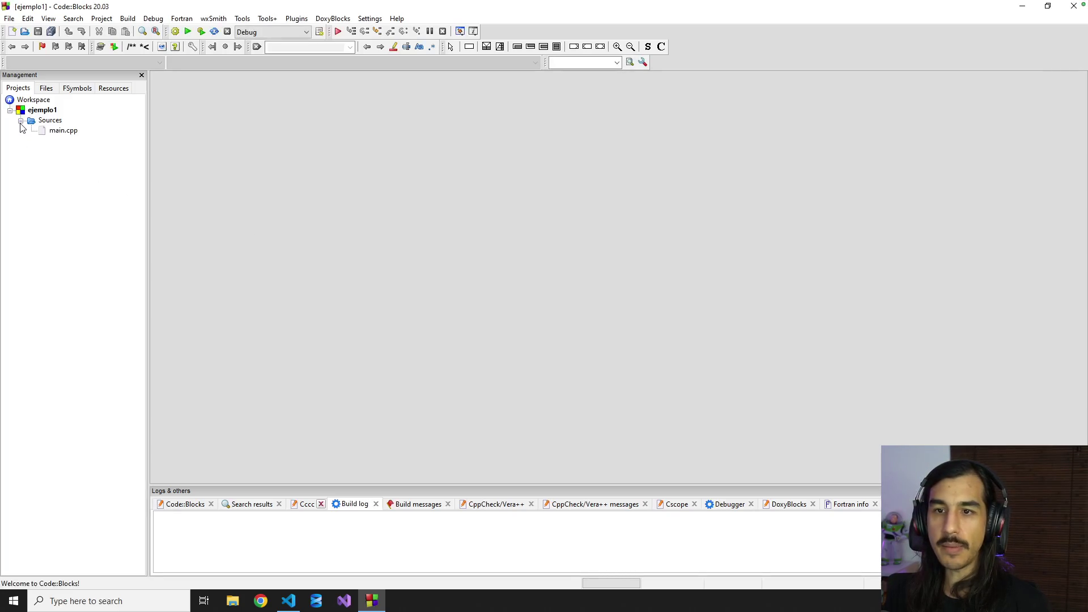
Step: Bring main.cpp into the editor and review its include and main header lines
double_click(52, 131)
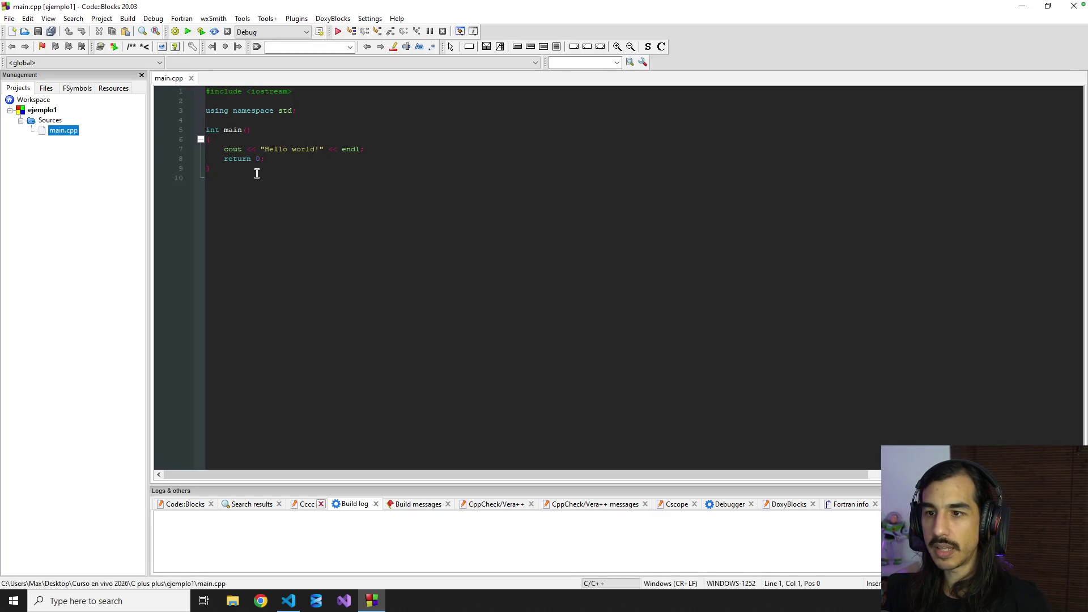
click(289, 178)
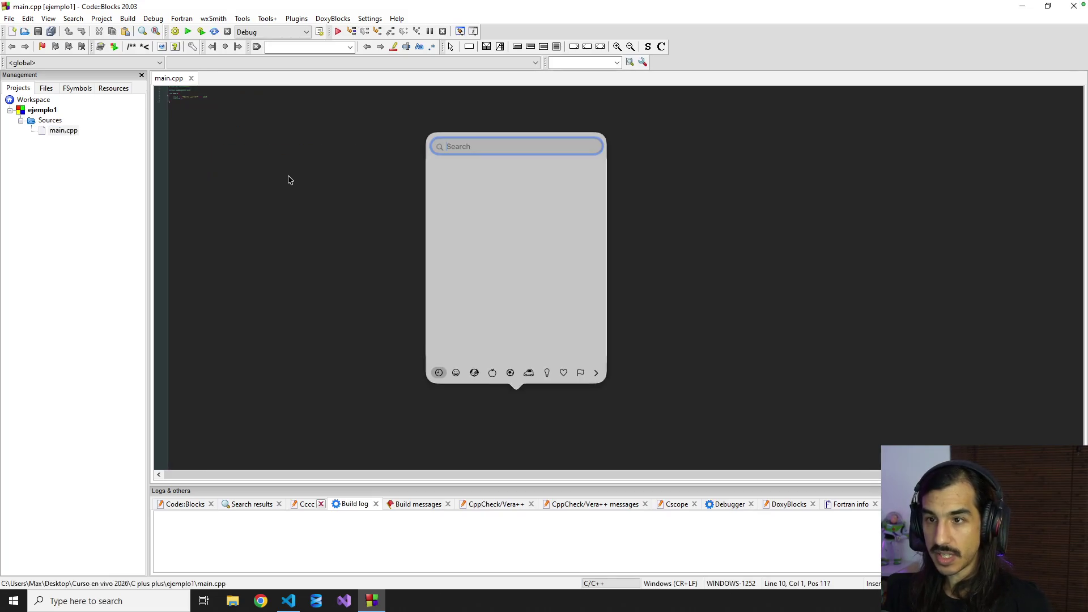
scroll(321, 184, up, 5)
scroll(322, 183, down, 1)
right_click(322, 186)
click(624, 172)
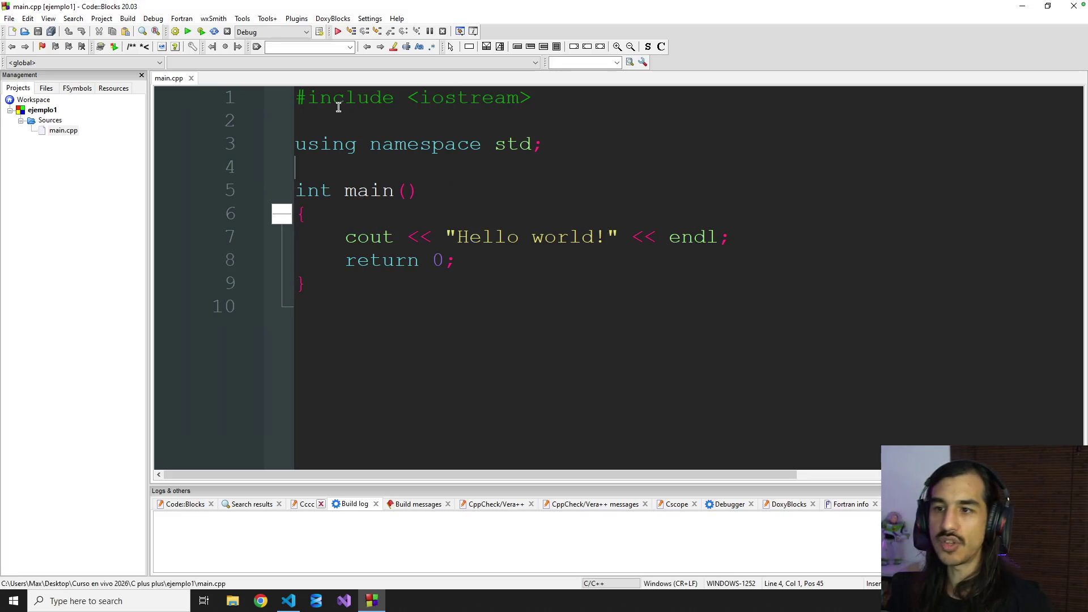
drag(334, 102, 468, 209)
Step: Insert blank lines after main's opening brace and after the Hello world cout line, then launch Build and run
click(580, 218)
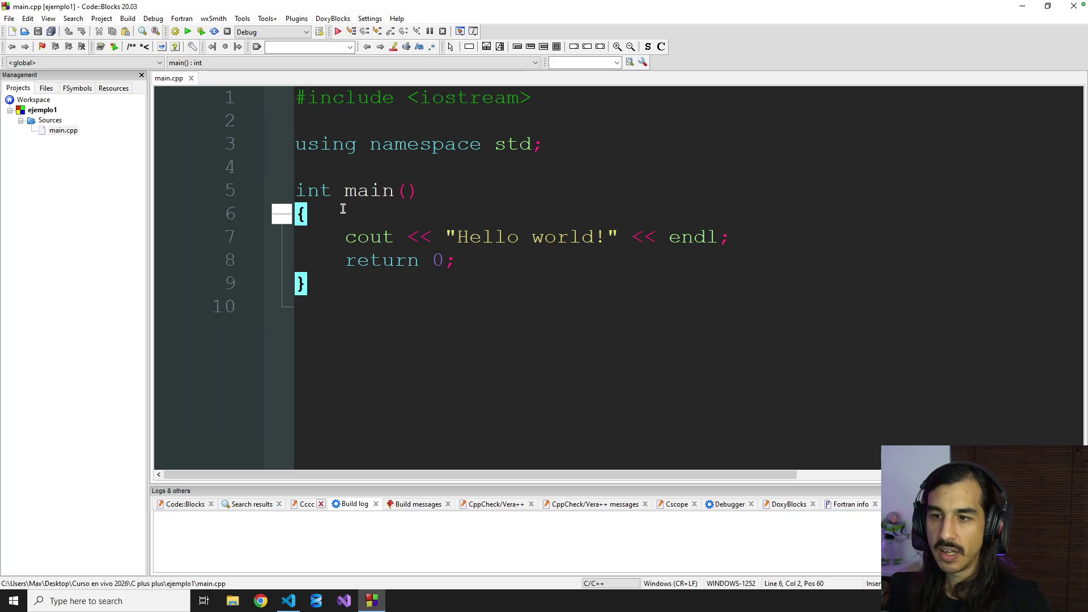
key(Return)
key(Return)
key(Return)
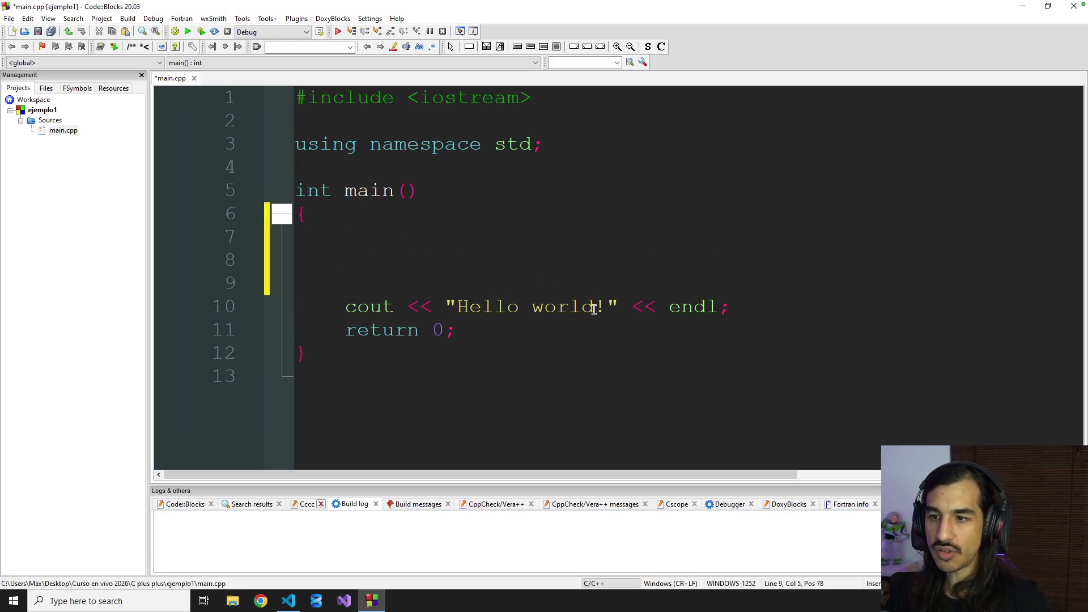
click(742, 303)
key(Return)
key(Return)
key(Return)
key(Return)
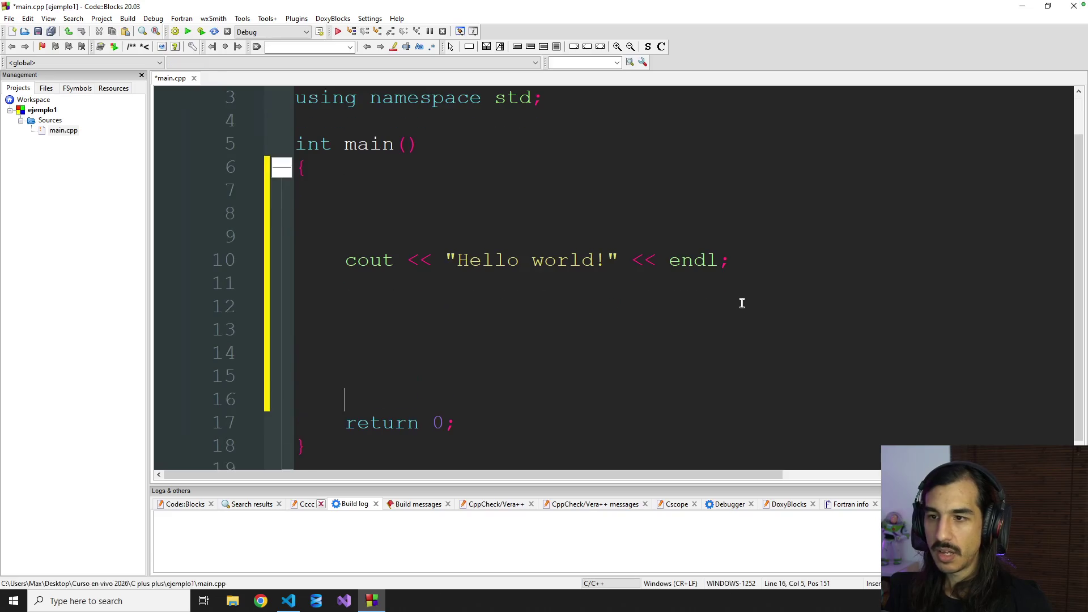
scroll(555, 281, up, 1)
drag(371, 230, 248, 92)
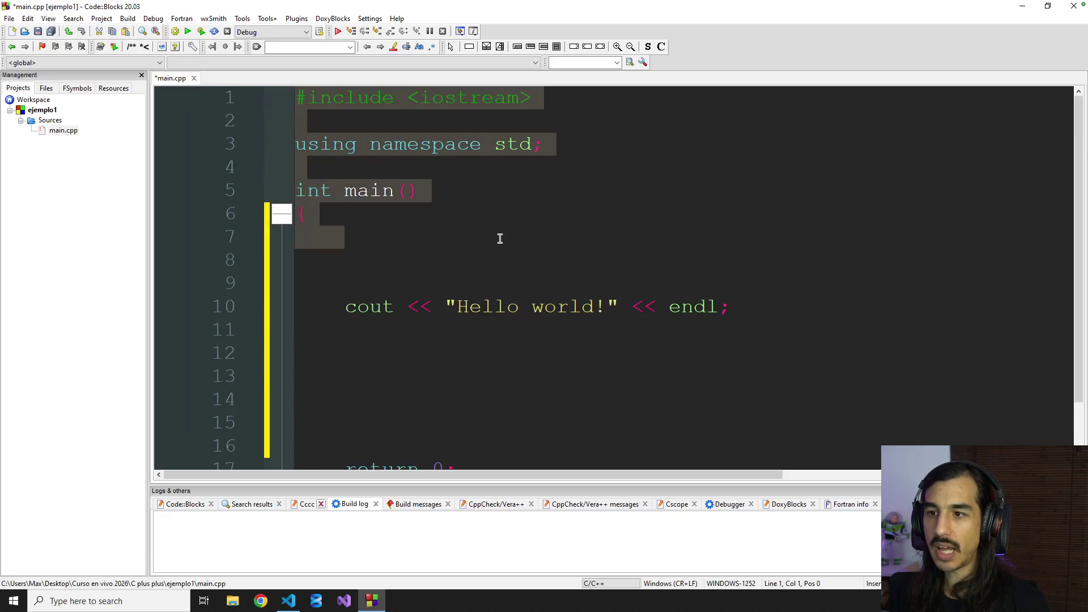
scroll(500, 237, down, 1)
drag(375, 362, 448, 450)
click(438, 283)
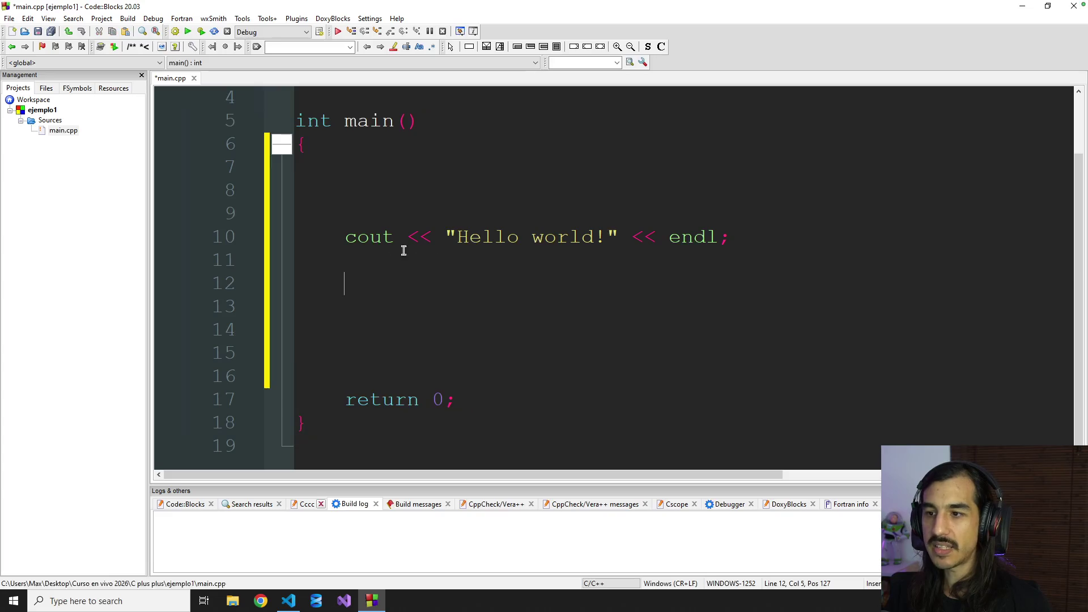
drag(348, 241, 736, 241)
click(761, 241)
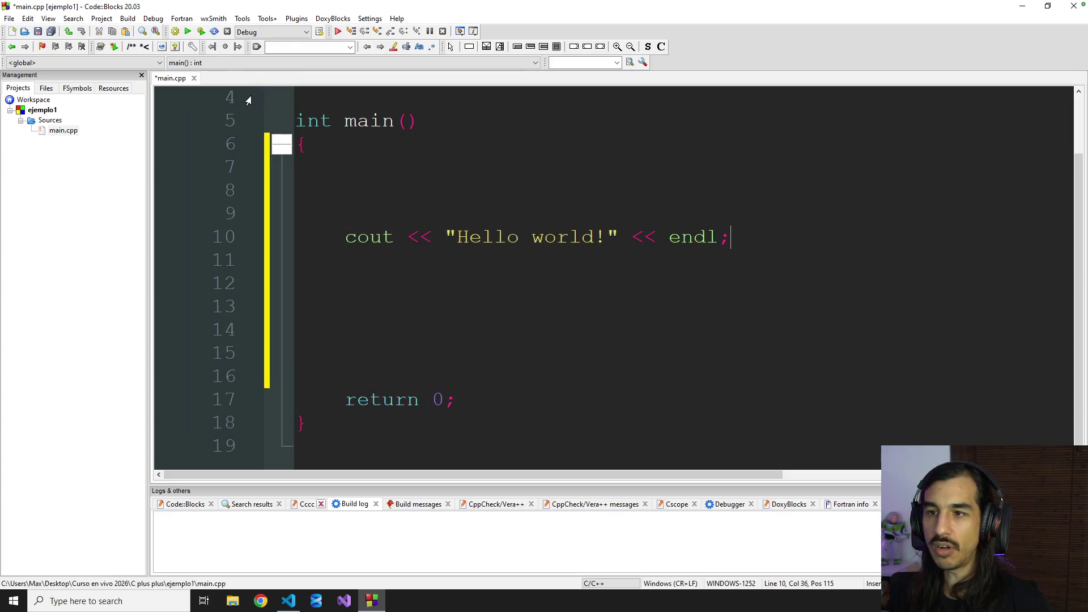
click(201, 32)
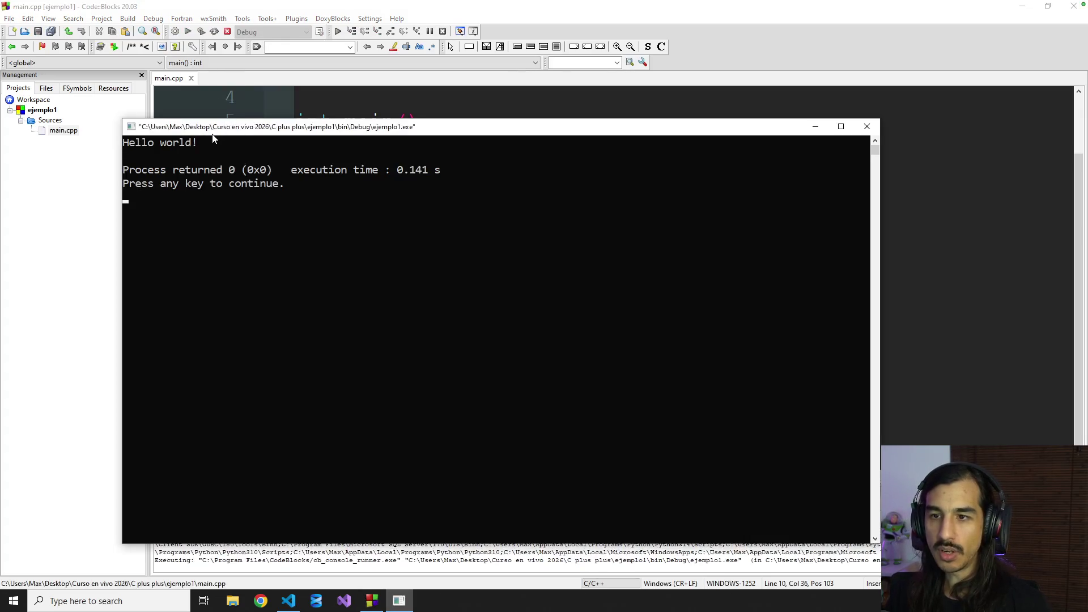
Step: Close the Hello world console, replace the greeting with "HOLA PEOPLE" and rebuild the program
drag(240, 130, 309, 129)
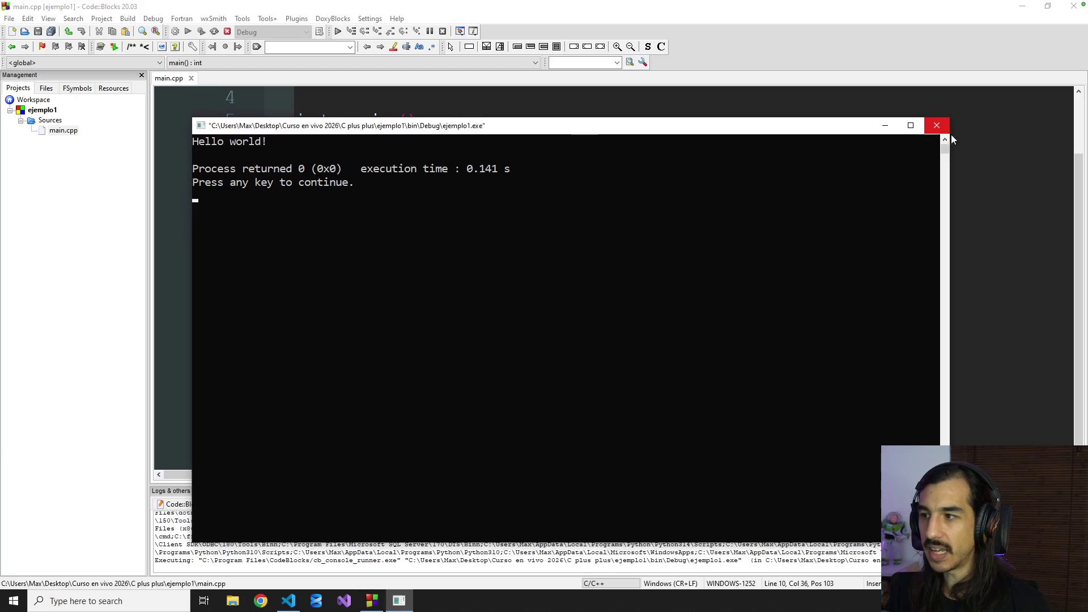
click(936, 126)
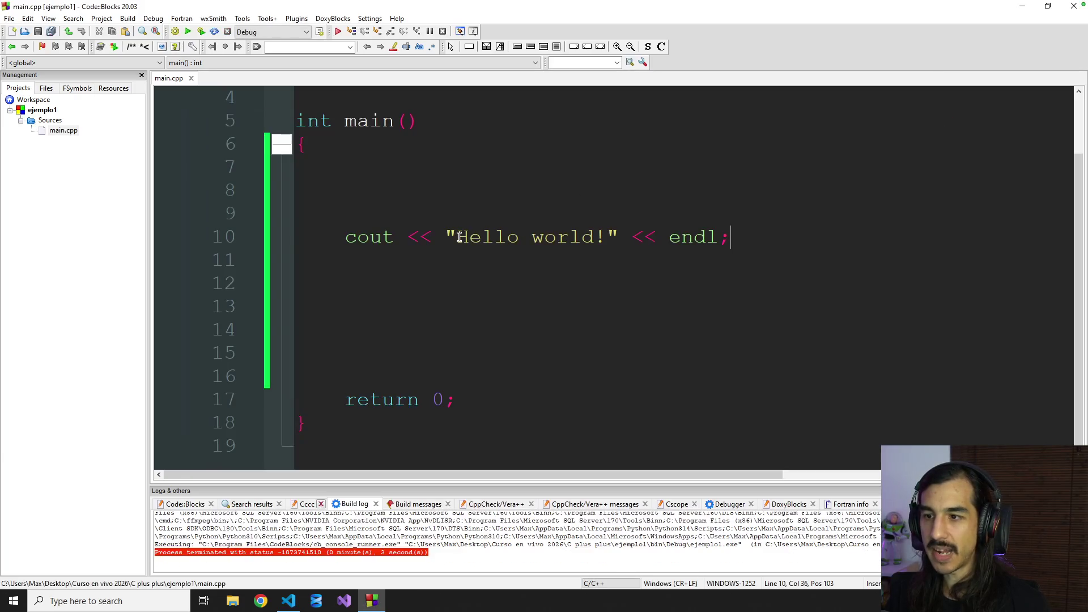
drag(459, 238, 611, 236)
text(HOLA PEOL)
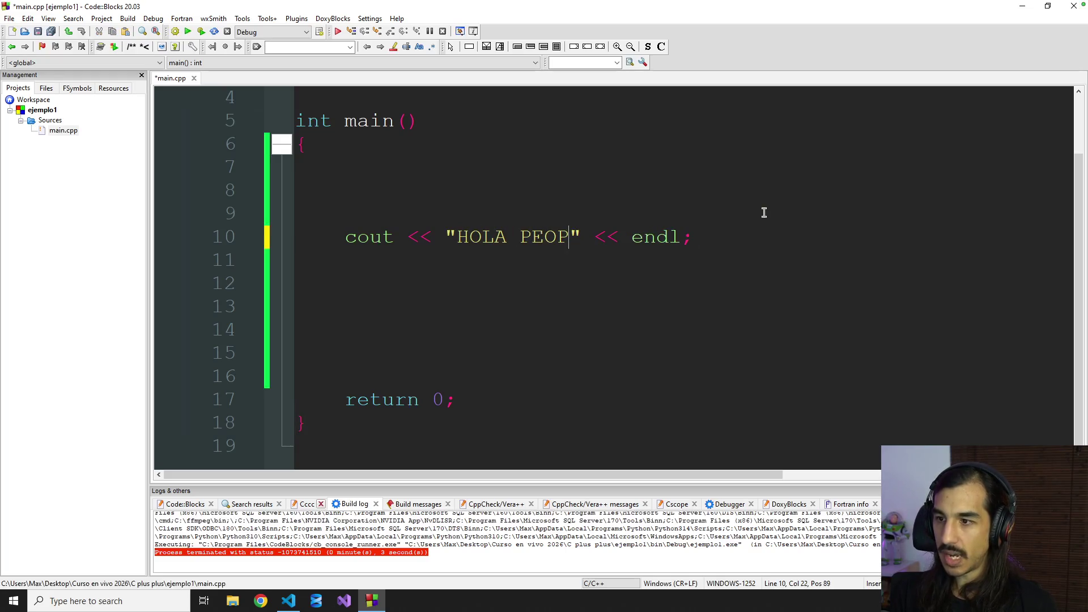
text(LE)
click(765, 214)
click(201, 32)
Step: Check the HOLA PEOPLE output, close the console and select the whole cout line for removal
click(69, 55)
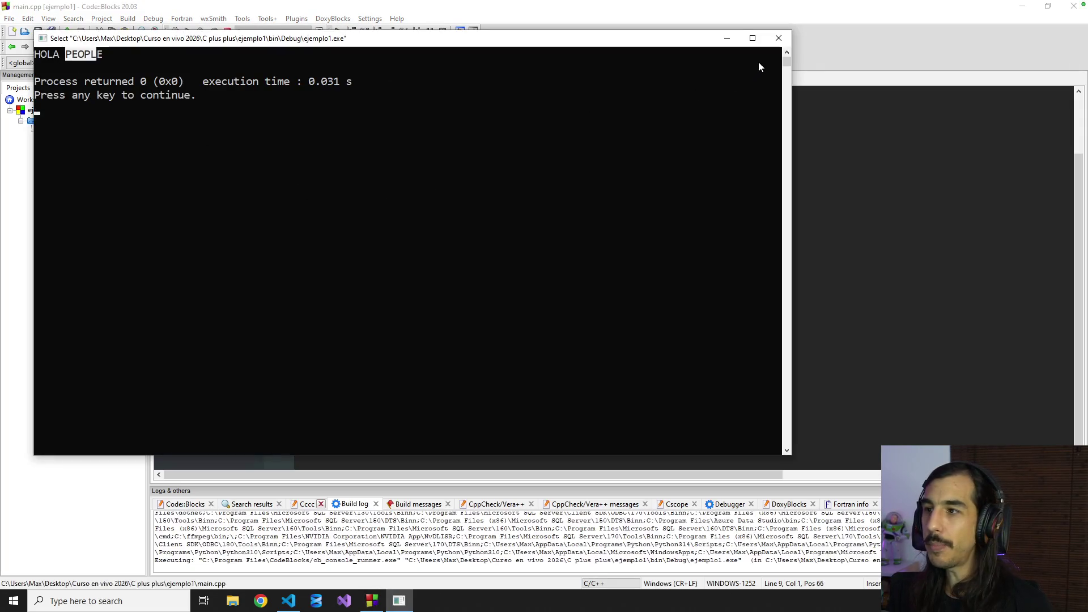
click(779, 38)
drag(370, 237, 632, 230)
click(781, 227)
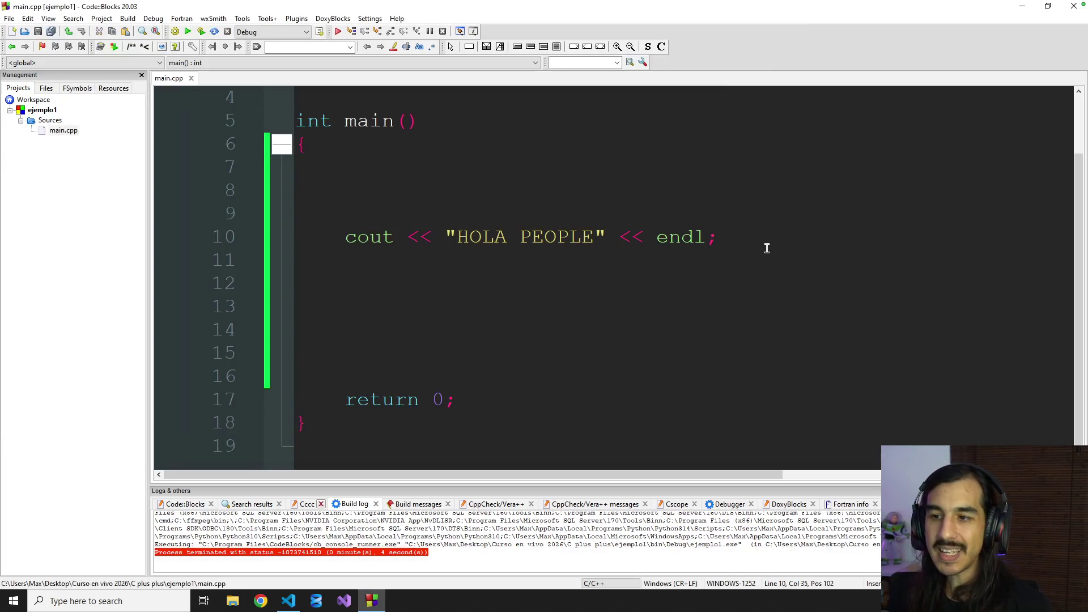
key(shift+Home)
Step: Delete the cout line and declare the variables NUM1, NUM2 and RES at the top of main
key(BackSpace)
key(Up)
key(Tab)
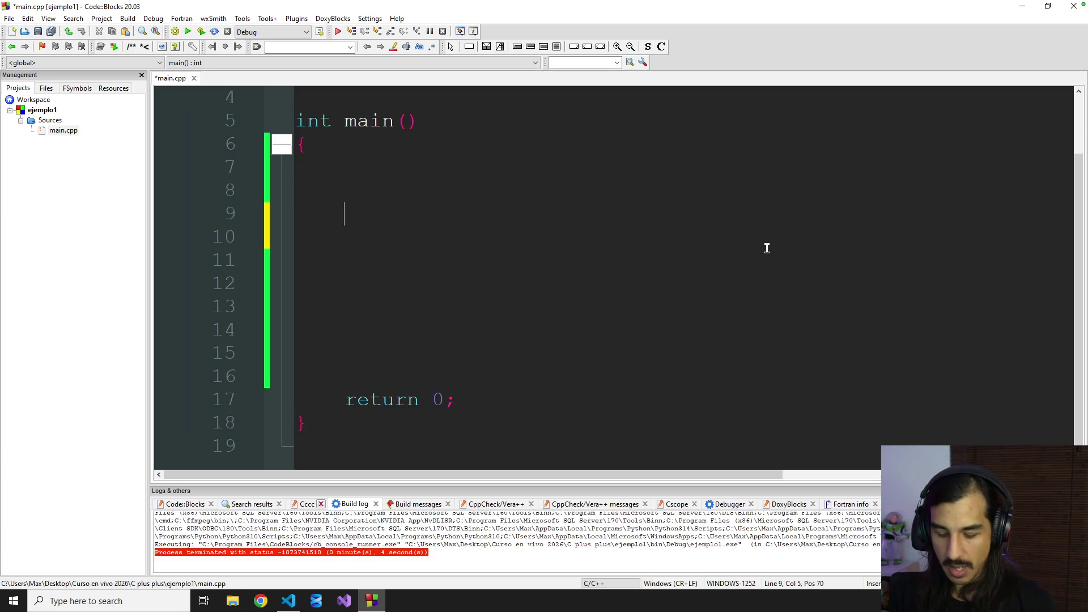
text(int NUM2)
key(BackSpace)
text(1)
text(NUM3)
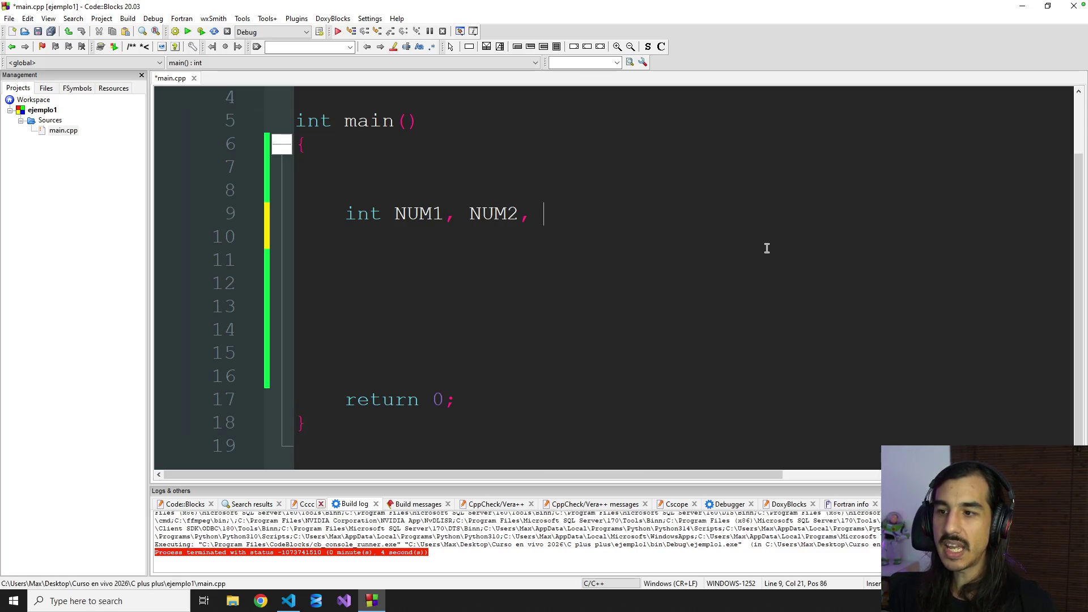
text(RES;)
key(Return)
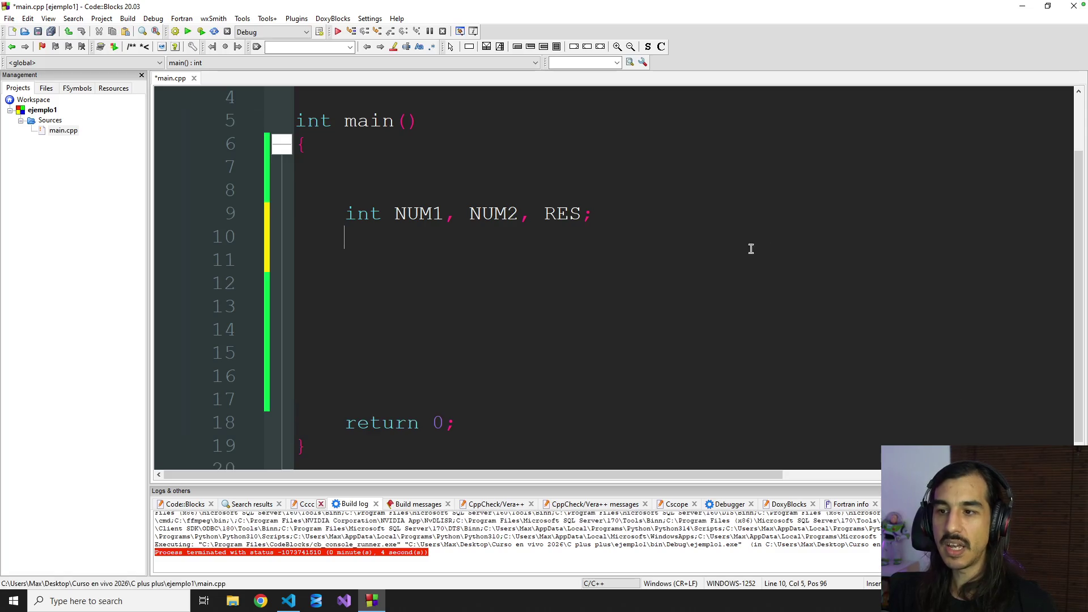
drag(349, 216, 620, 218)
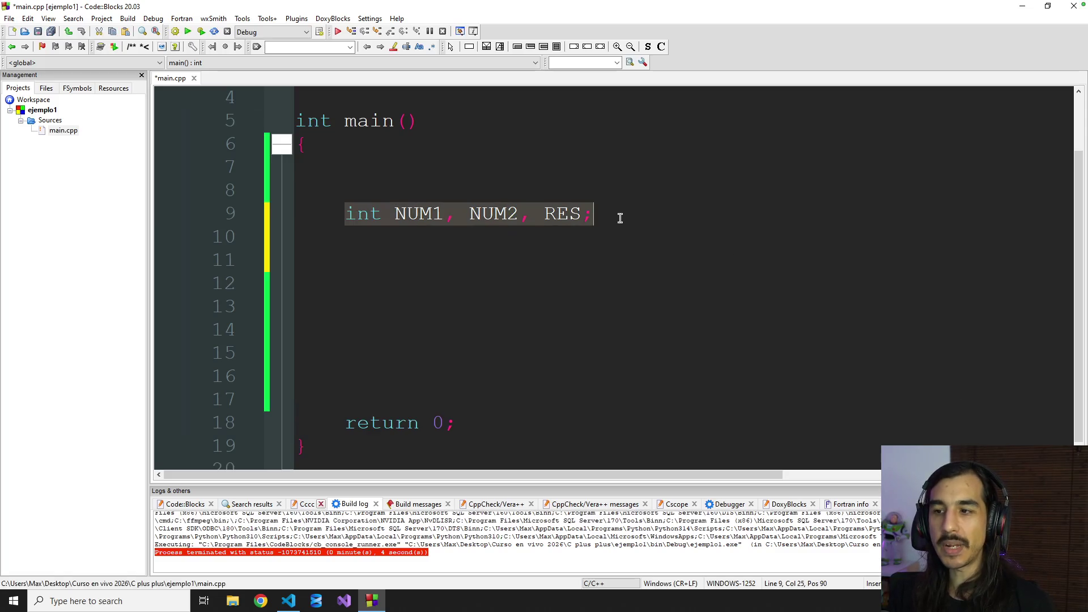
click(525, 254)
key(Return)
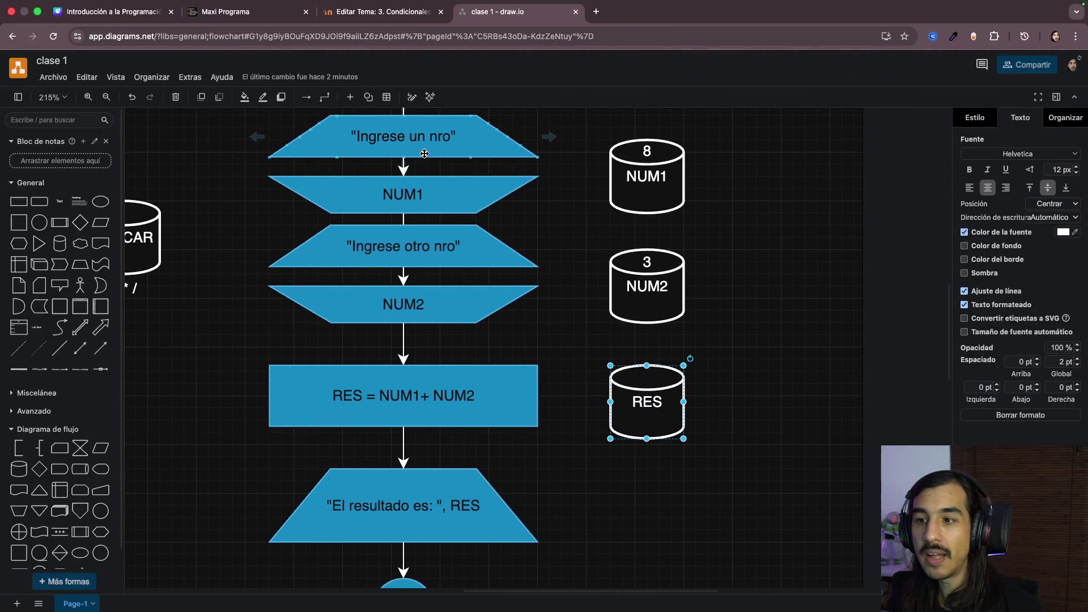
Step: Add the cin >> NUM1; statement and compare it with the NUM1 input step of the flowchart
click(406, 197)
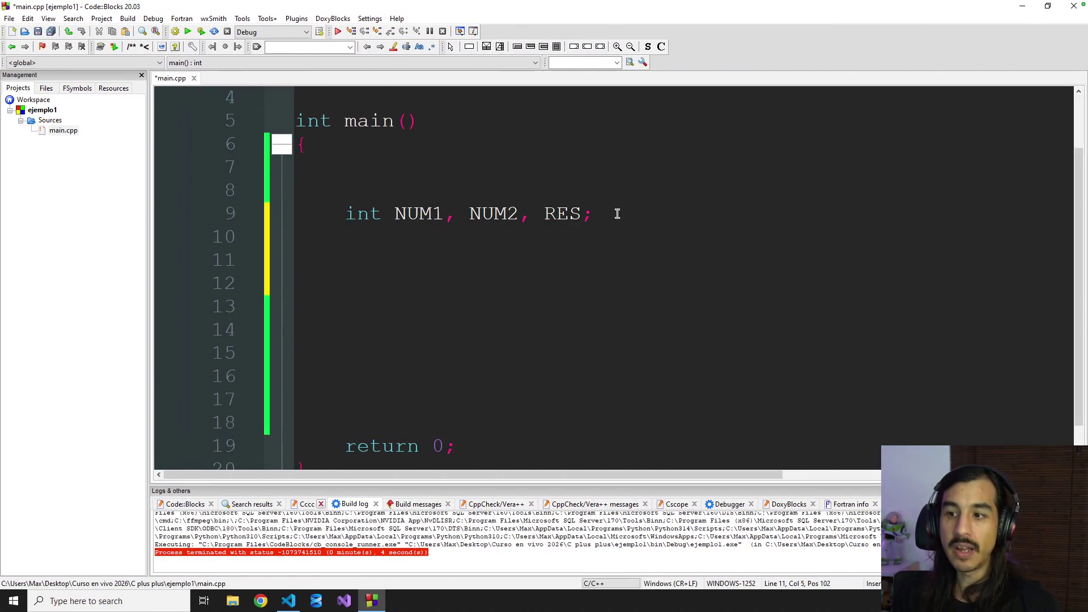
text(cin )
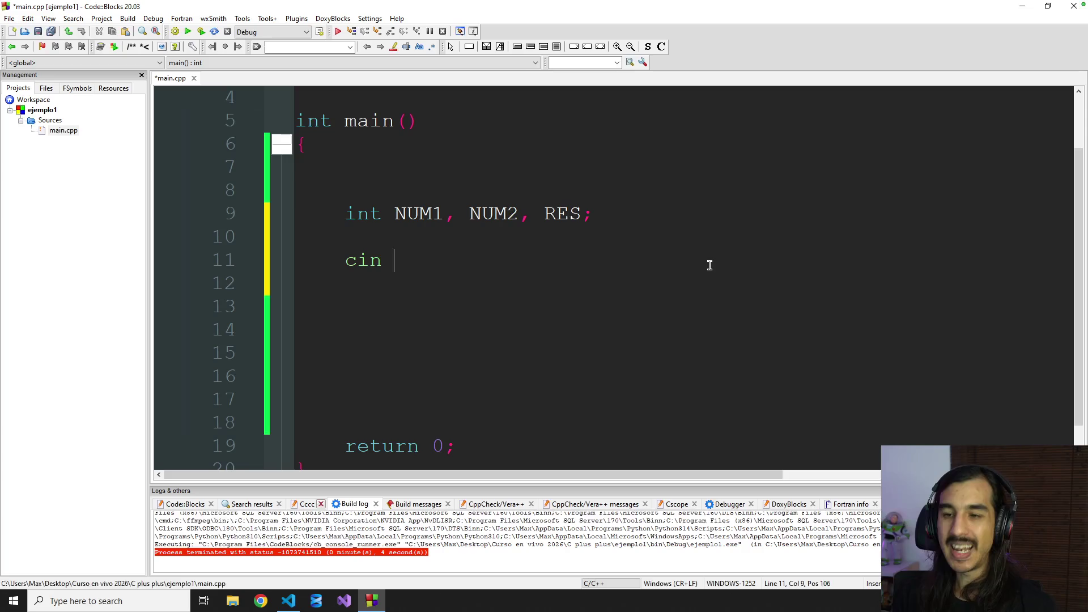
text(>> )
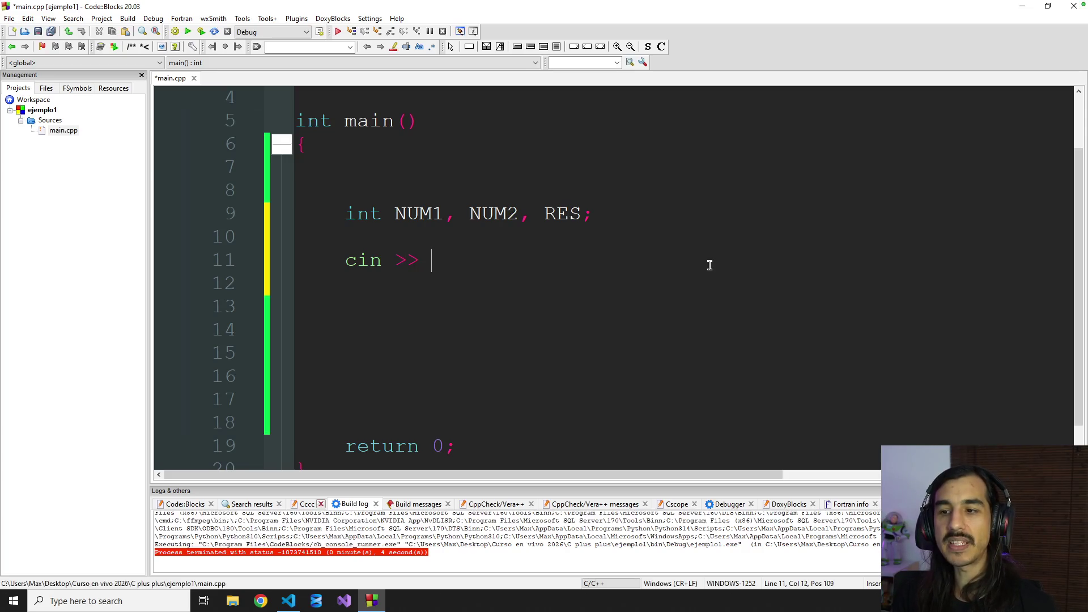
text(NUM)
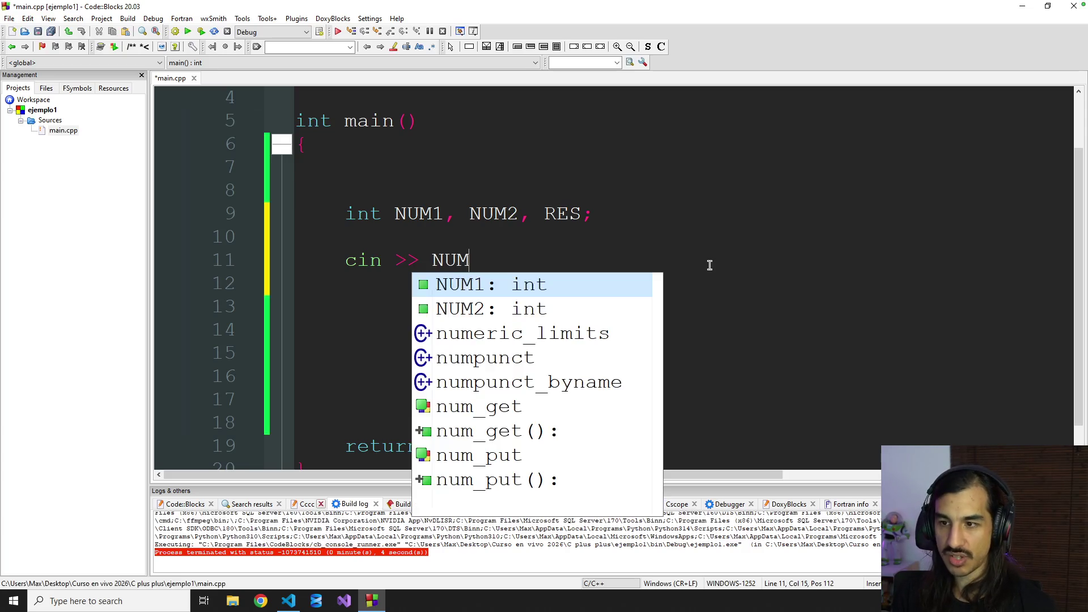
text(1;)
key(Return)
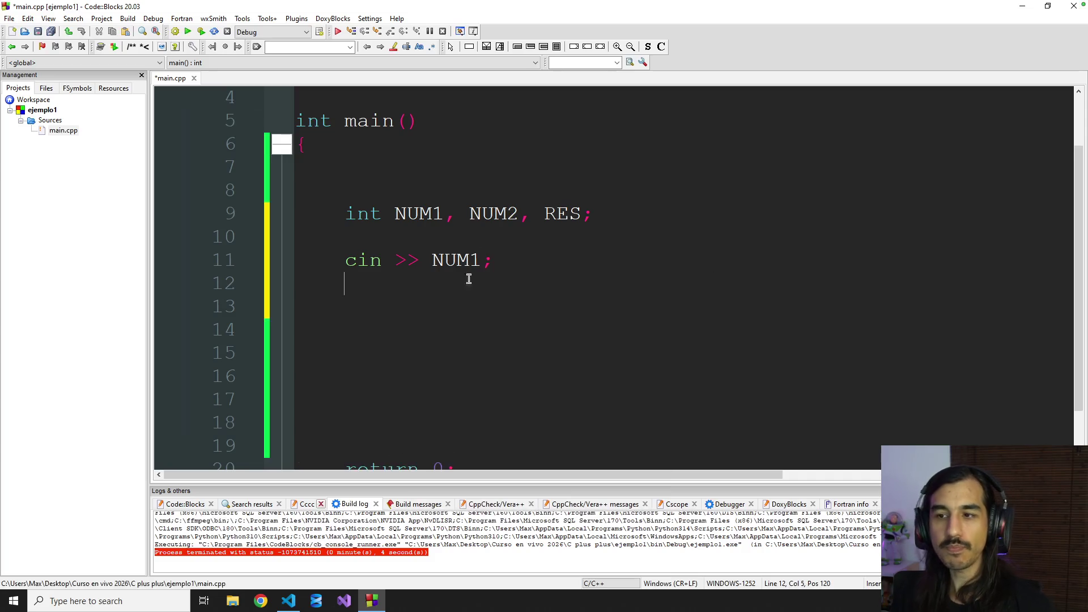
drag(357, 261, 502, 261)
click(560, 263)
drag(344, 261, 496, 261)
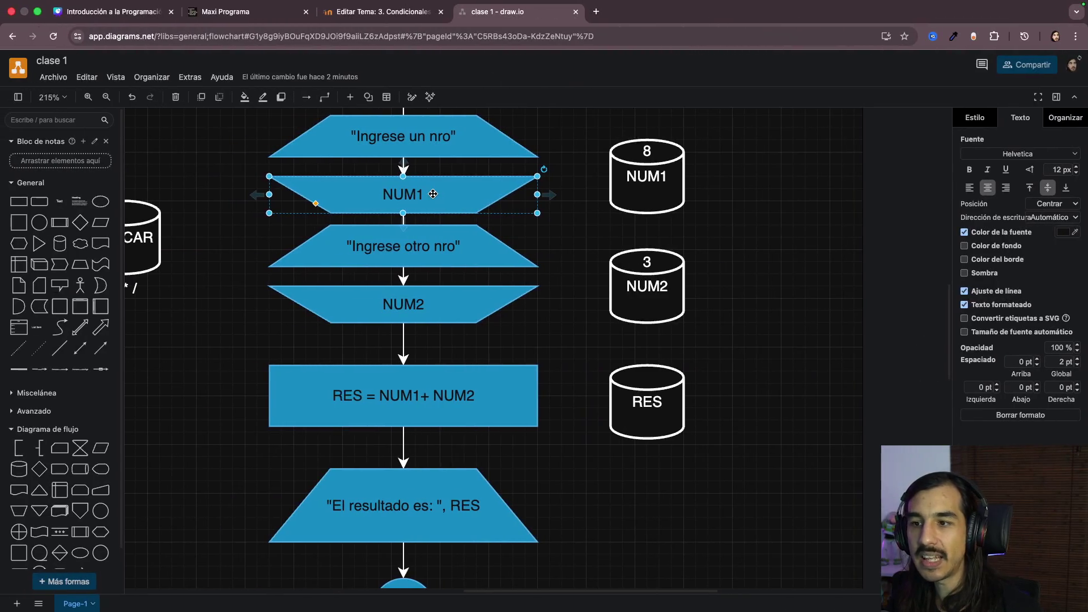
click(396, 304)
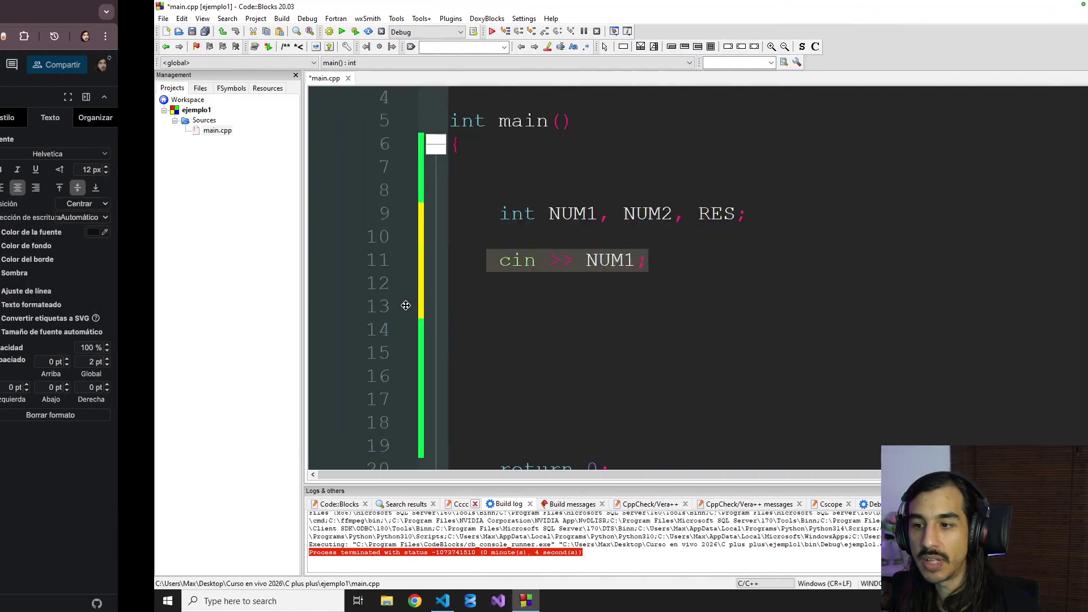
Step: Add cin >> NUM2; below the NUM1 read and indent line 14 for the next statement
key(End)
key(Return)
text(ci)
key(BackSpace)
text(n >>> )
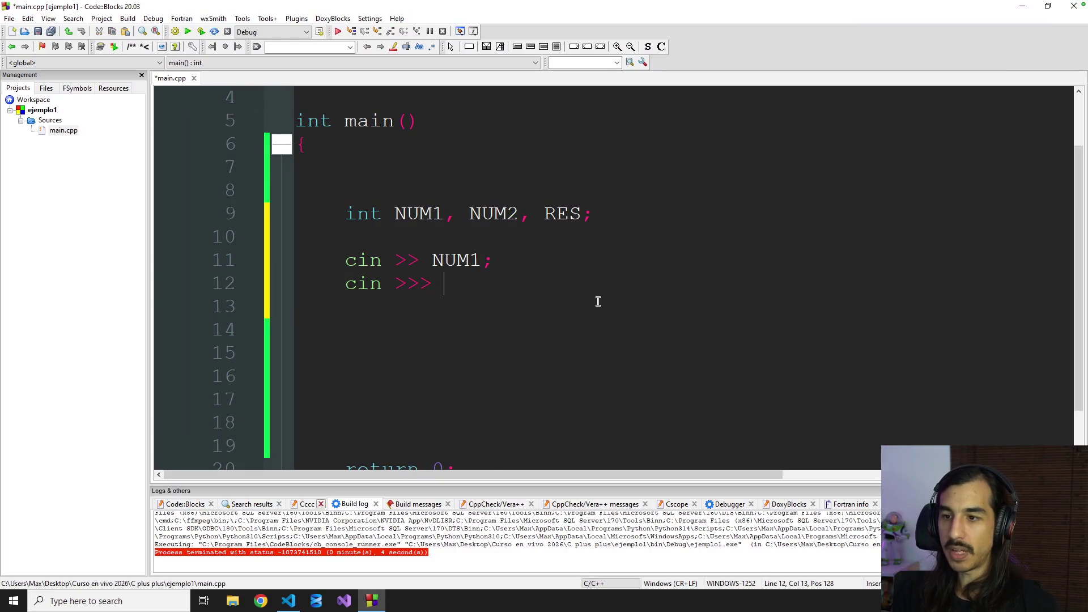
text( NUM2;)
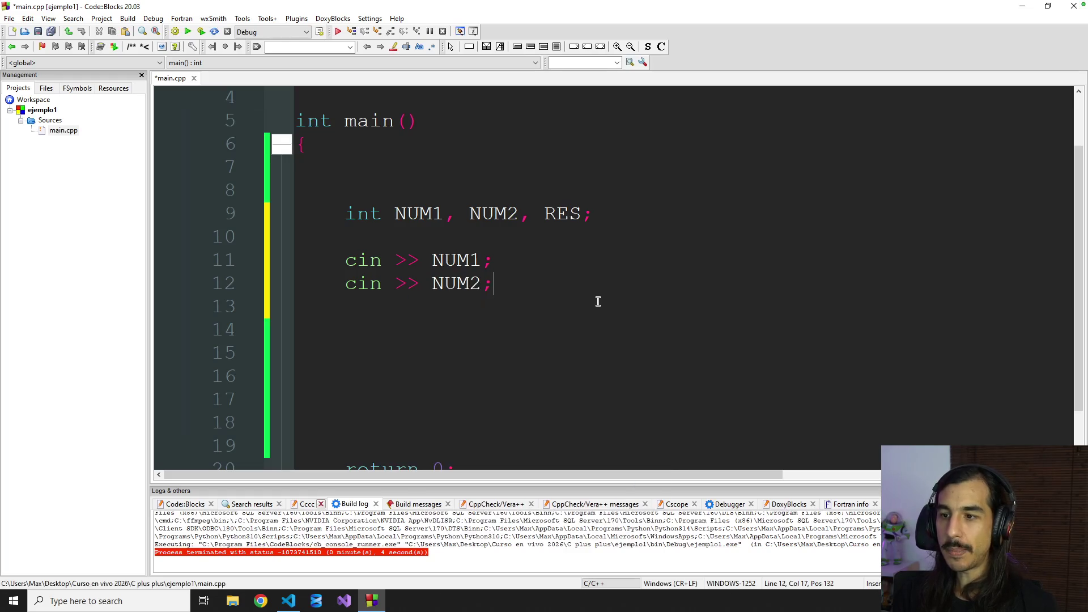
click(460, 343)
click(399, 320)
key(Tab)
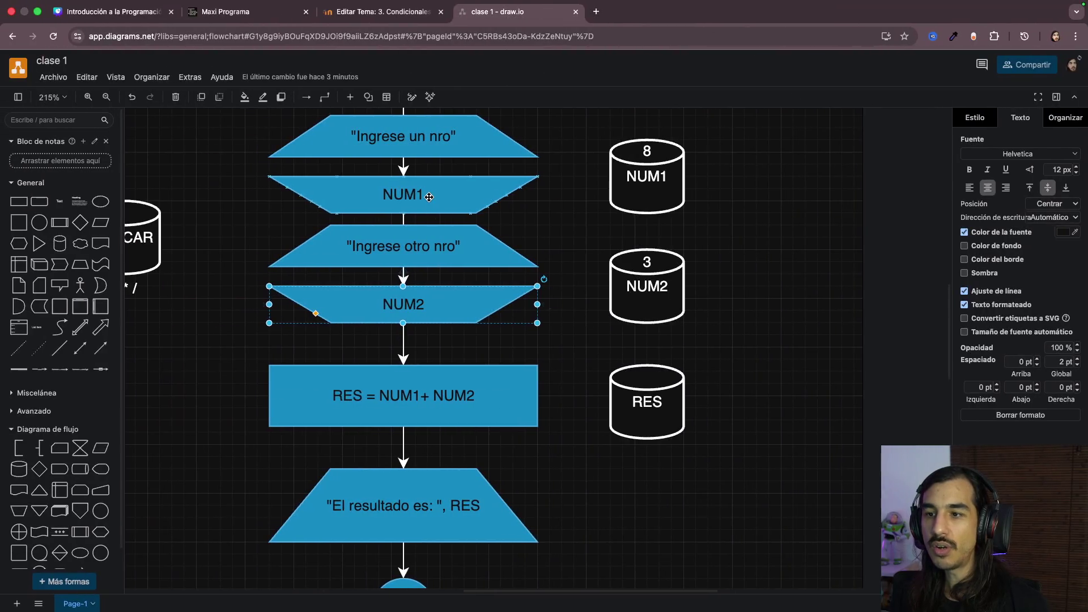
Step: Review the flowchart's input steps and select its RES = NUM1 + NUM2 process step
click(403, 194)
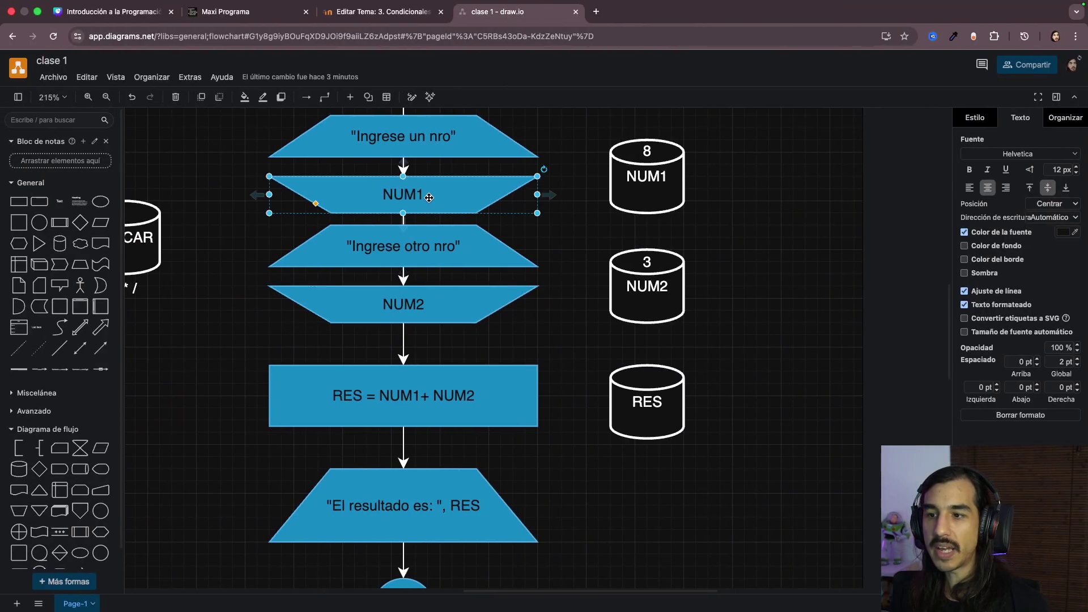
click(413, 307)
scroll(413, 290, down, 5)
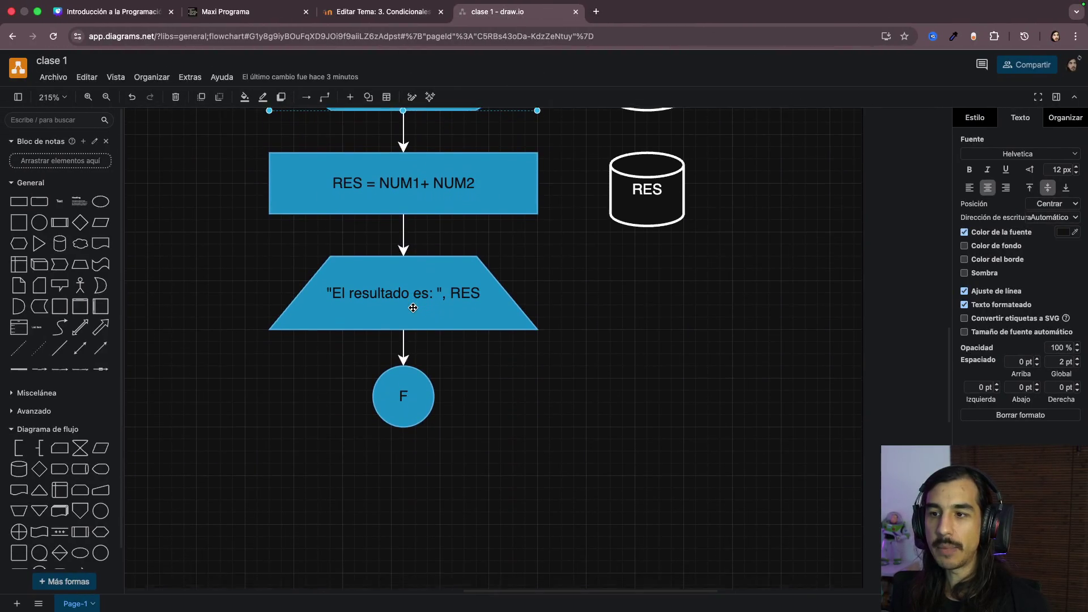
click(409, 176)
double_click(425, 177)
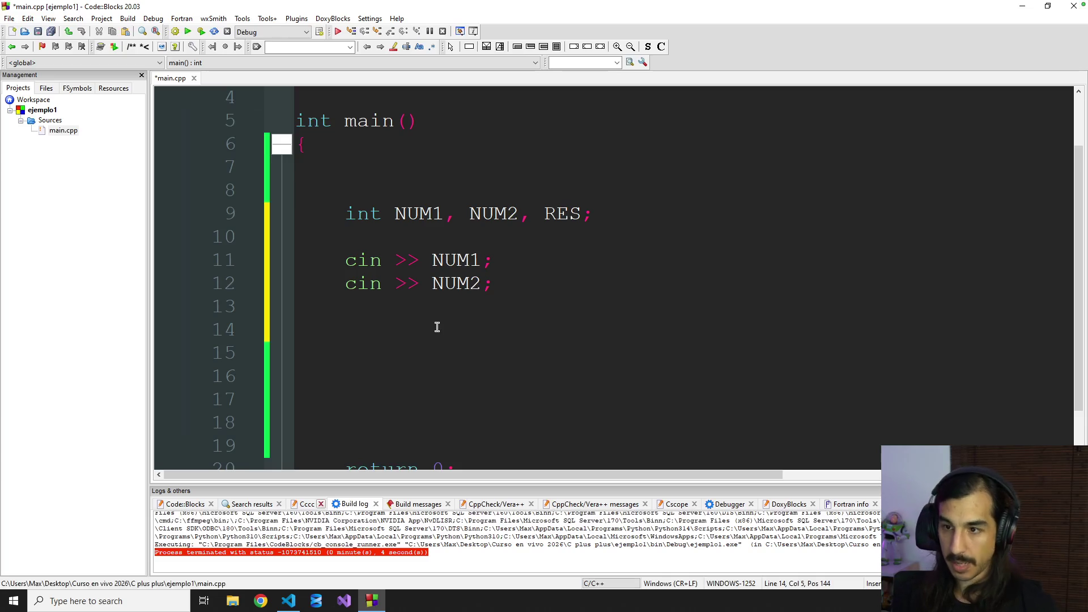
text(RES = NUM1 )
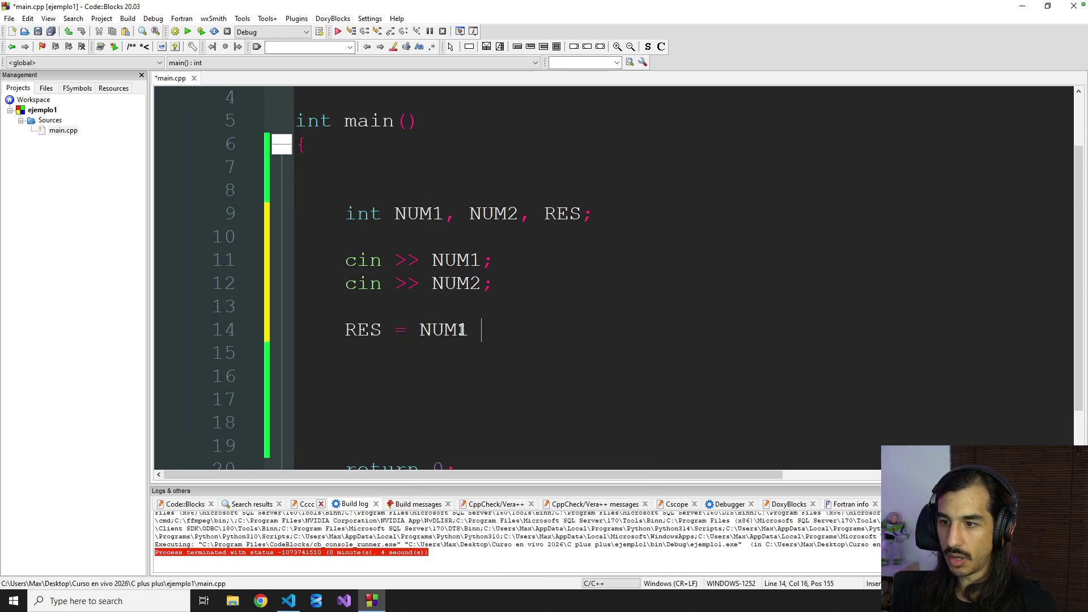
text(+ NUM)
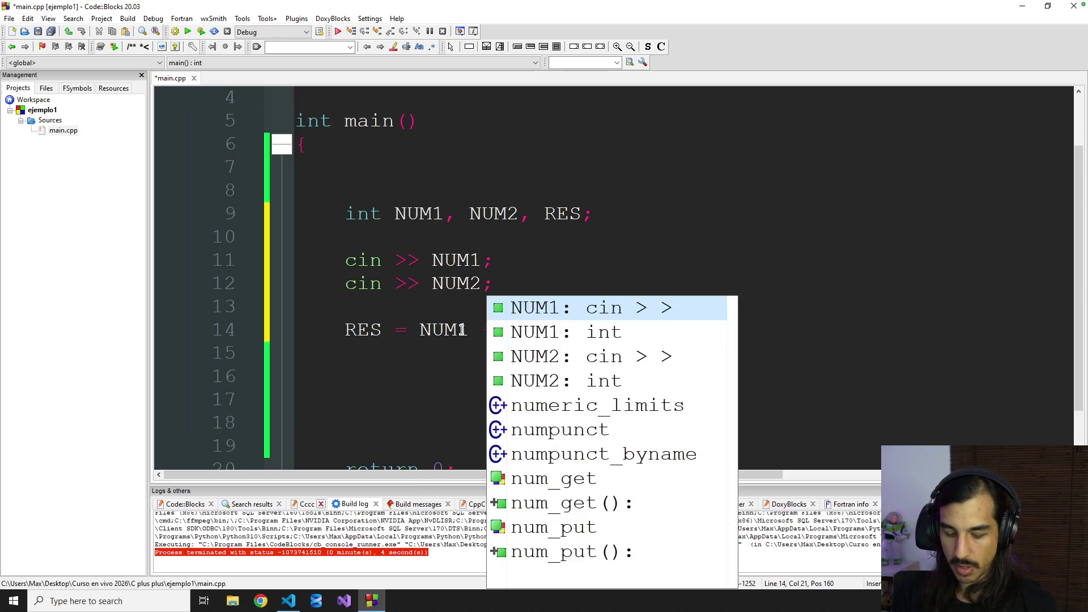
text(2;)
Step: Write RES = NUM1 + NUM2; on line 14 and check it against the flowchart's sum step
click(418, 374)
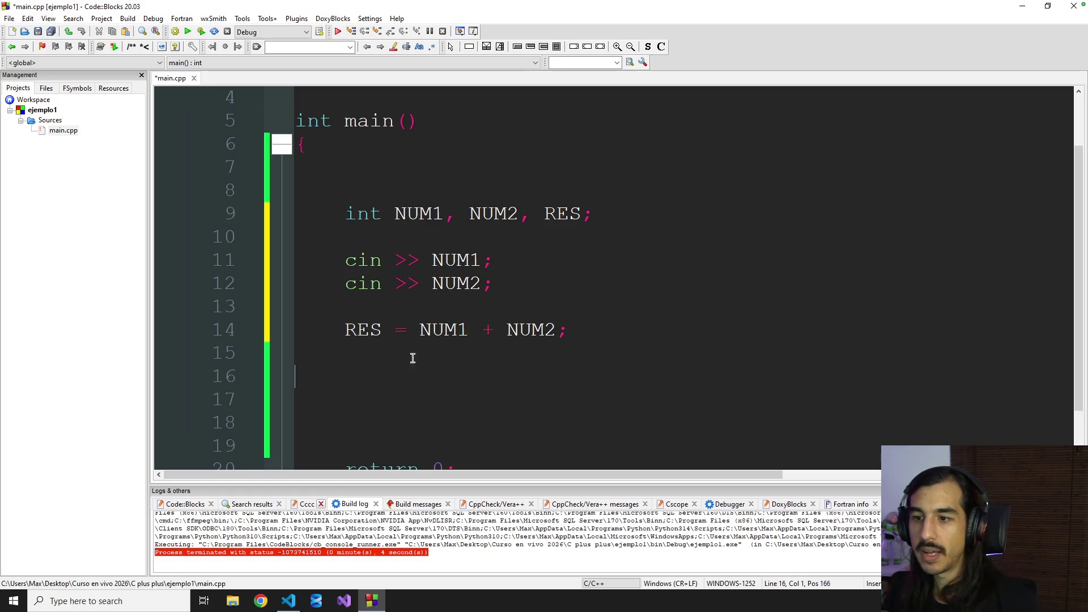
drag(351, 330, 542, 341)
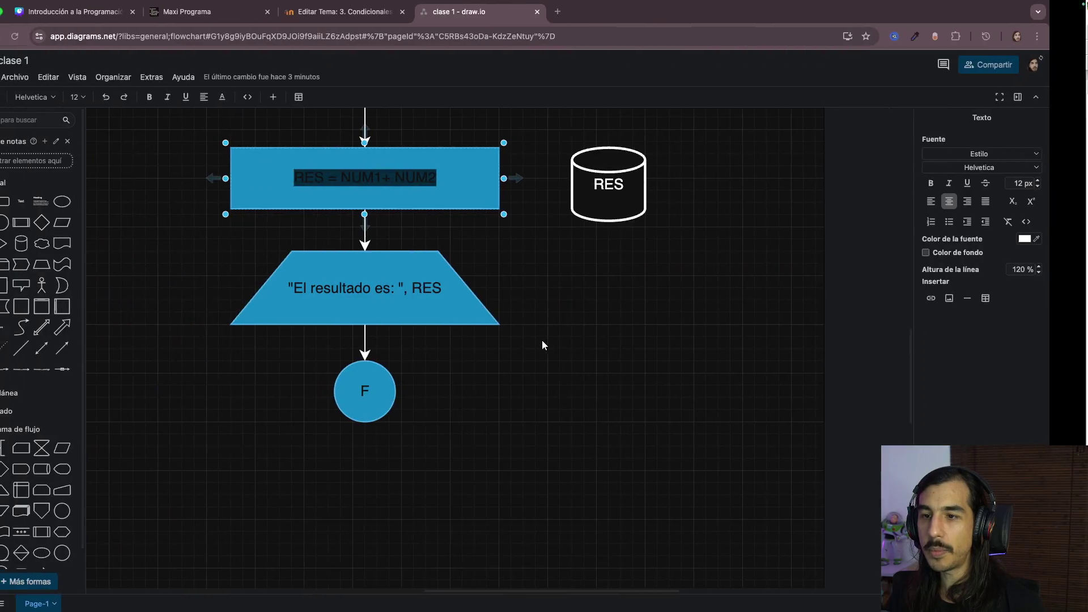
click(525, 235)
click(485, 168)
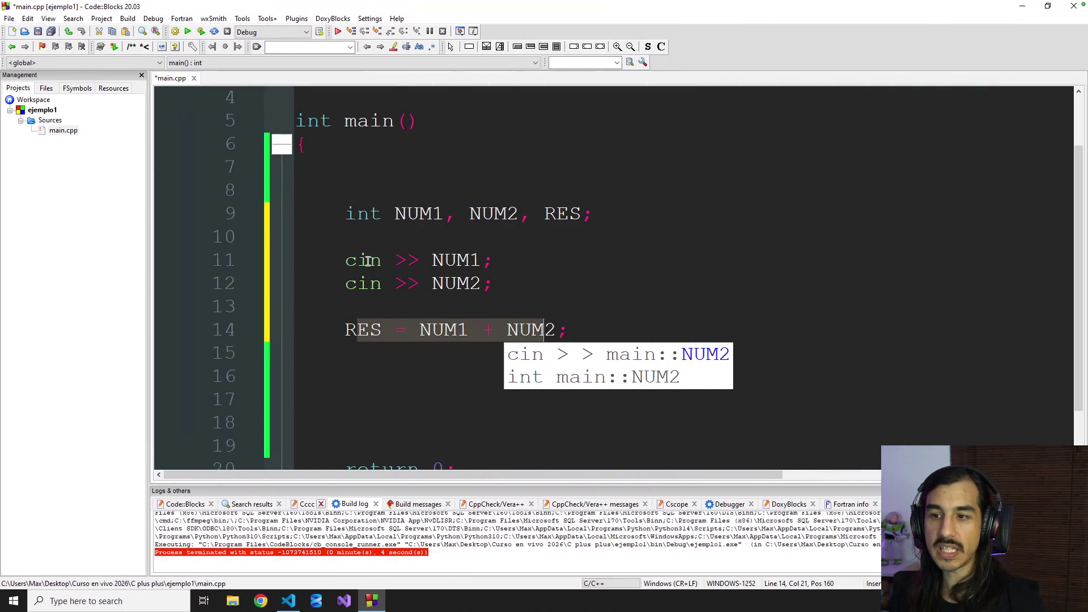
Step: Highlight the two cin input lines and the sum statement to explain them
double_click(361, 261)
click(368, 288)
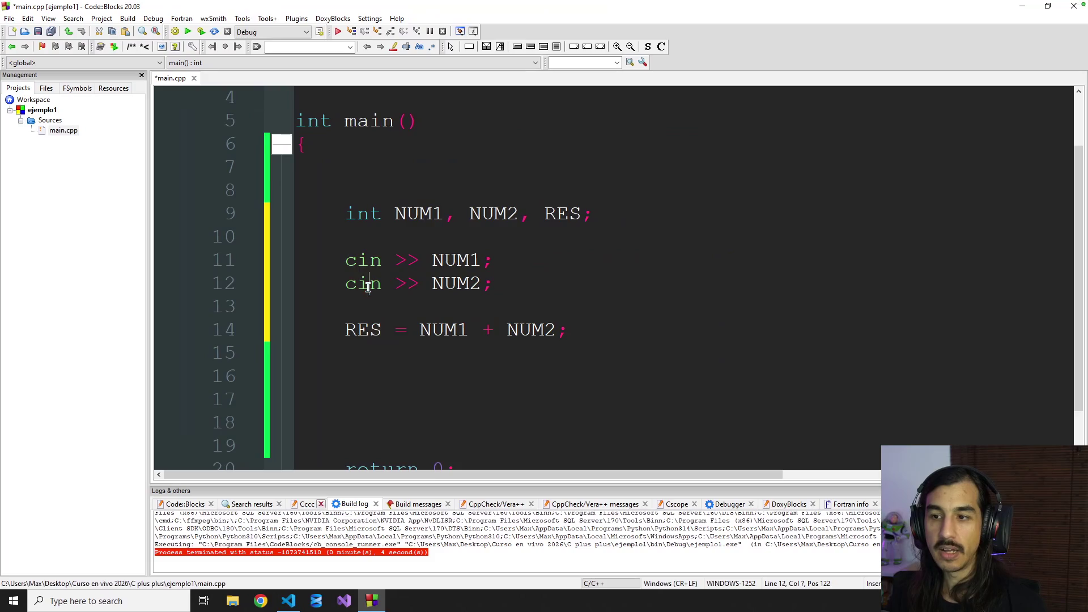
drag(346, 262, 381, 263)
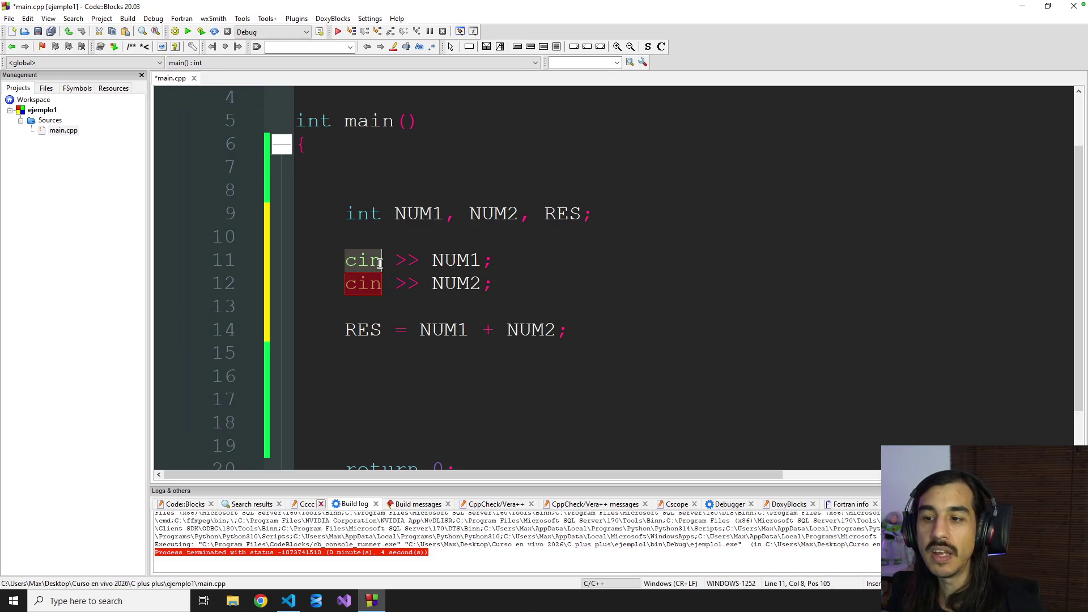
mouse_move(364, 261)
drag(500, 283, 333, 262)
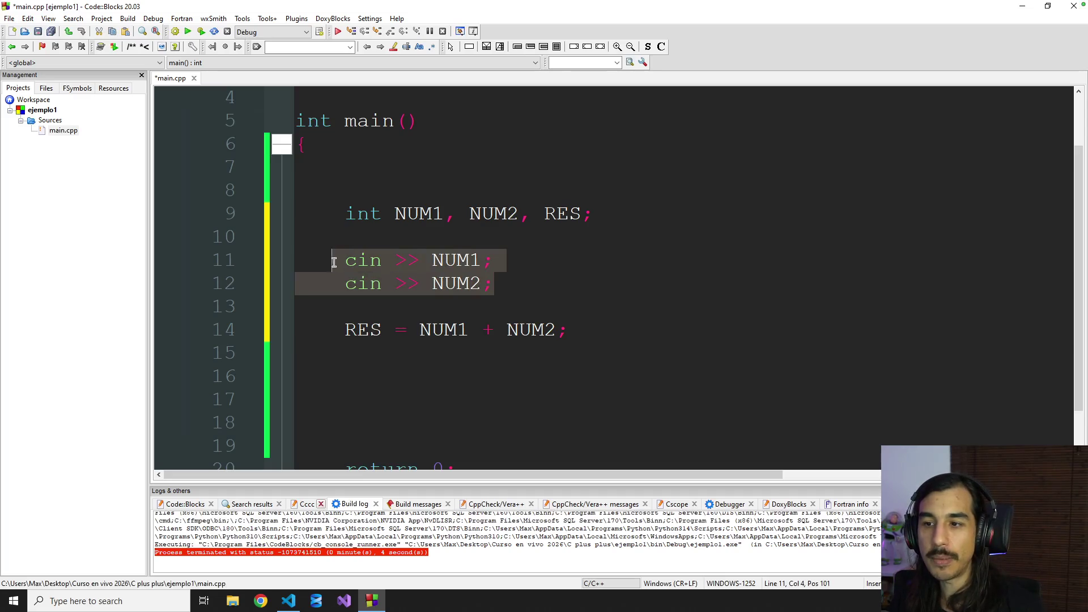
drag(346, 329, 574, 328)
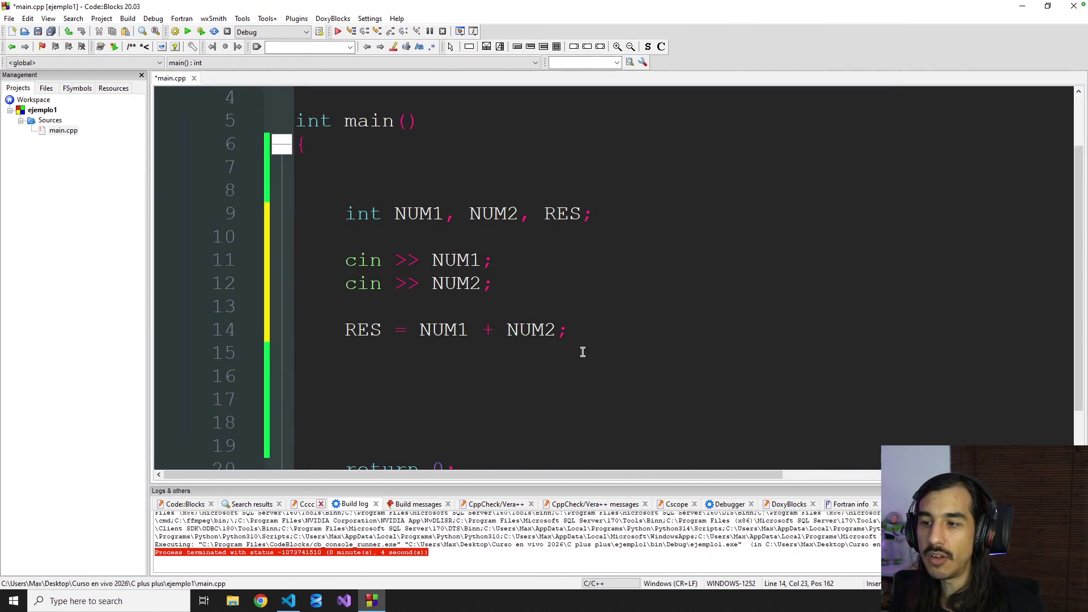
Step: Write cout << endl << RES; on line 16 and launch Build and run
key(Return)
key(Return)
text(cout )
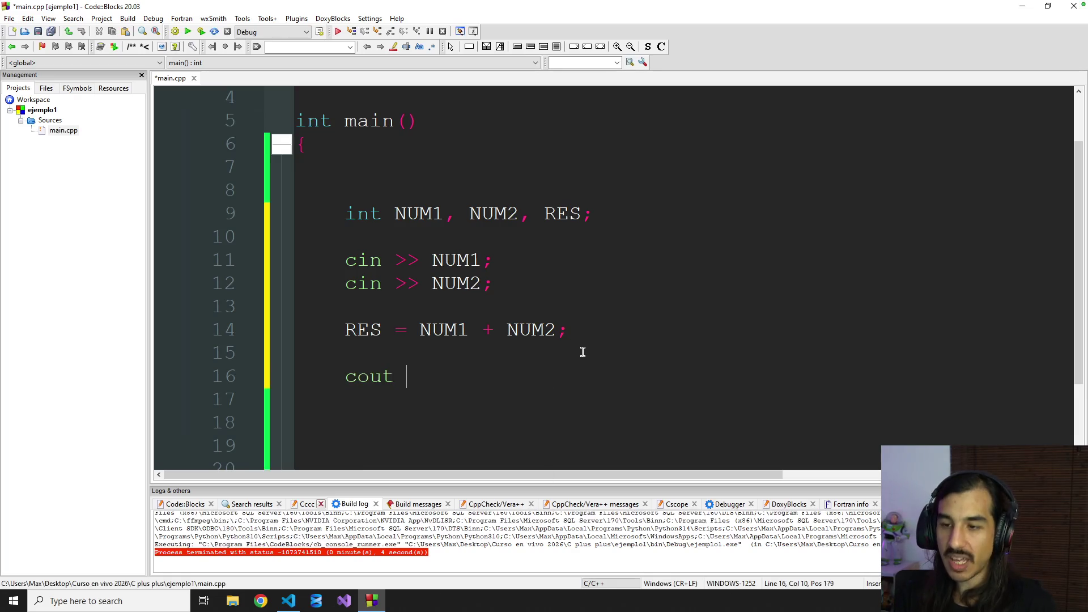
text(<< ")
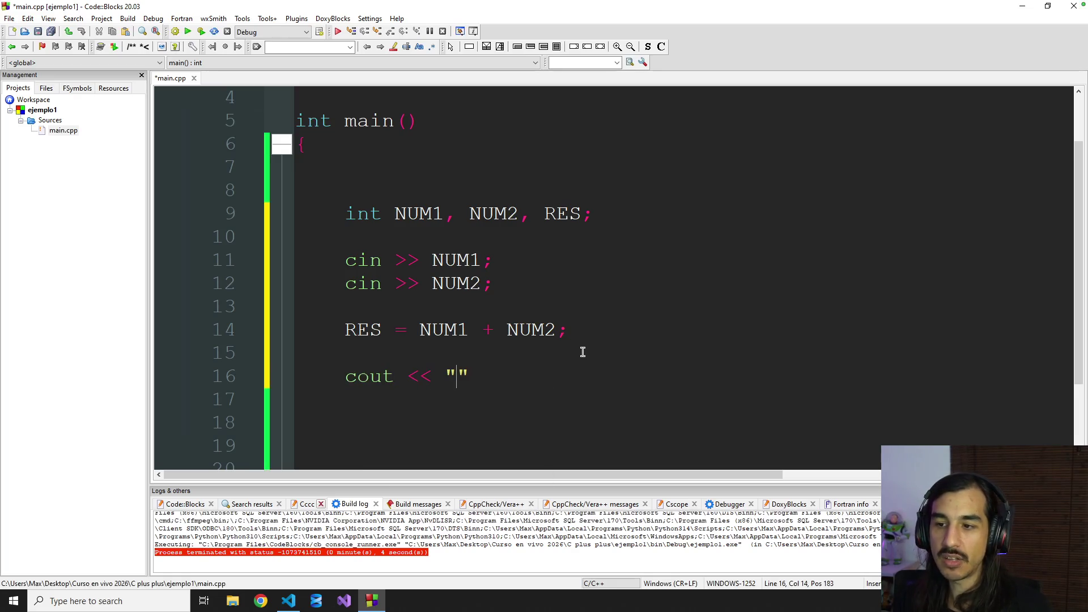
key(BackSpace)
key(BackSpace)
text(RE)
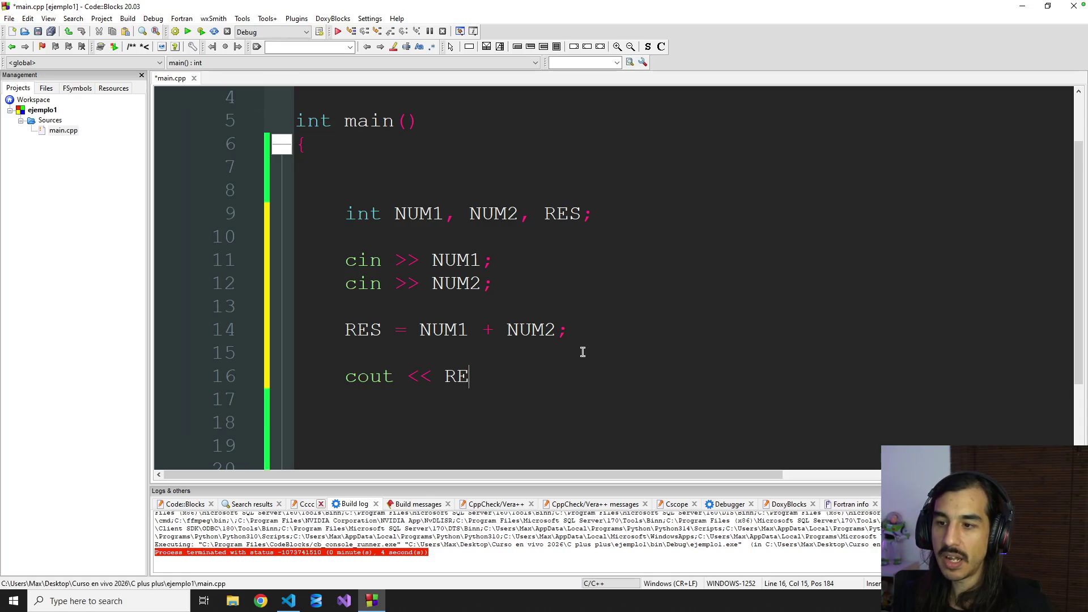
text(S;)
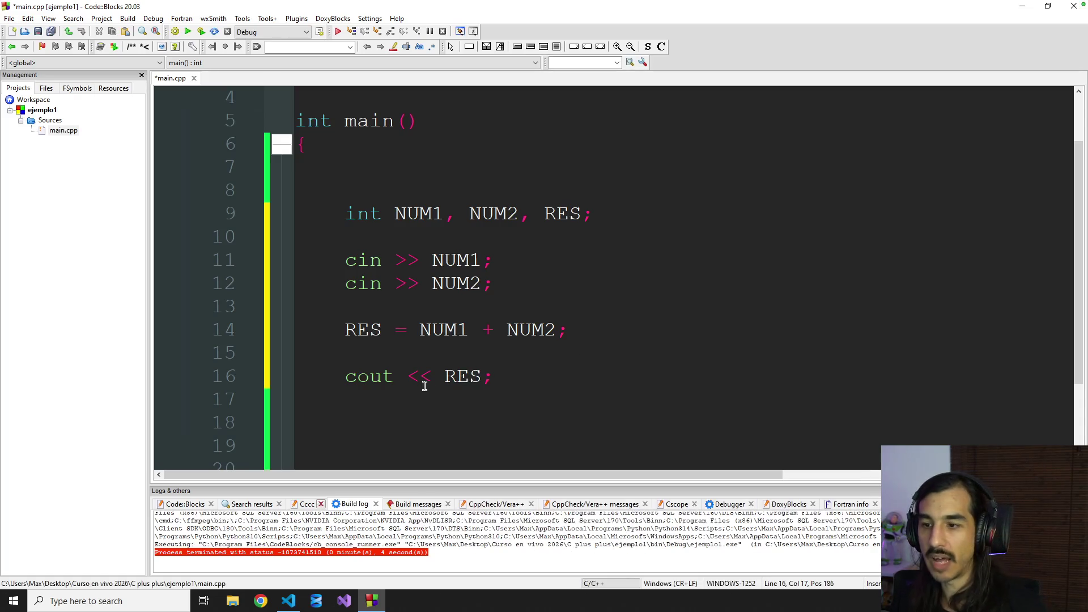
click(433, 376)
text(endl <<)
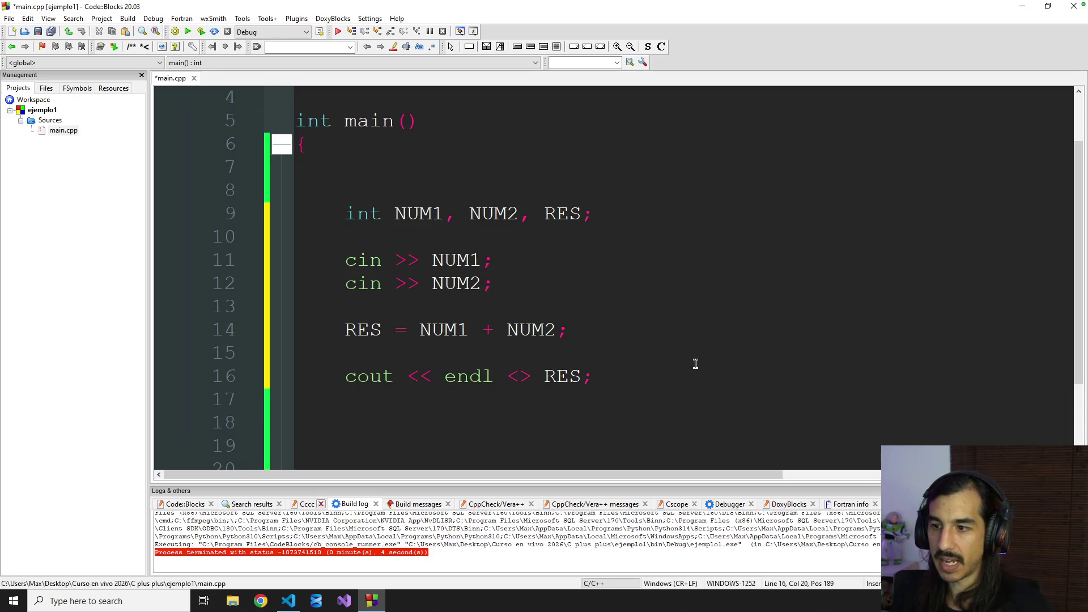
click(654, 375)
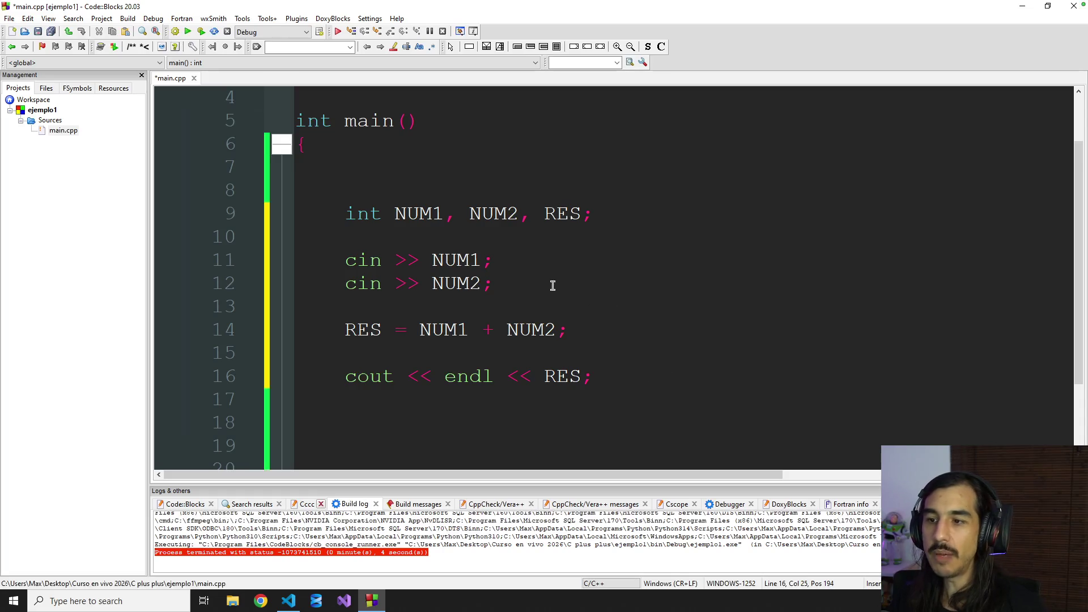
click(201, 32)
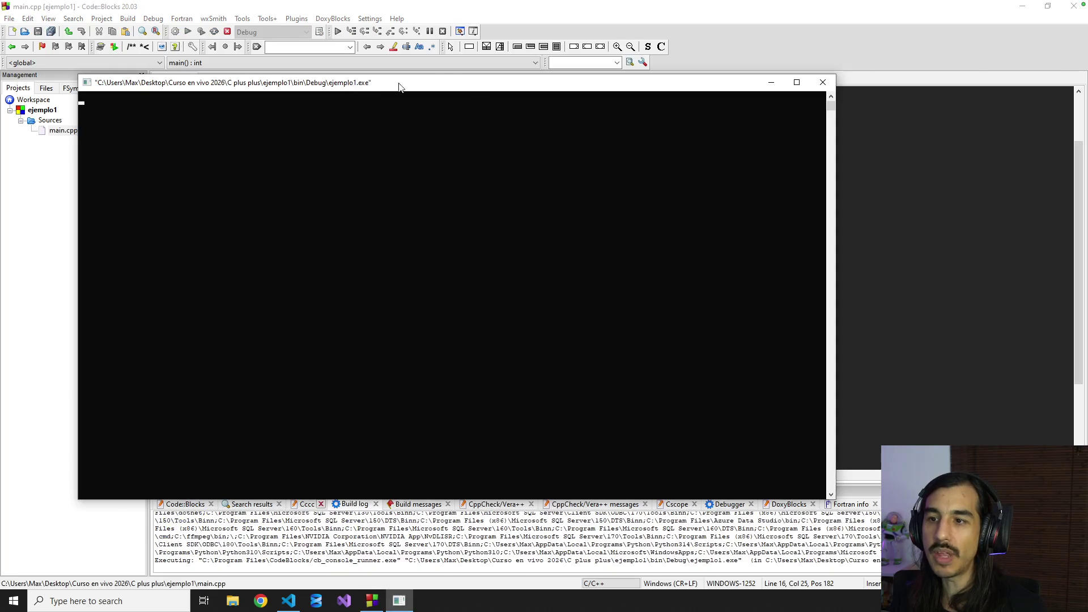
Step: Enter 8 and 3 in the console, confirm the printed result 11 and close the console window
drag(402, 85, 621, 62)
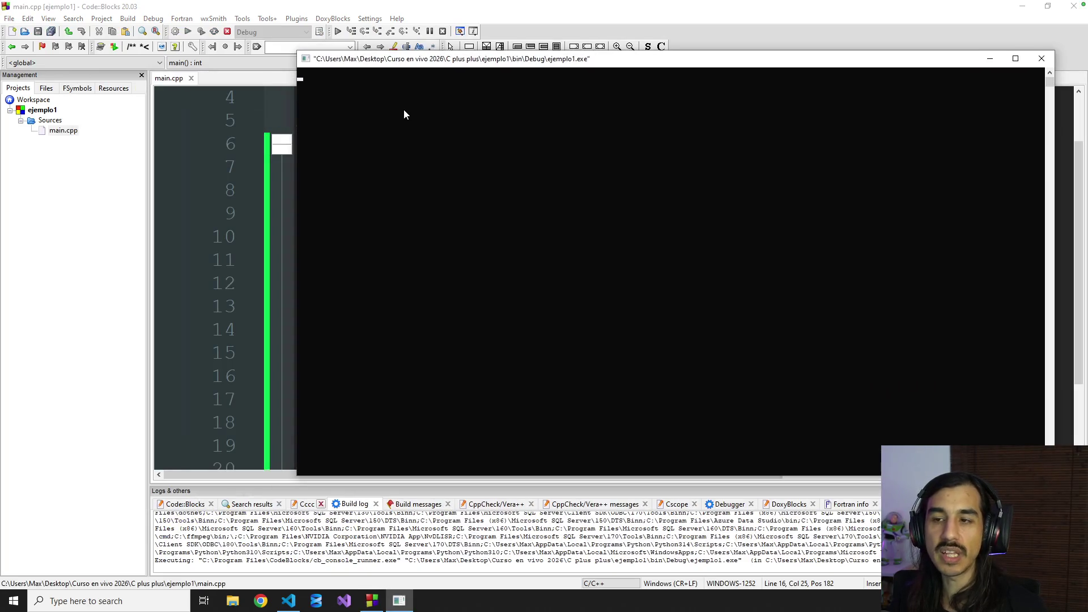
text(8)
key(Return)
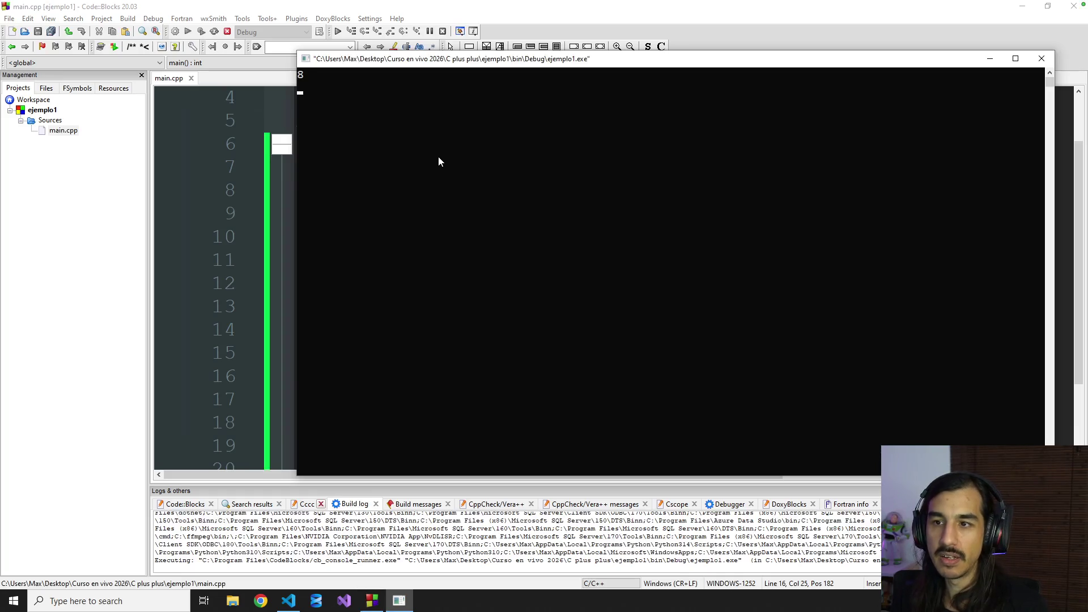
text(3)
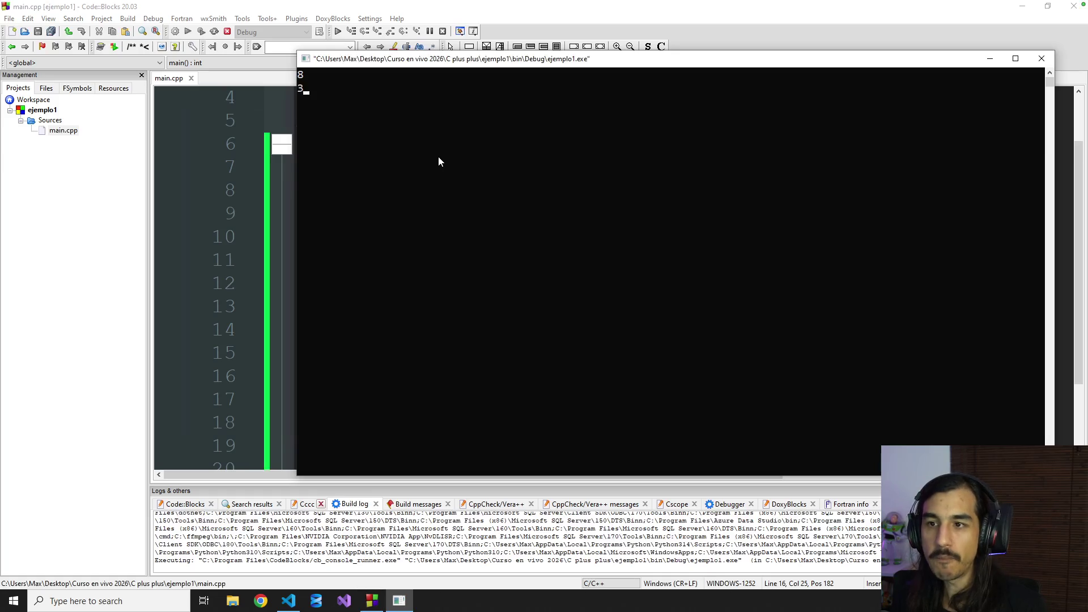
key(Return)
drag(338, 120, 278, 118)
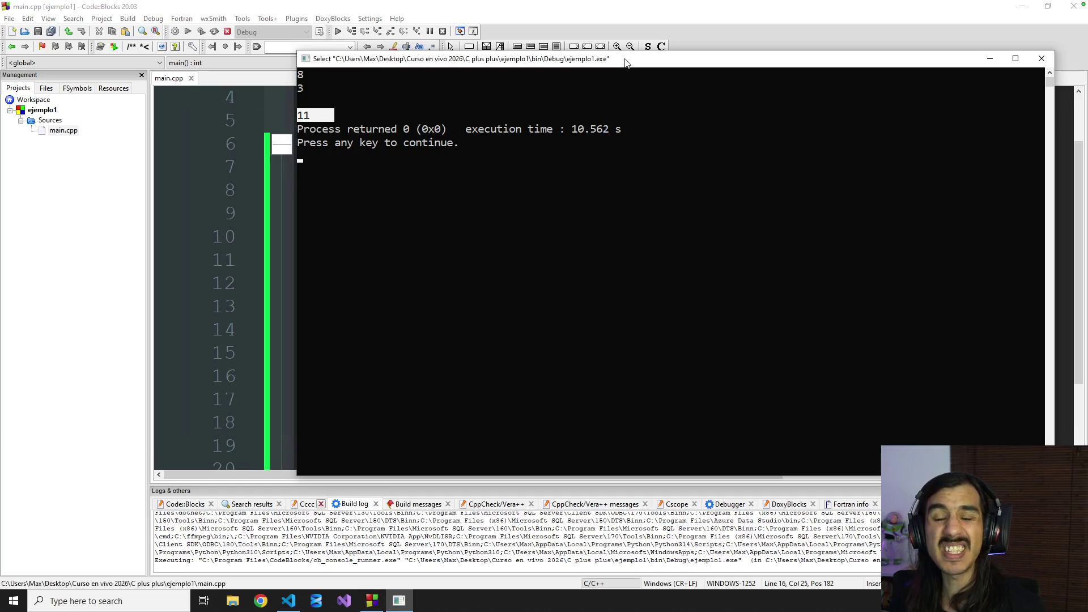
drag(625, 64, 545, 88)
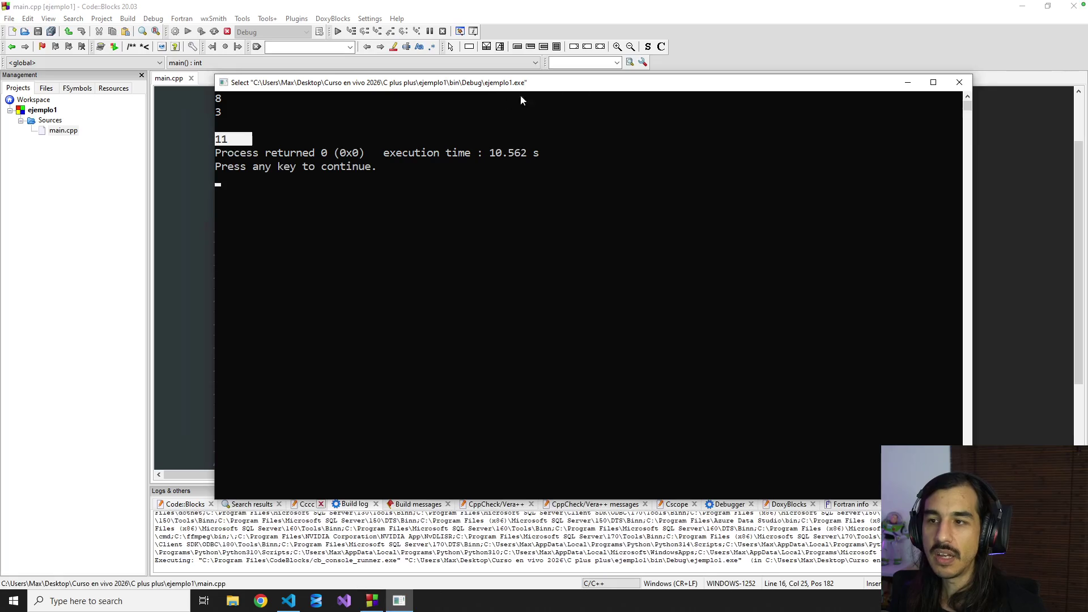
click(961, 86)
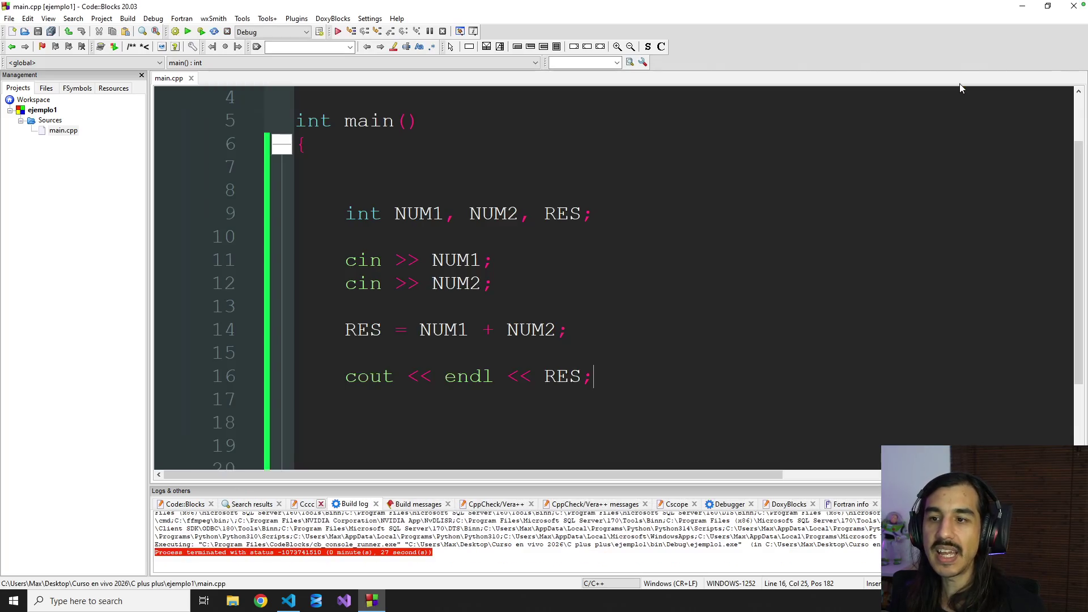
Step: Add the prompts "Ingrese un nro: " before reading NUM1 and "Ingrese otro: " before reading NUM2
click(483, 248)
key(Tab)
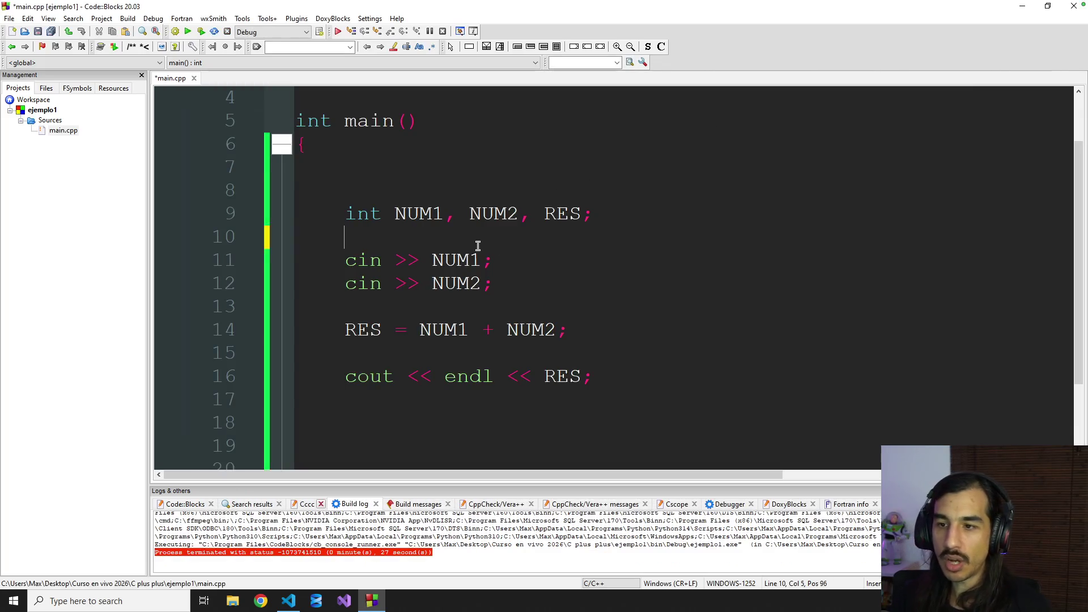
text(cout <<)
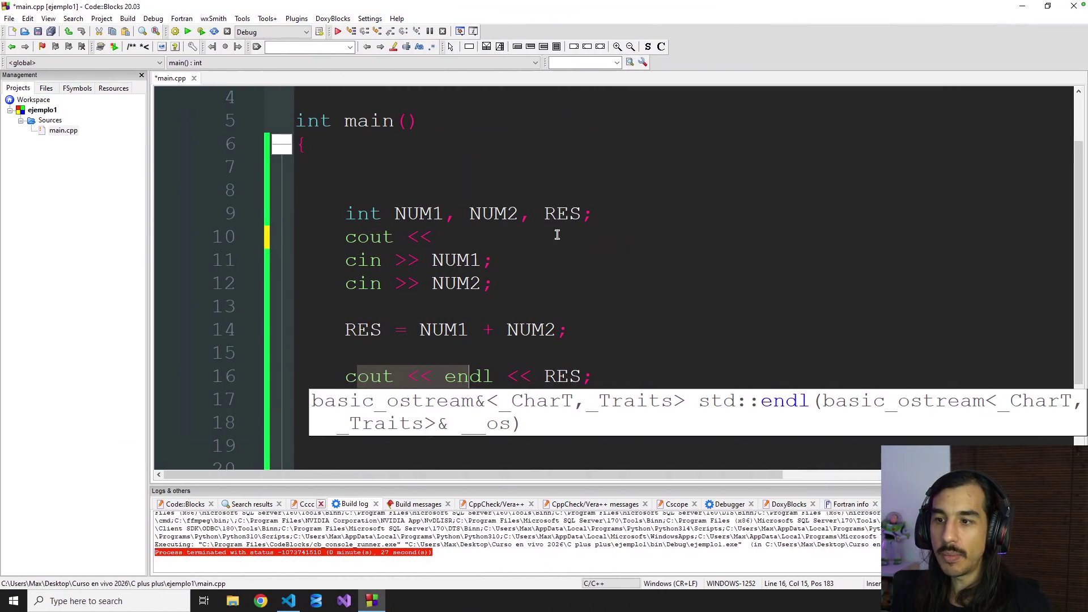
click(557, 236)
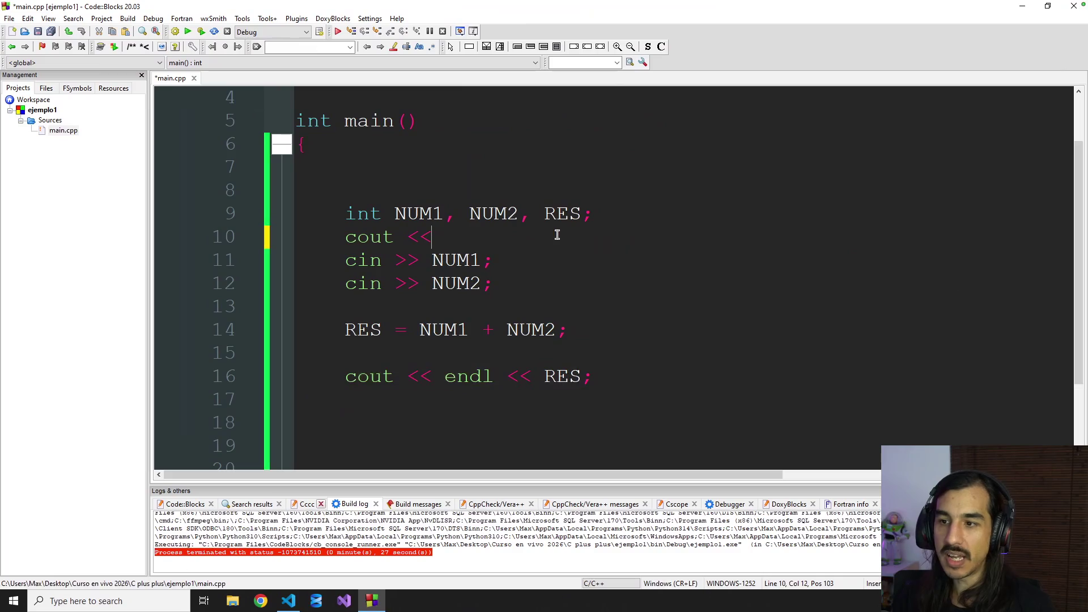
text(")
text(;In)
key(BackSpace)
key(BackSpace)
key(BackSpace)
text(Ingrese un nr)
text(o: " <)
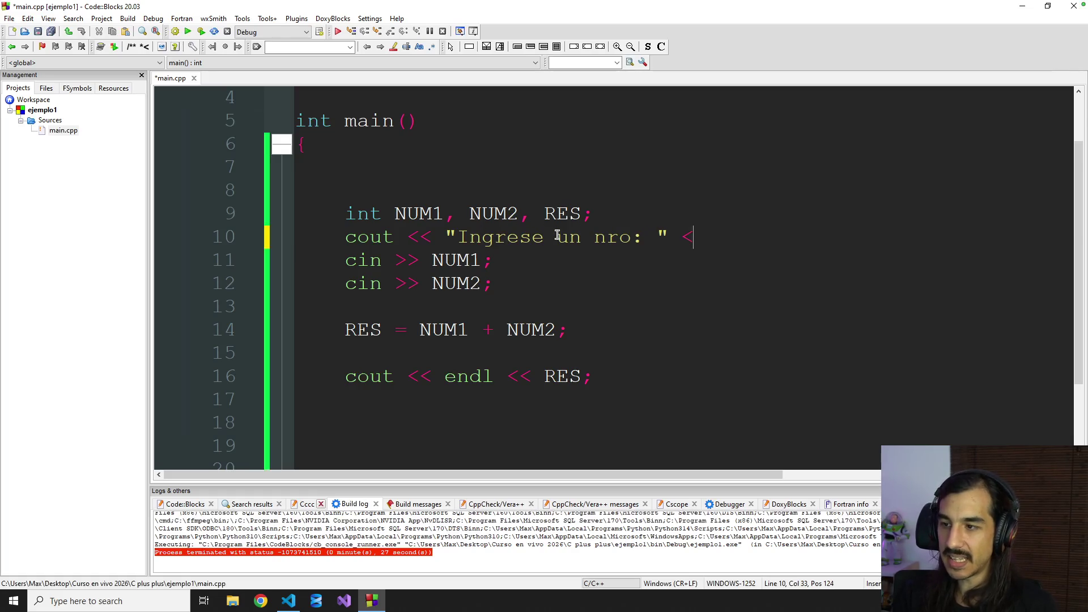
text(< endl;)
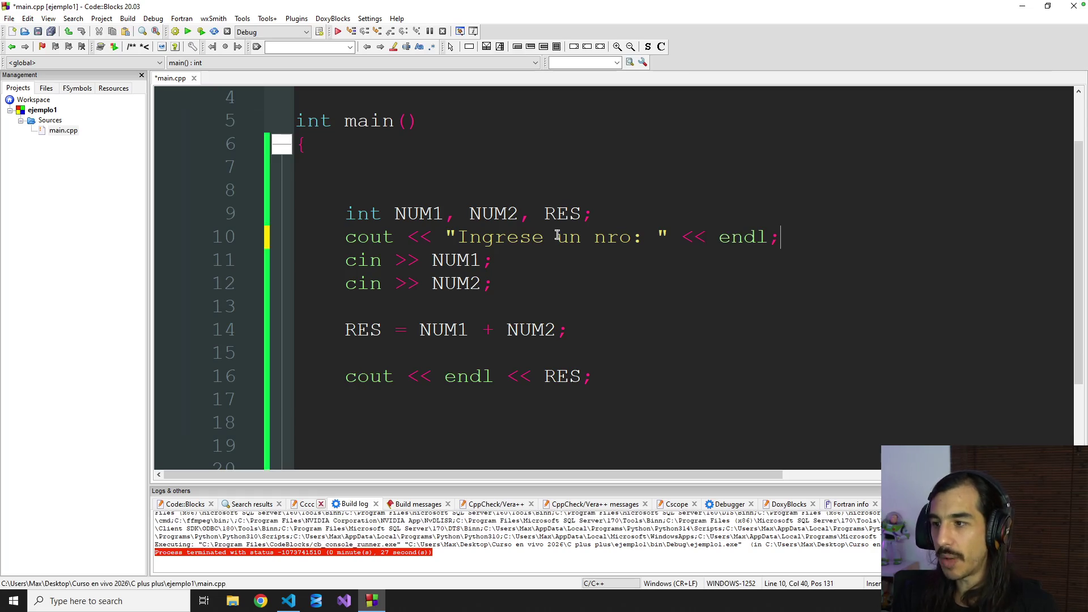
key(Return)
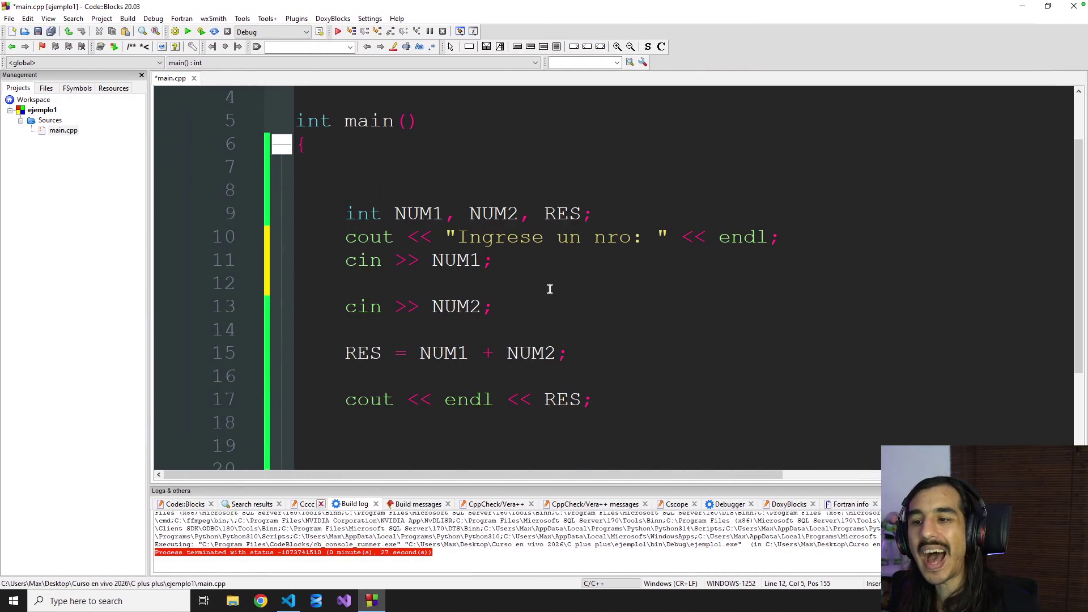
text(cout <<)
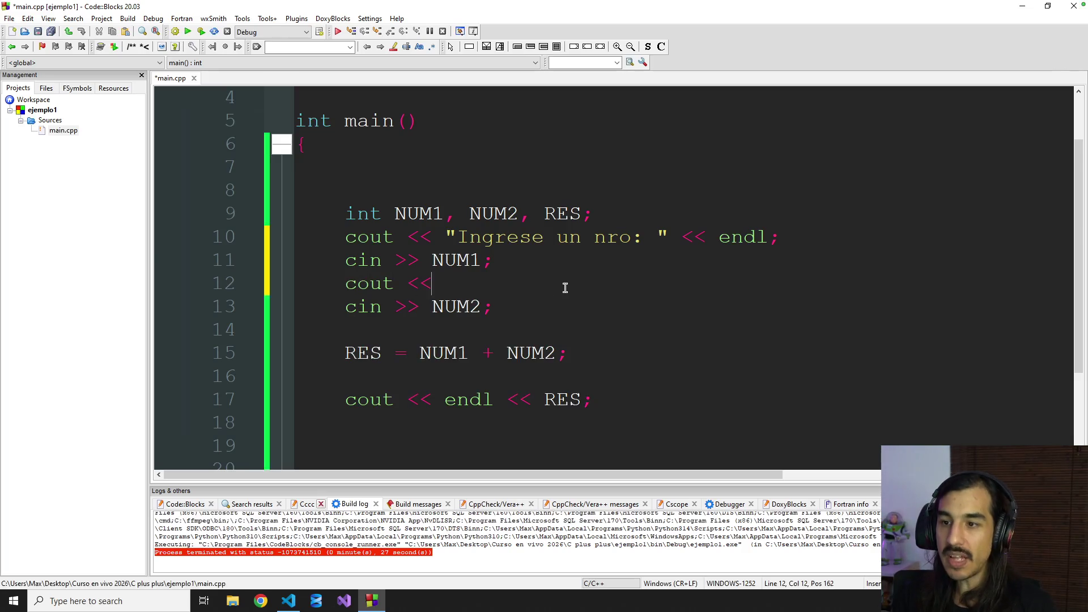
text( "Ingrese otro)
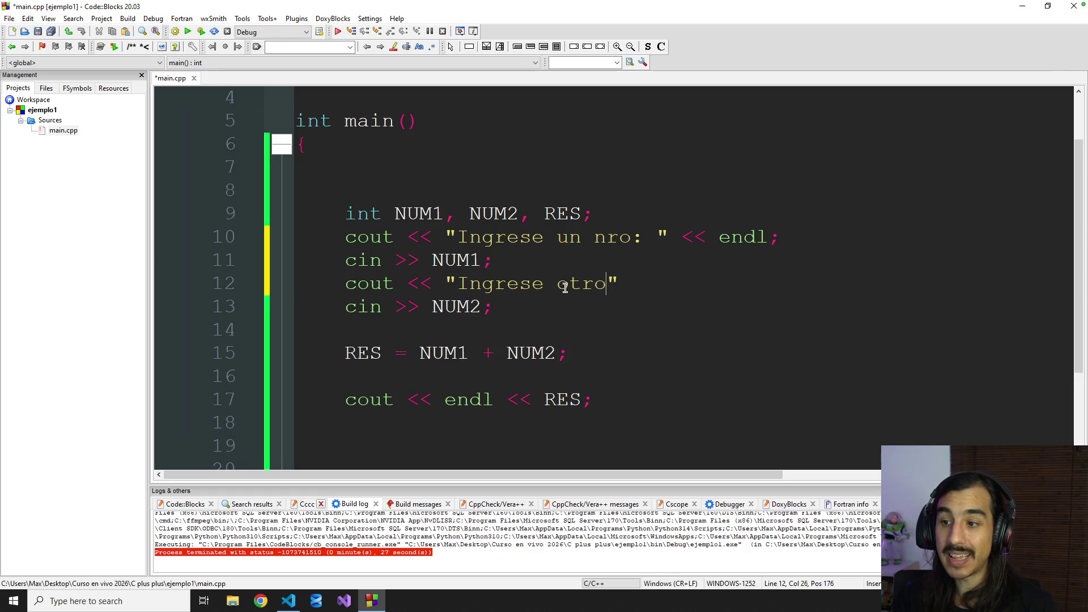
key(BackSpace)
text(:)
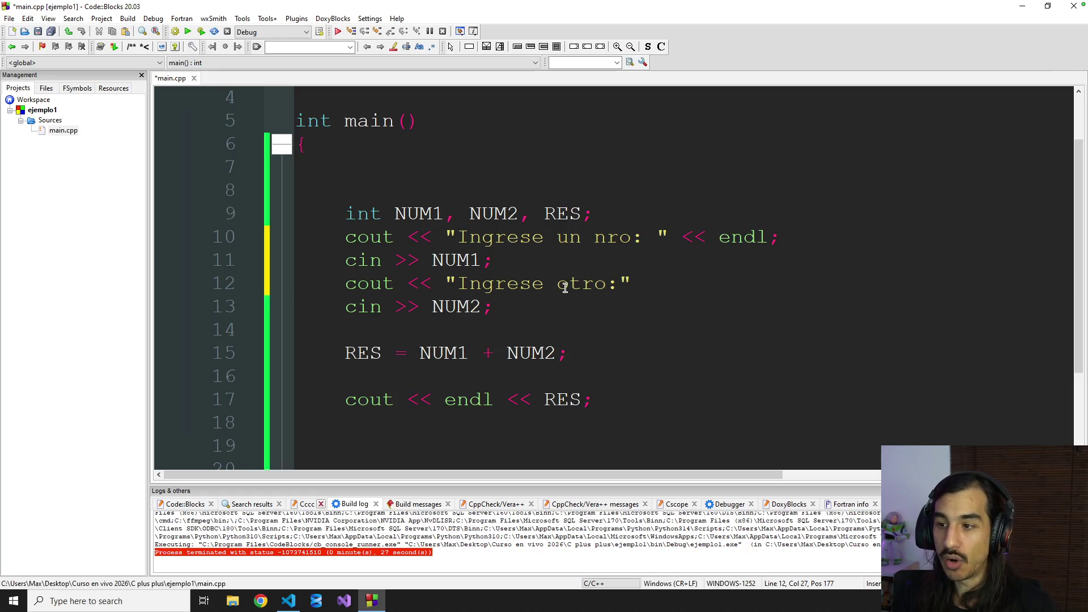
text( z<)
text( endl;)
Step: Label the output line 17 with "El resultado es: " followed by RES and endl, then save main.cpp
key(Down)
key(End)
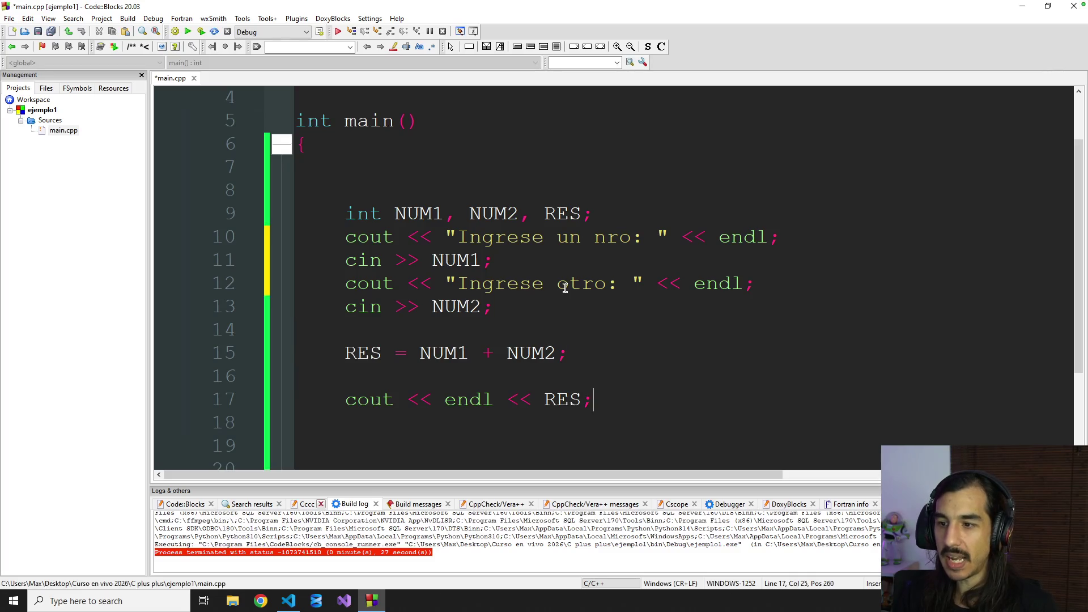
double_click(472, 399)
text("El resultado es: ")
key(End)
key(Left)
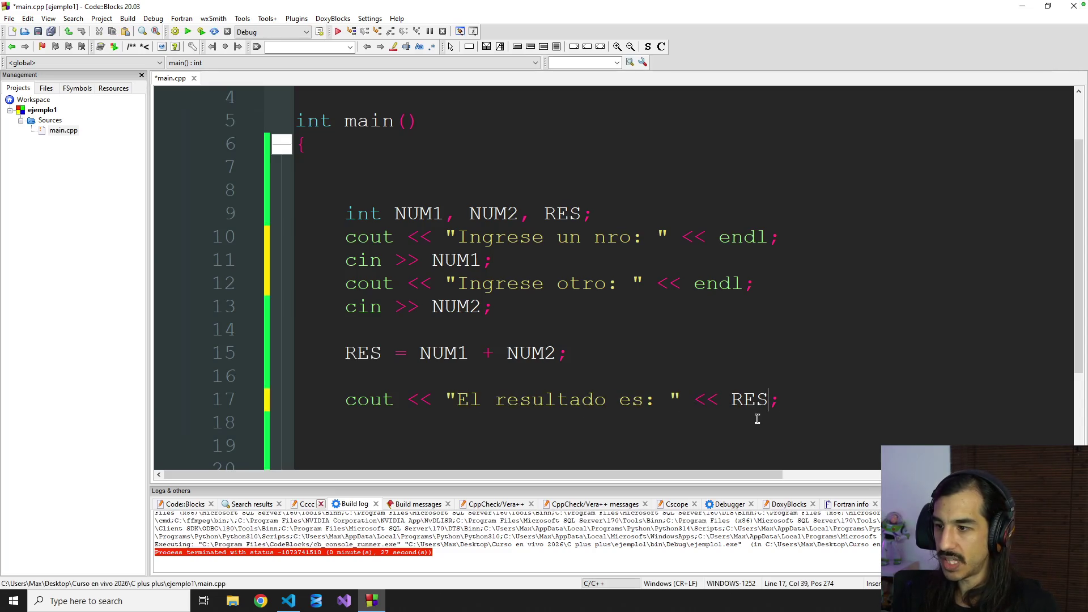
text(<< endl)
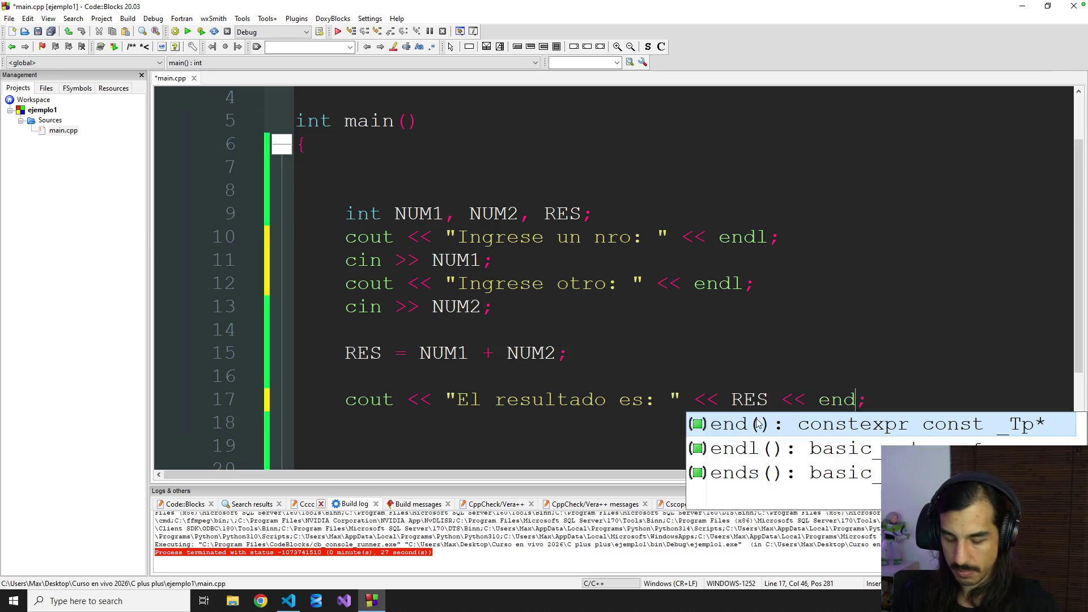
click(774, 377)
key(ctrl+s)
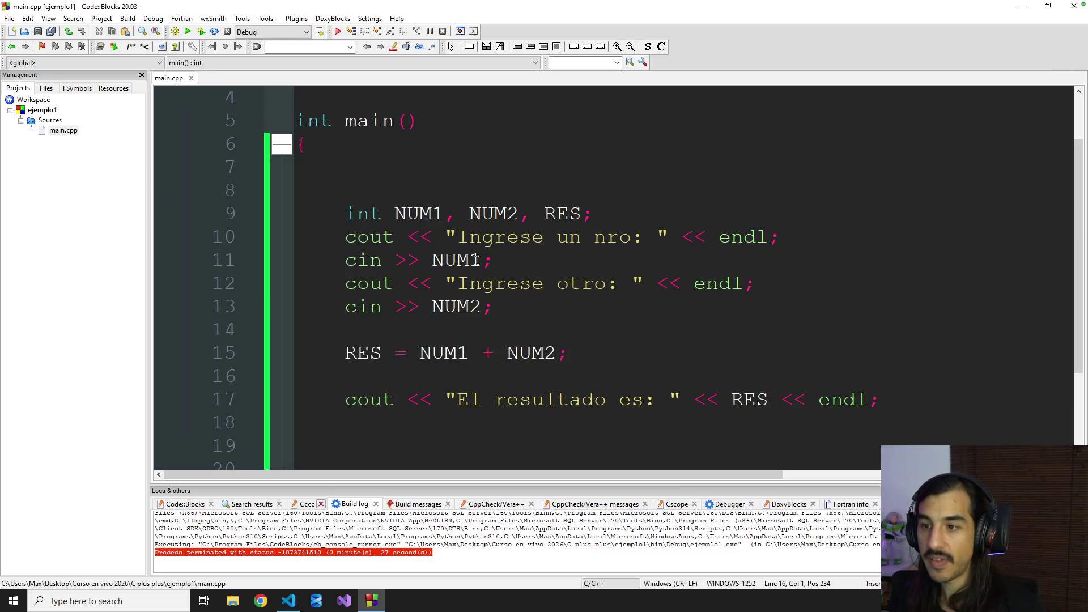
Step: Highlight the two prompts and the two cin reads on lines 10-13 to explain them
drag(349, 237, 604, 234)
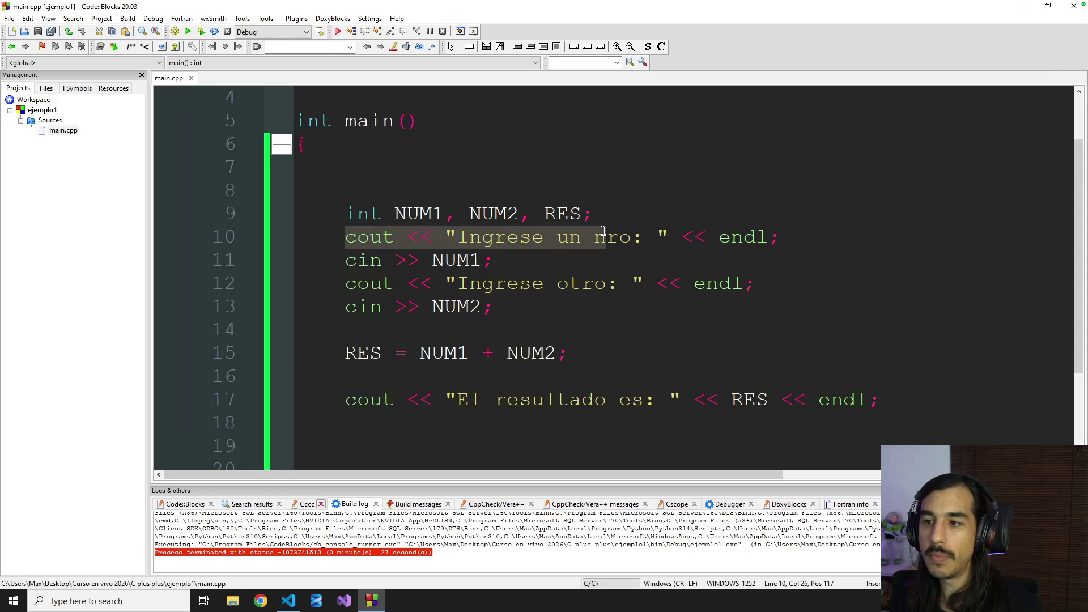
drag(362, 264, 495, 263)
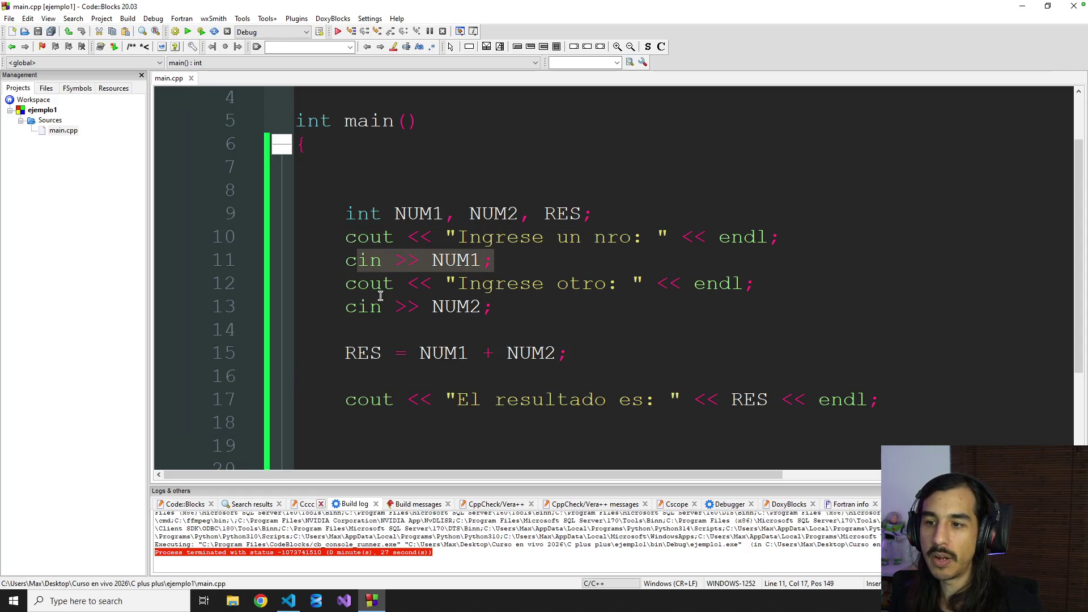
drag(371, 287, 484, 286)
drag(361, 307, 456, 308)
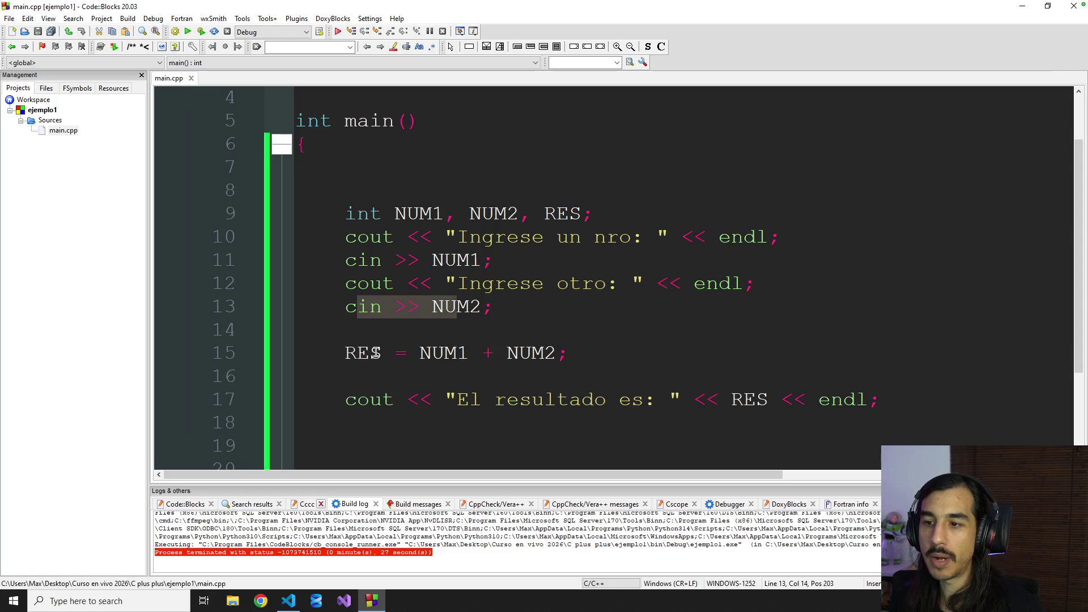
drag(357, 352, 475, 353)
drag(386, 399, 561, 400)
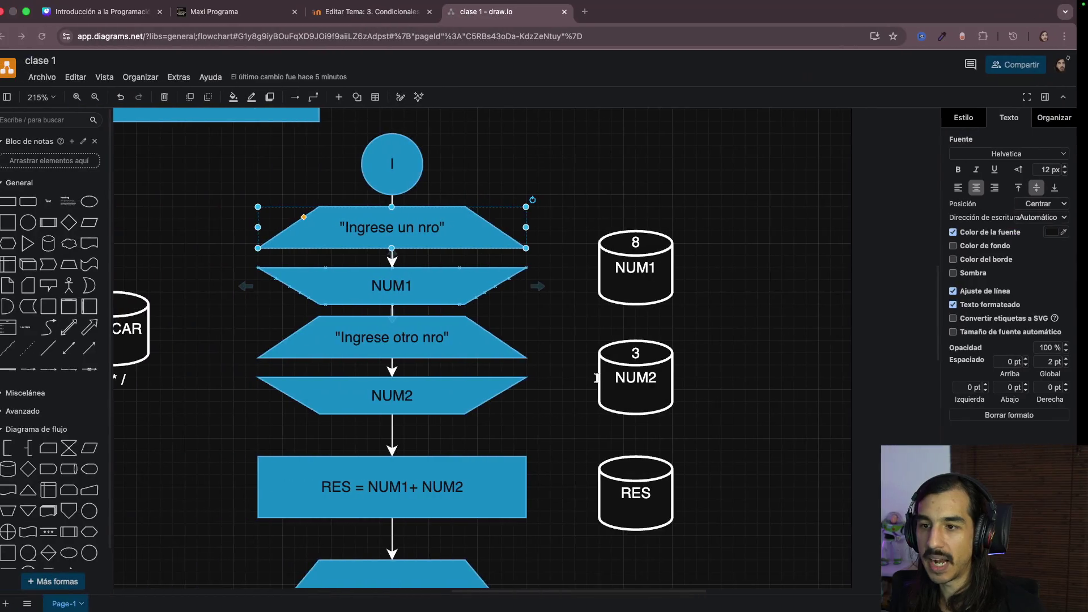
click(421, 289)
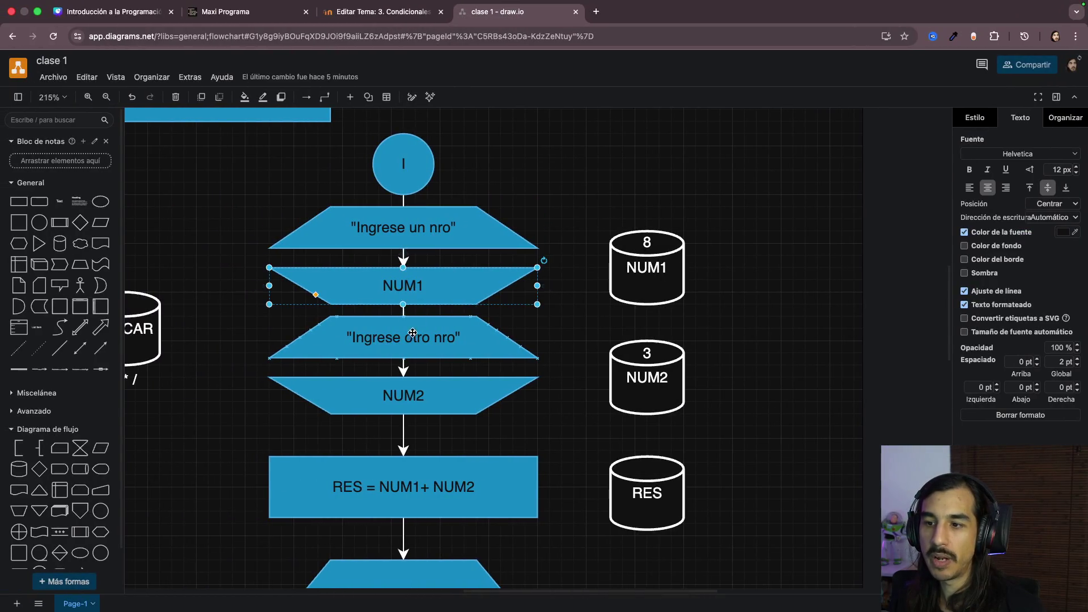
click(410, 339)
scroll(411, 339, down, 1)
scroll(410, 339, down, 2)
click(411, 339)
scroll(411, 339, down, 2)
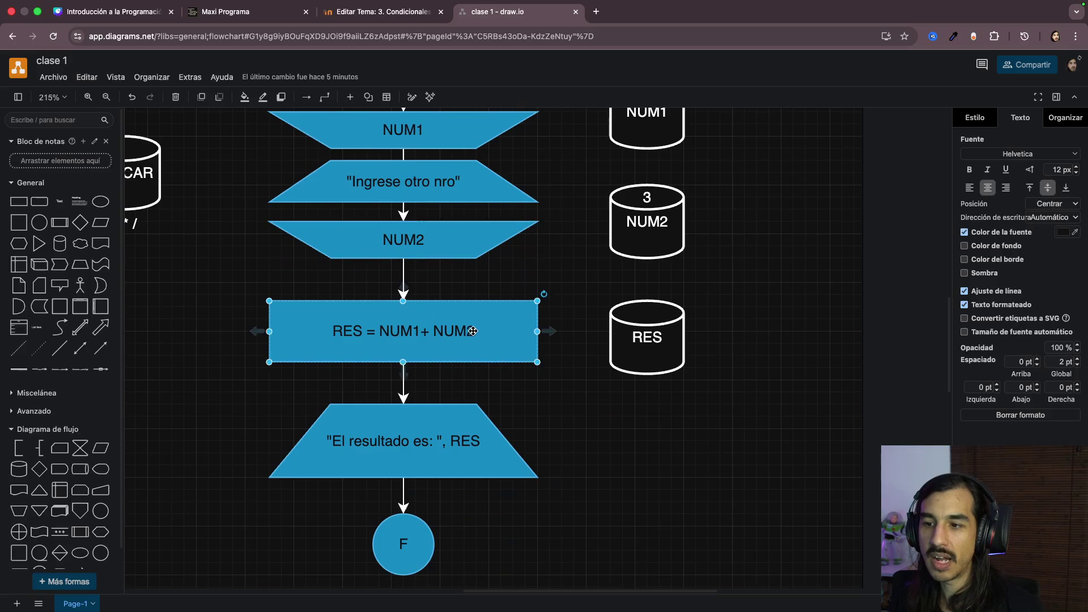
scroll(415, 357, down, 1)
click(417, 403)
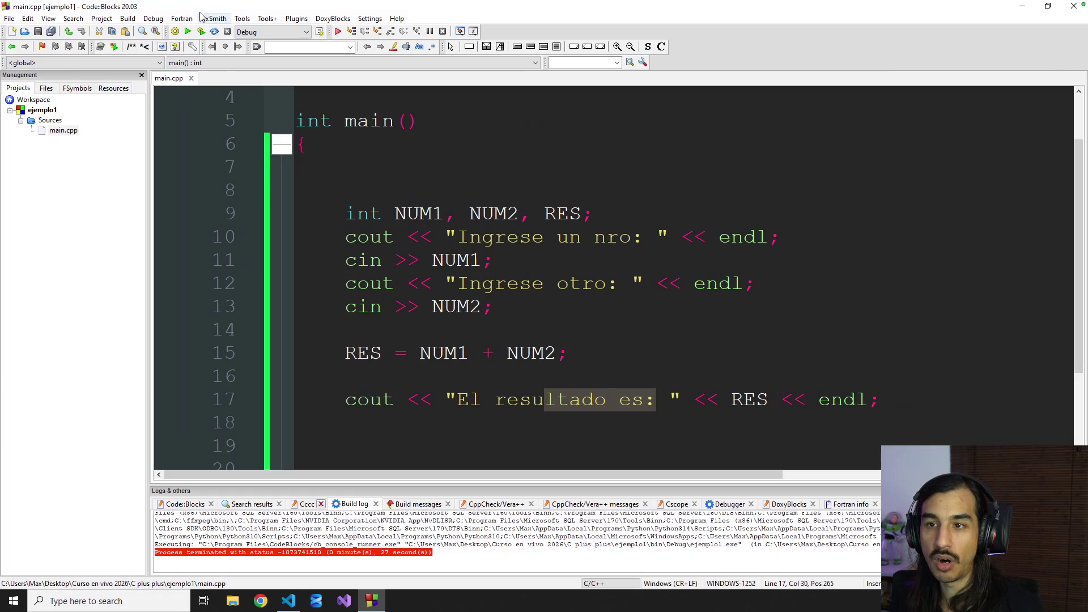
Step: Run the program with 7 and 5, confirm "El resultado es: 12", close the console and switch to Visual Studio Code
click(202, 32)
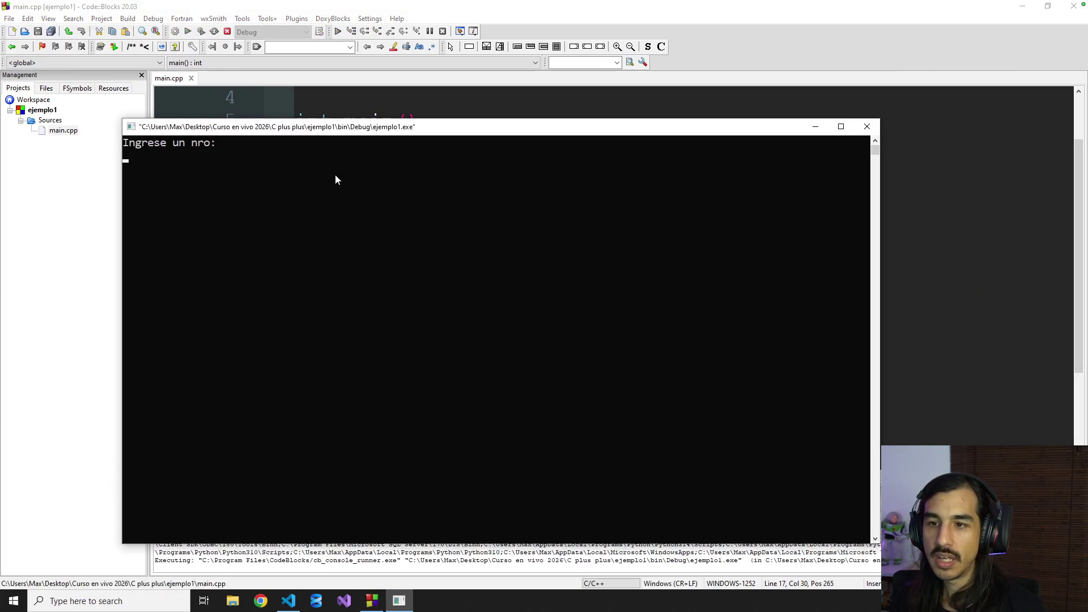
text(7)
key(Return)
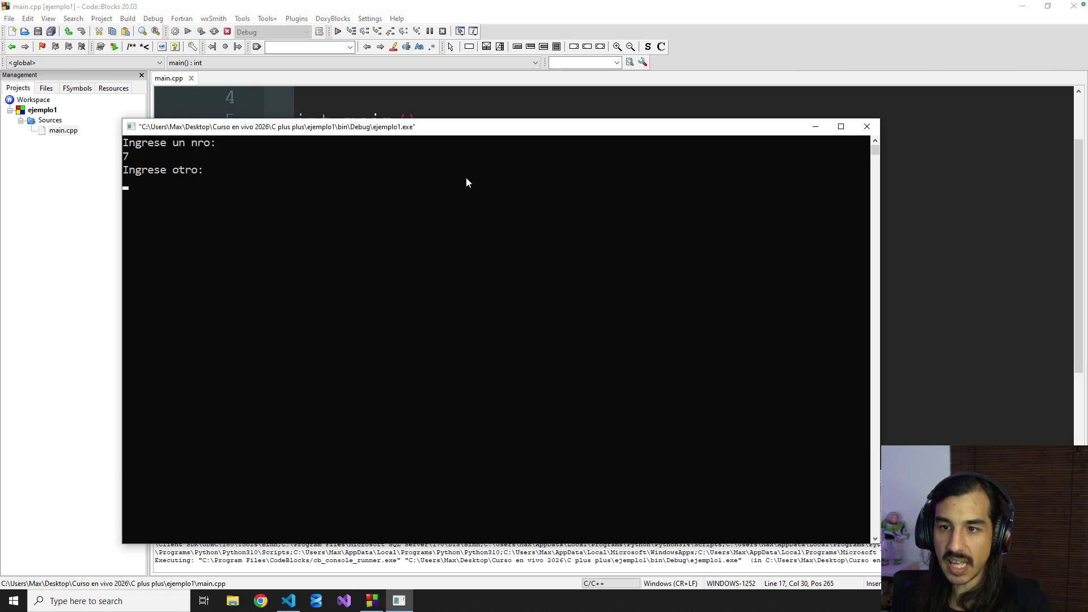
text(5)
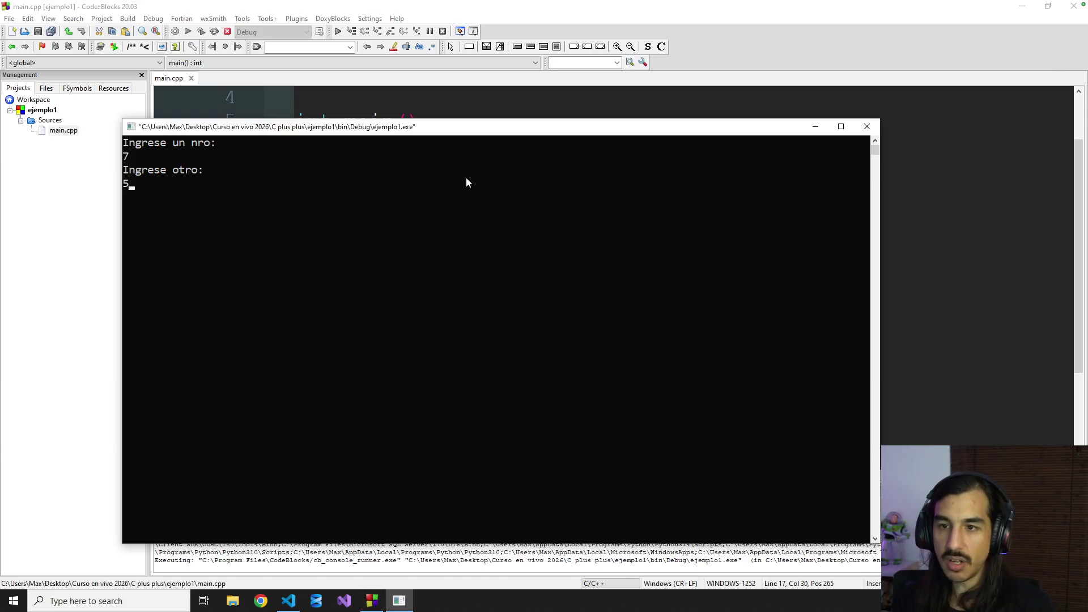
key(Return)
drag(285, 186, 318, 203)
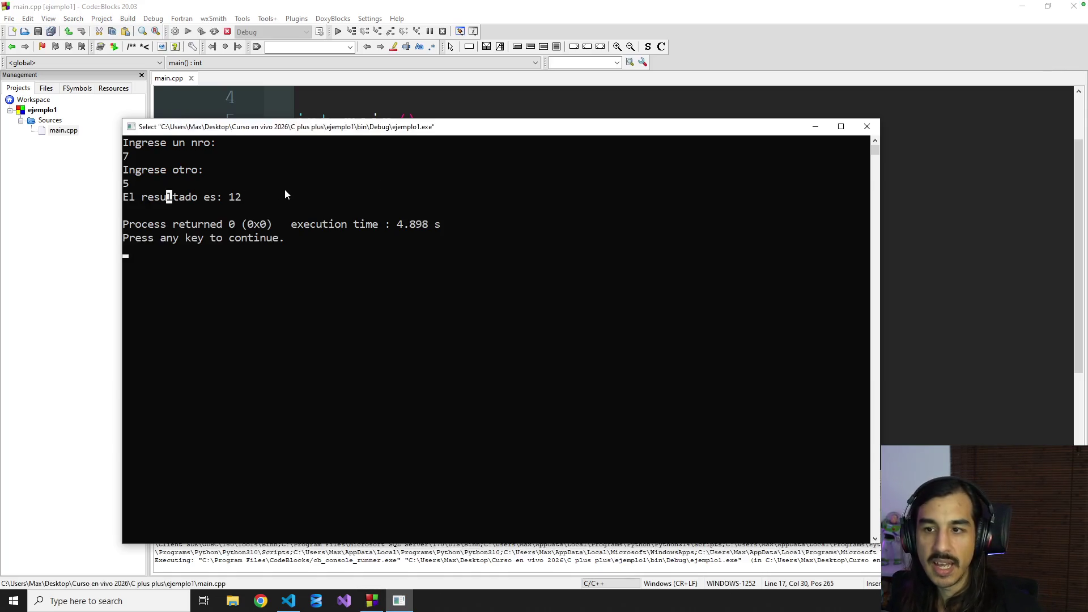
click(324, 199)
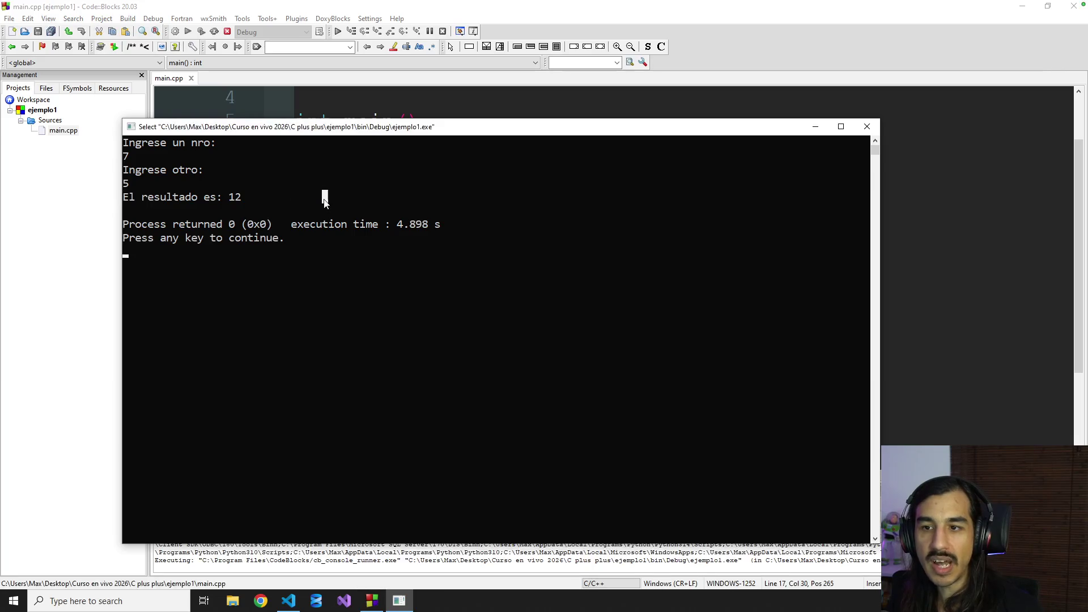
click(866, 126)
click(460, 238)
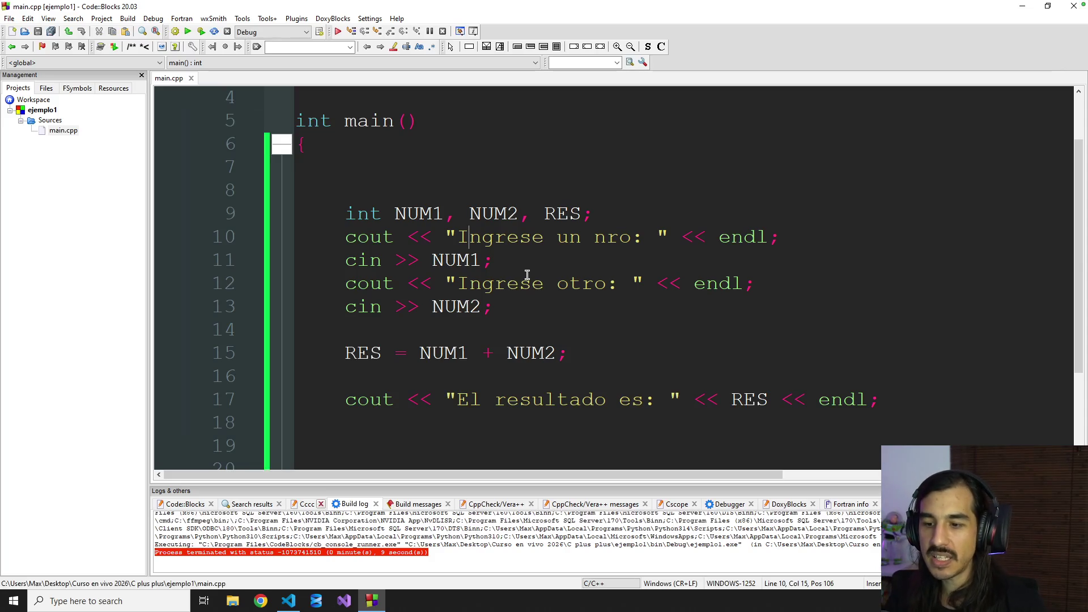
click(288, 600)
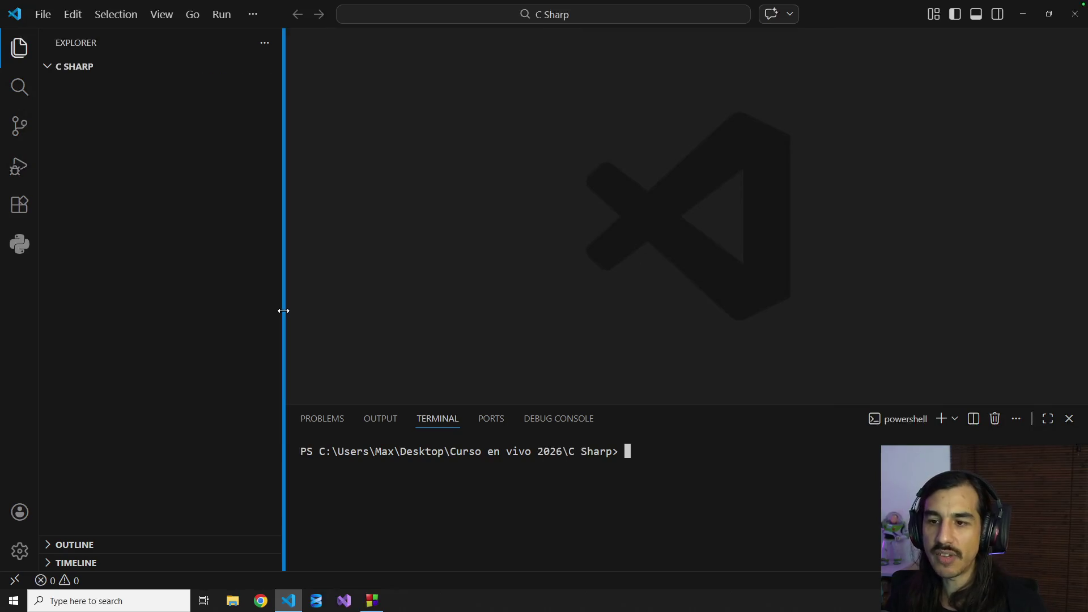
Step: Run 'dotnet new console -o ejemplo1 --use-program-main' in the terminal and expand the new ejemplo1 folder
drag(284, 309, 229, 304)
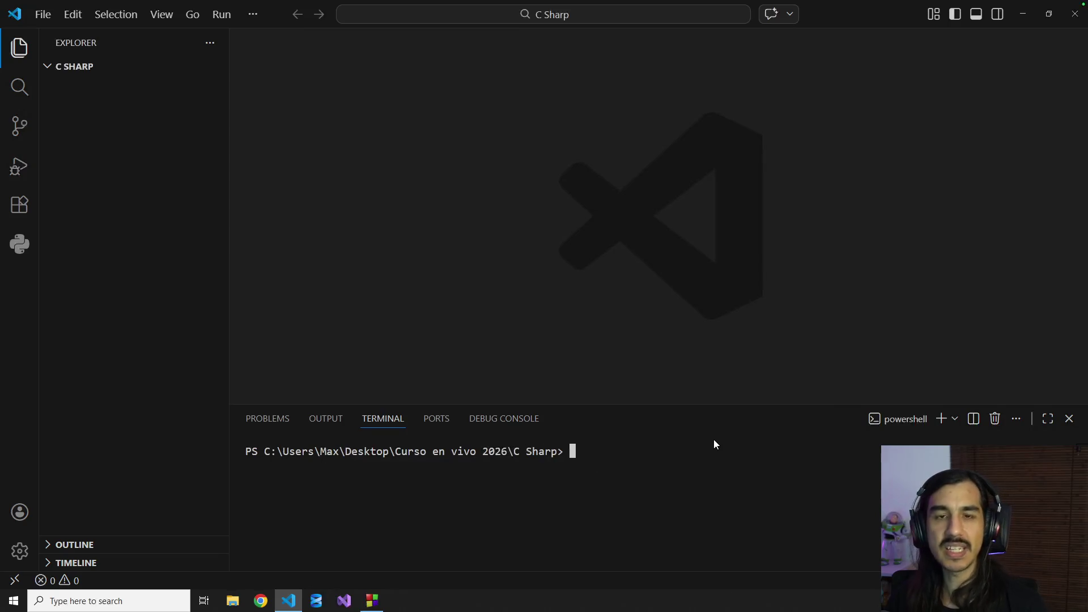
text(console)
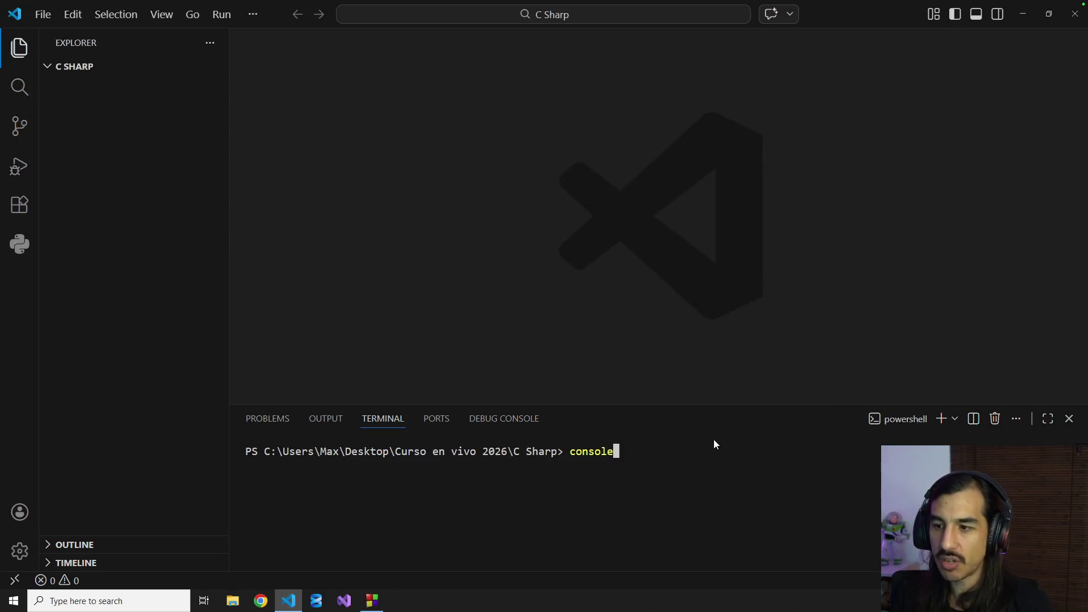
key(BackSpace)
key(BackSpace)
key(BackSpace)
key(BackSpace)
key(BackSpace)
key(BackSpace)
key(BackSpace)
text(dotnet new console -)
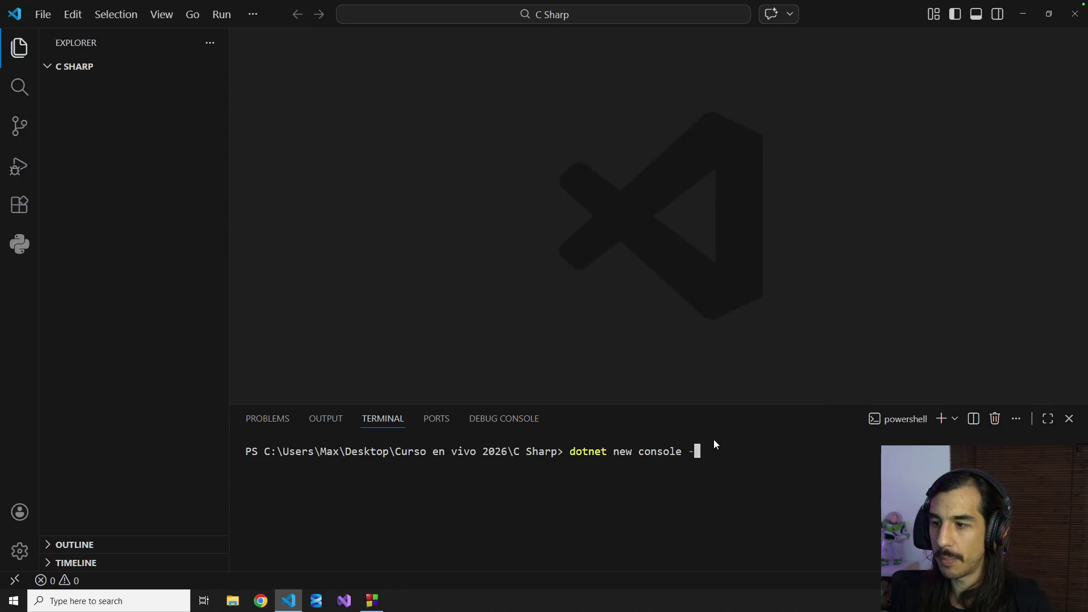
text(o ejemplo1 .)
key(BackSpace)
text(--use)
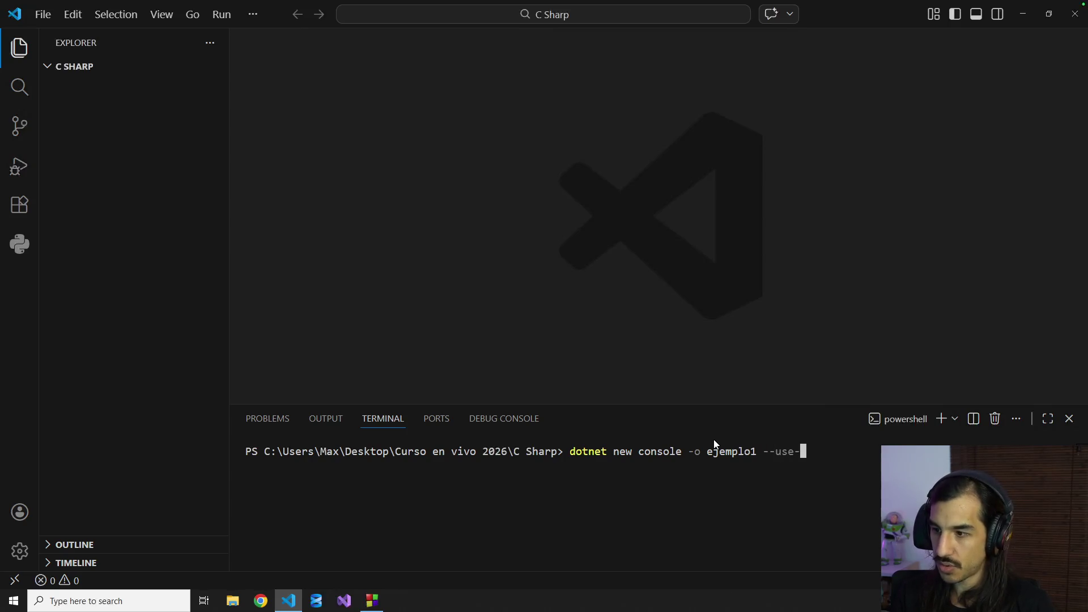
text(-program-main)
key(Return)
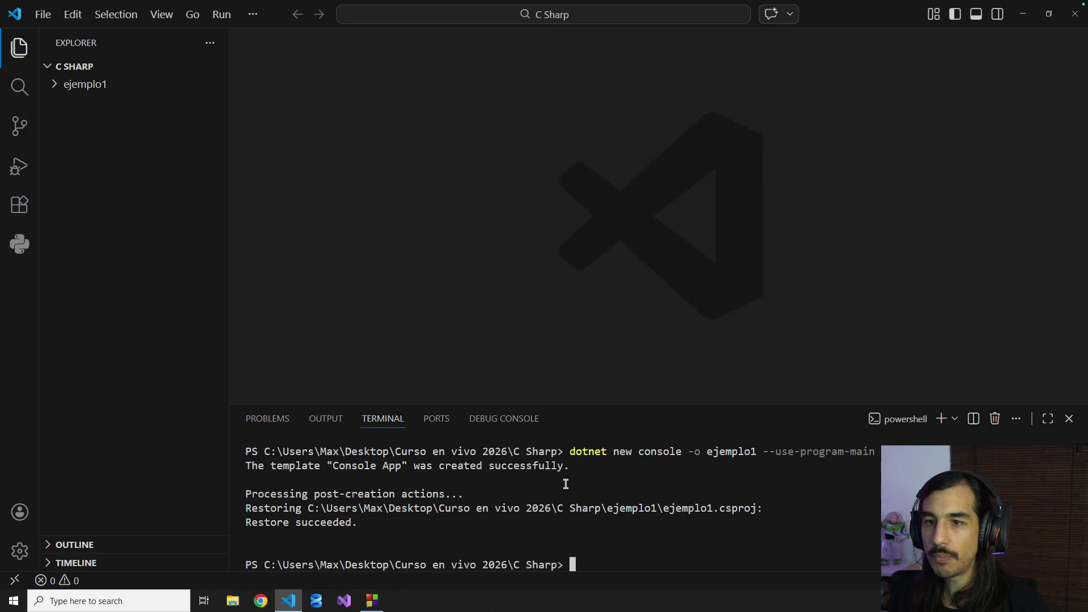
click(54, 85)
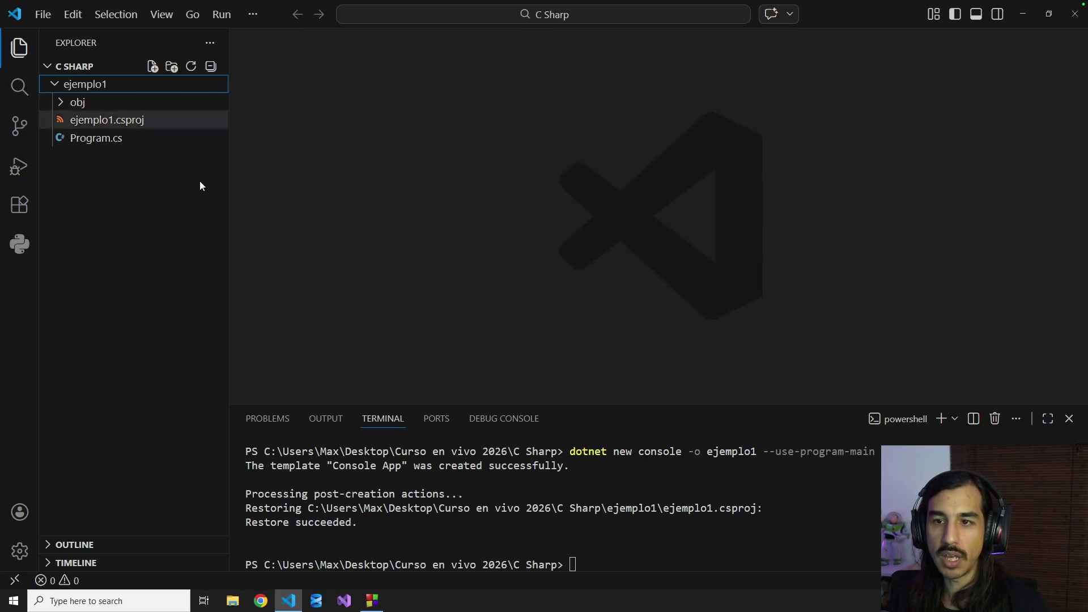
Step: In Program.cs, add blank lines after Main's opening brace and after the Console.WriteLine line
click(89, 141)
drag(336, 86, 471, 233)
click(537, 277)
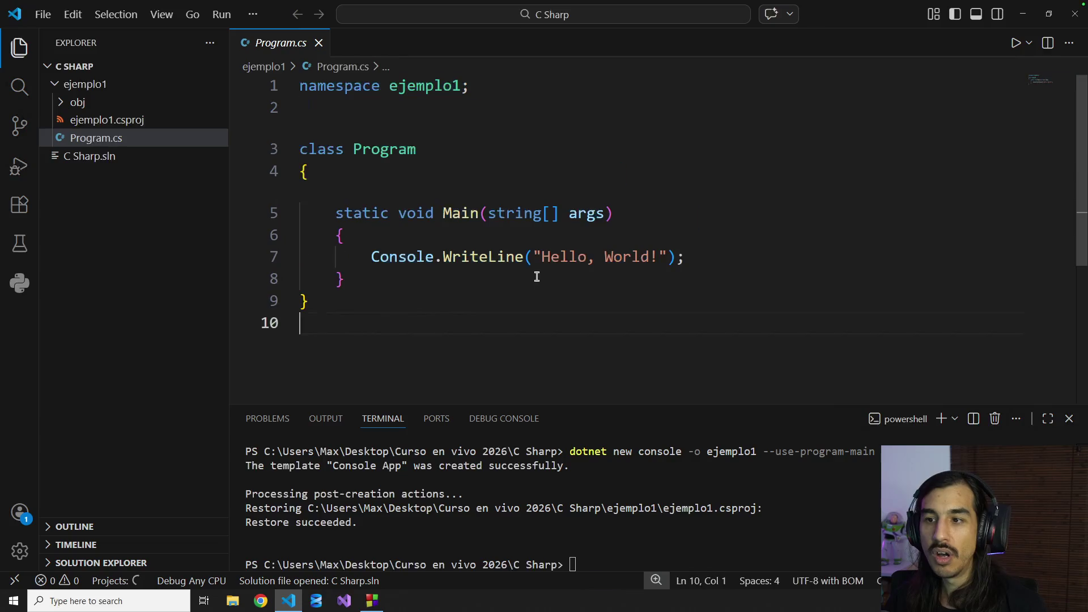
click(385, 238)
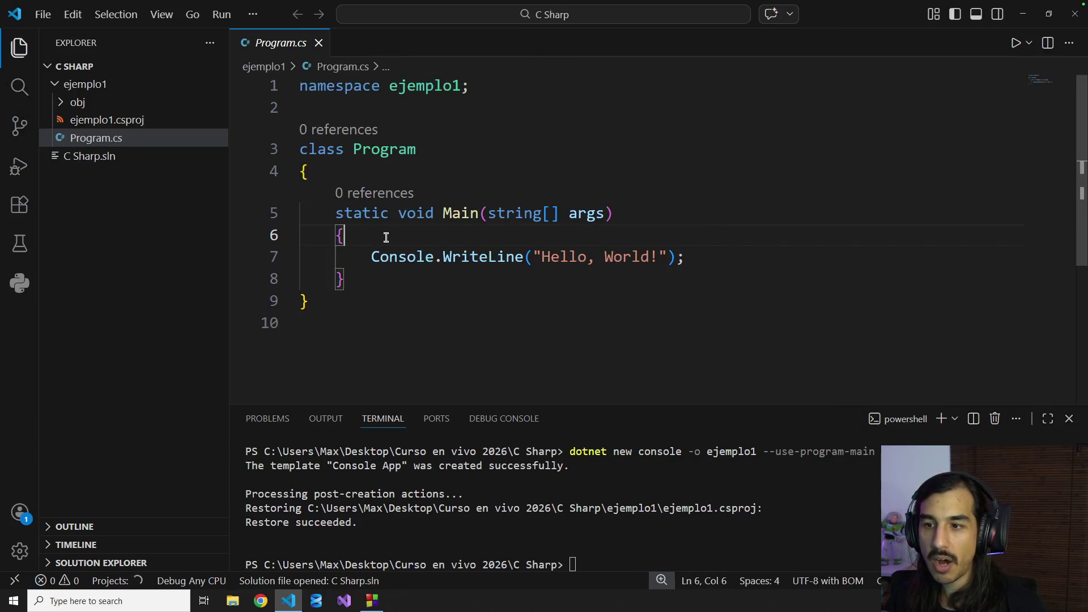
key(Return)
key(Return)
key(Down)
key(Home)
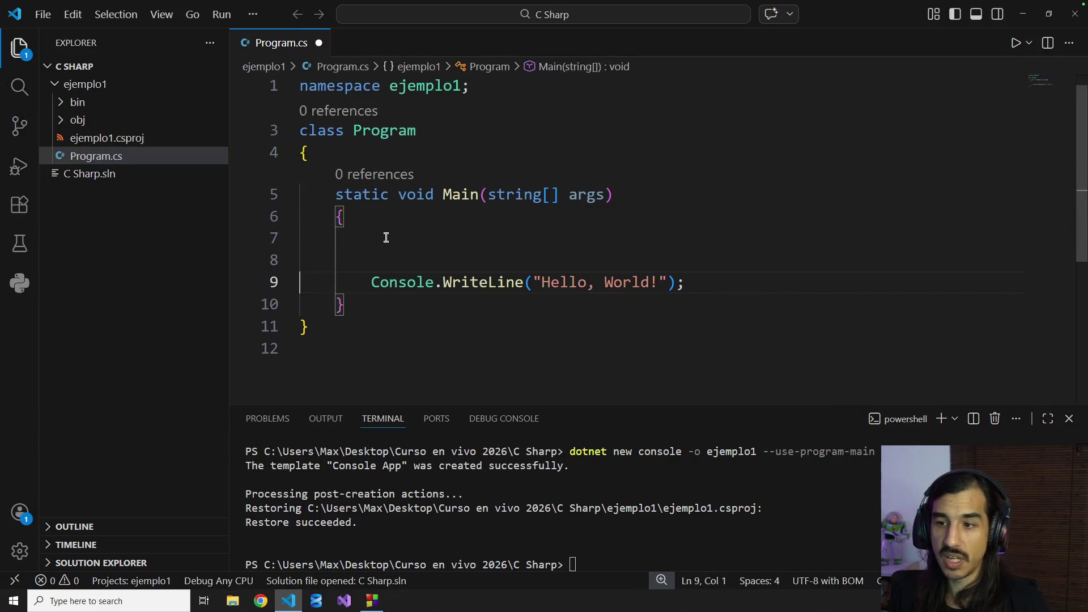
key(Return)
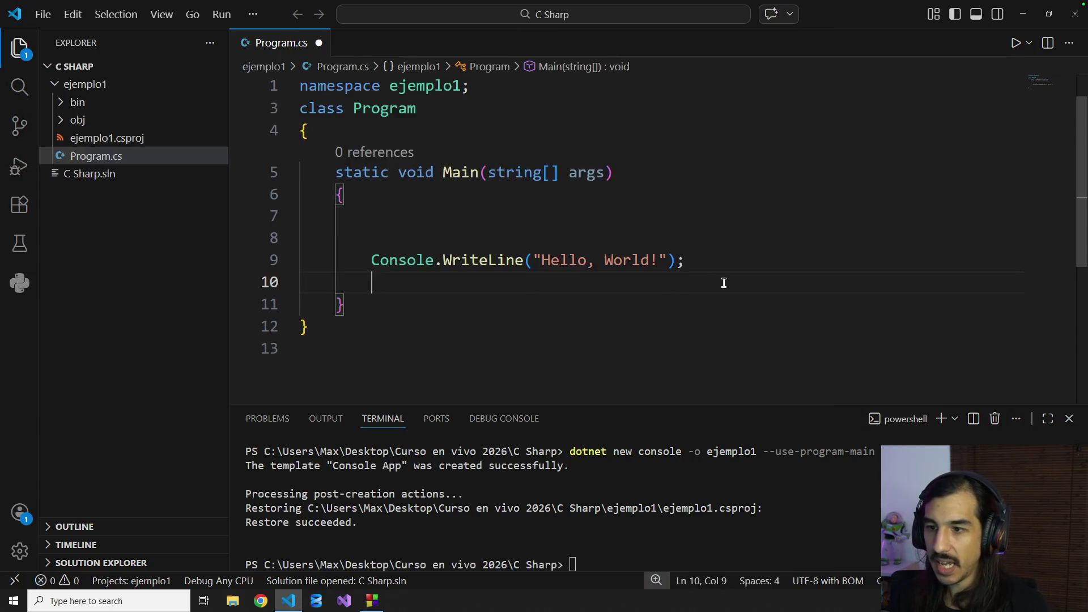
key(Return)
key(Return)
key(Return)
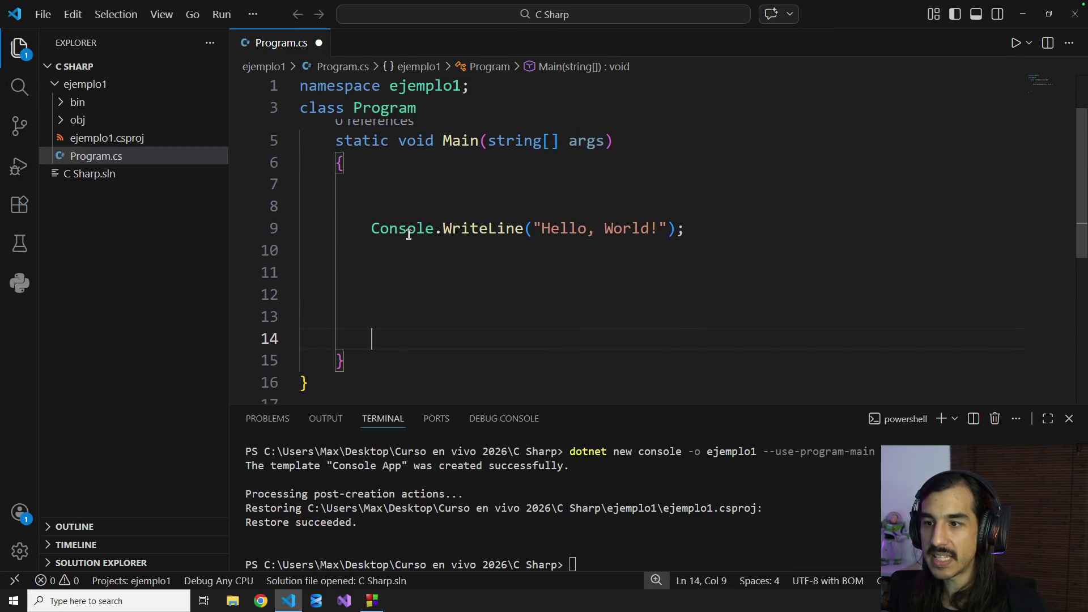
drag(388, 228, 659, 228)
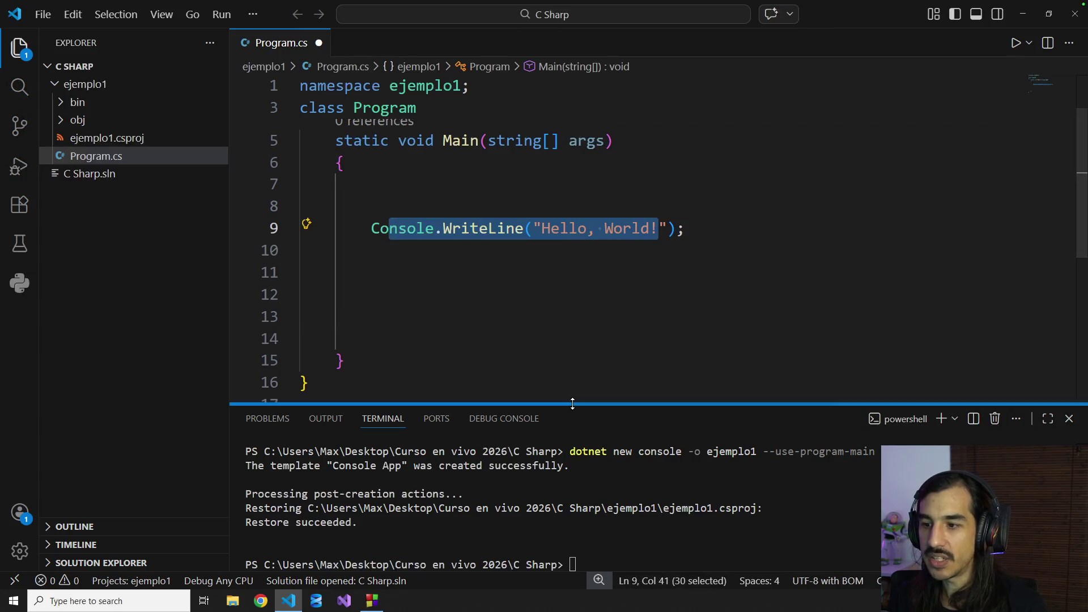
Step: Clear the enlarged terminal, save Program.cs and try dotnet run from the C Sharp folder
drag(574, 401, 575, 331)
click(659, 476)
text(clear)
key(Return)
click(514, 249)
key(ctrl+s)
click(605, 371)
text(otnet run)
key(Return)
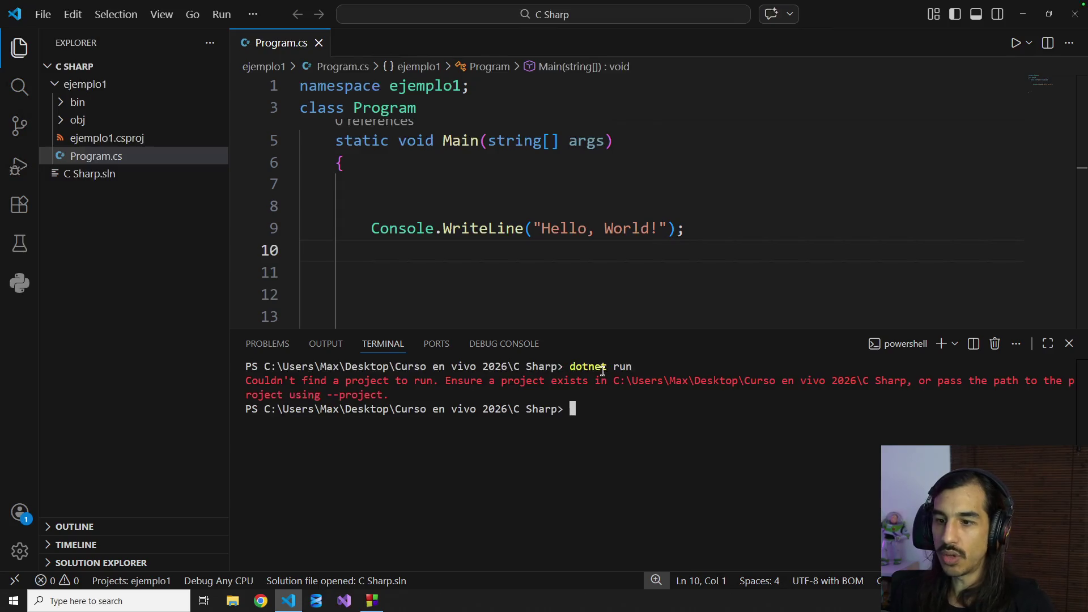
text(clear)
Step: Change into the ejemplo1 folder and dotnet run it, printing Hello, World!
key(Return)
text(cd e)
key(Tab)
key(Return)
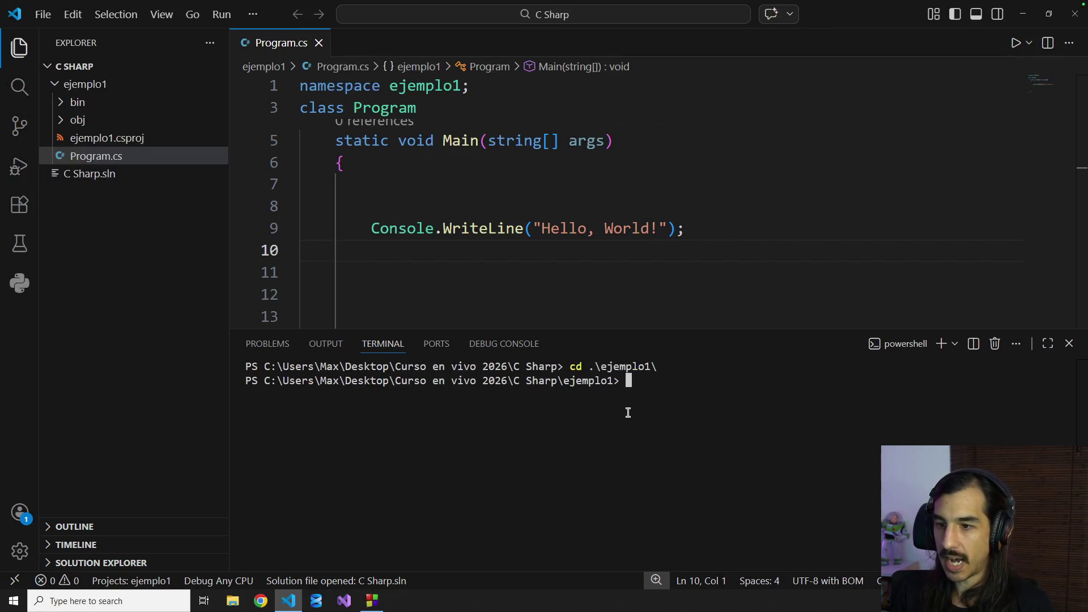
text(ear)
key(Return)
text(dotnet run)
key(Return)
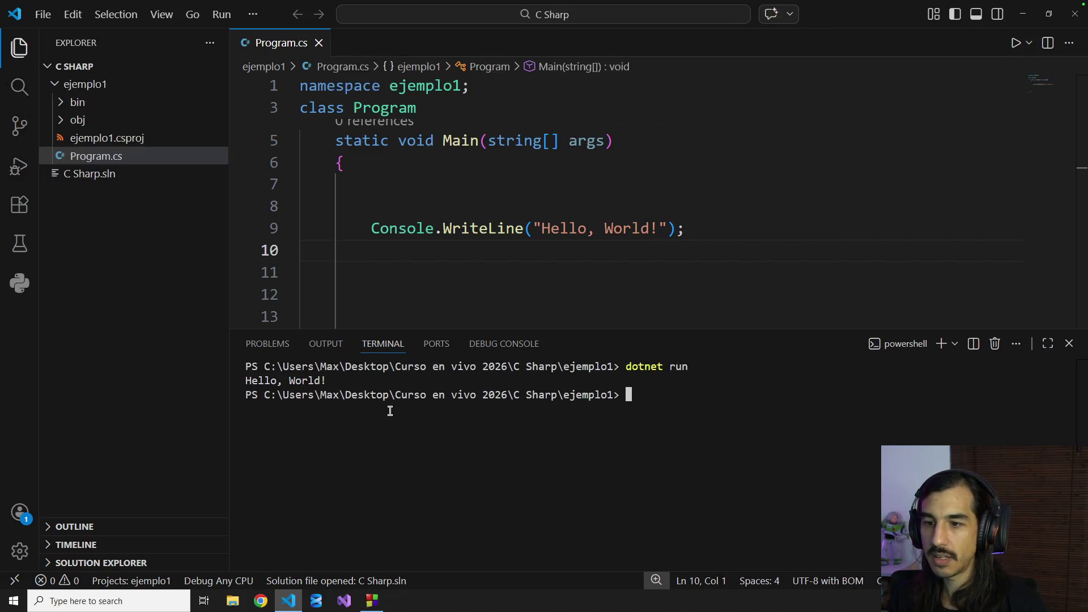
drag(253, 381, 404, 384)
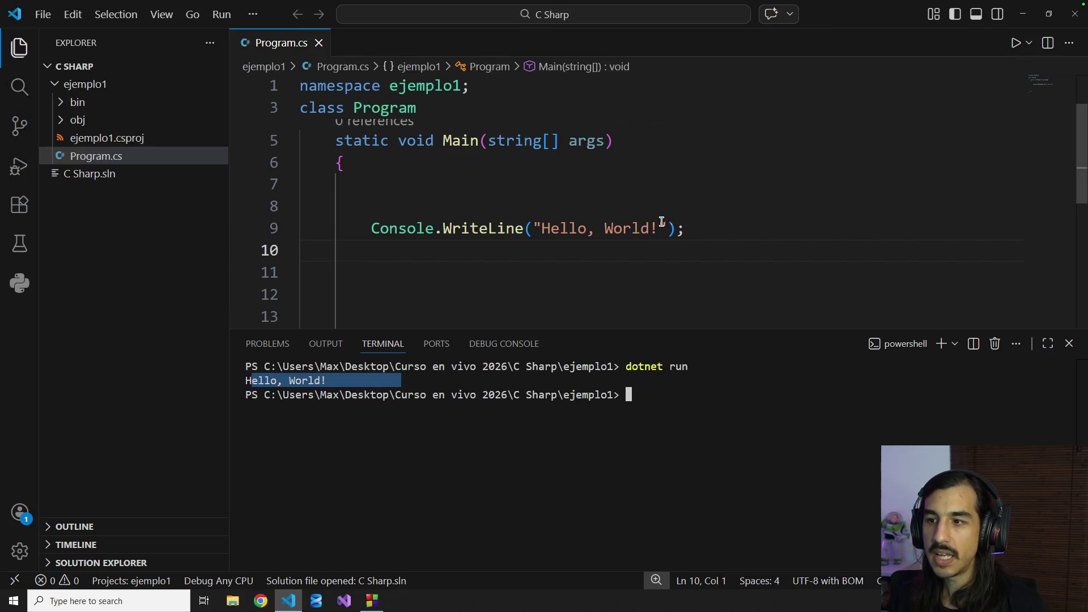
Step: Replace the greeting string with HOLA PEOPLE, save, and rerun to print HOLA PEOPLE
drag(659, 228, 543, 228)
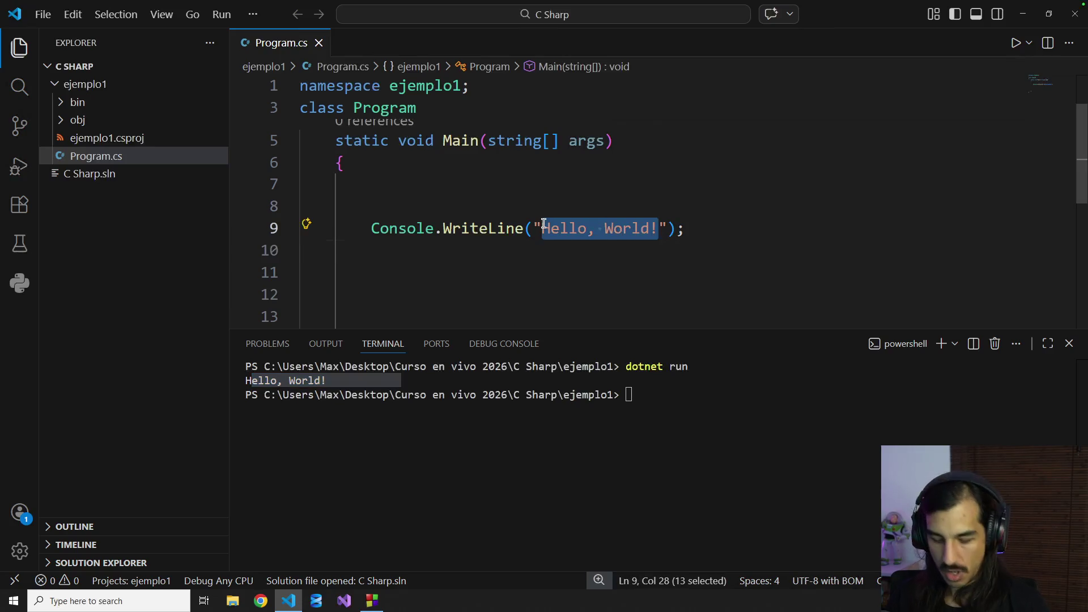
text(HOLA EP)
key(BackSpace)
key(BackSpace)
text(PEOPLE)
key(ctrl+s)
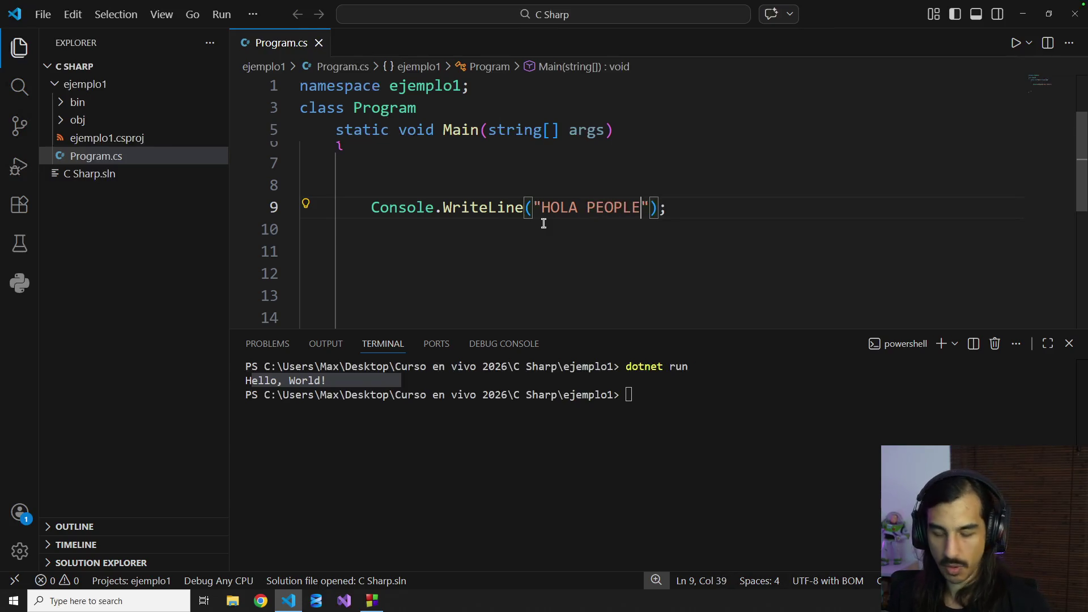
click(602, 438)
key(Up)
key(Return)
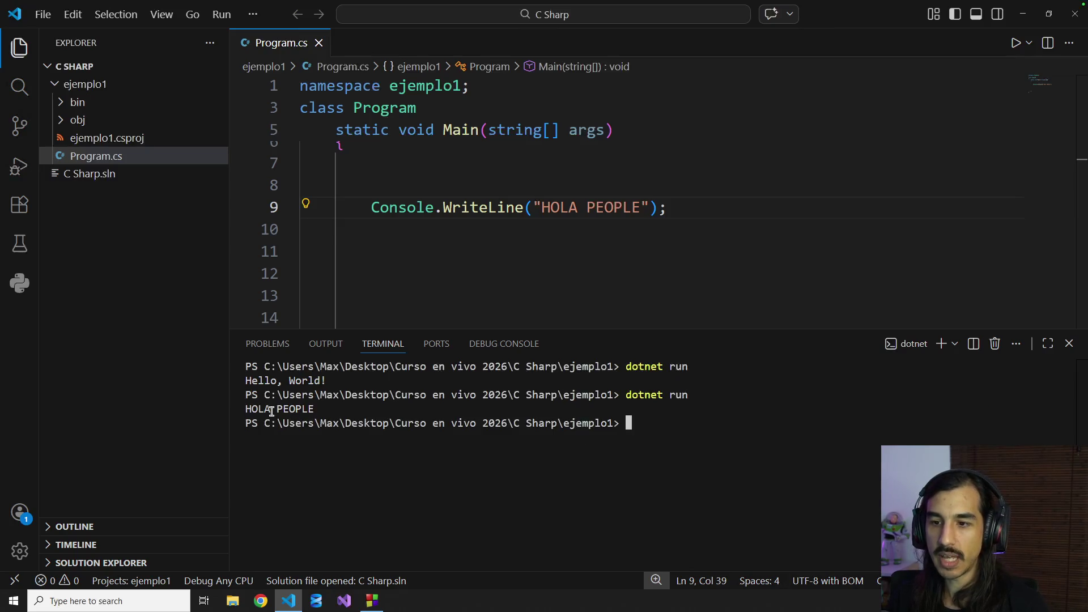
drag(272, 409, 350, 410)
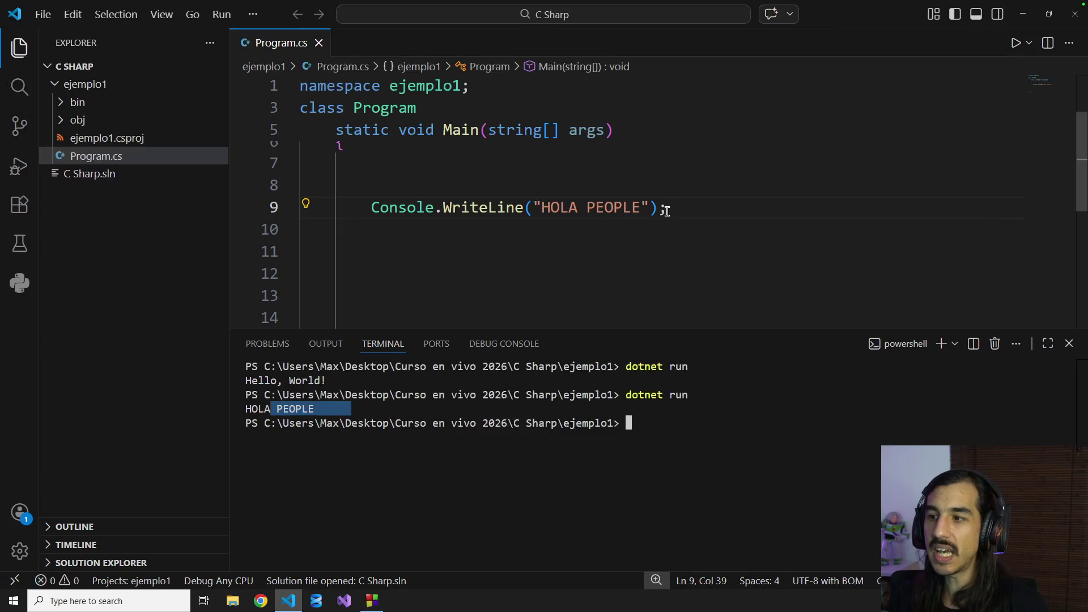
Step: Delete the WriteLine statement and review the int NUM1, NUM2, RES declaration in Code::Blocks
drag(666, 210, 372, 207)
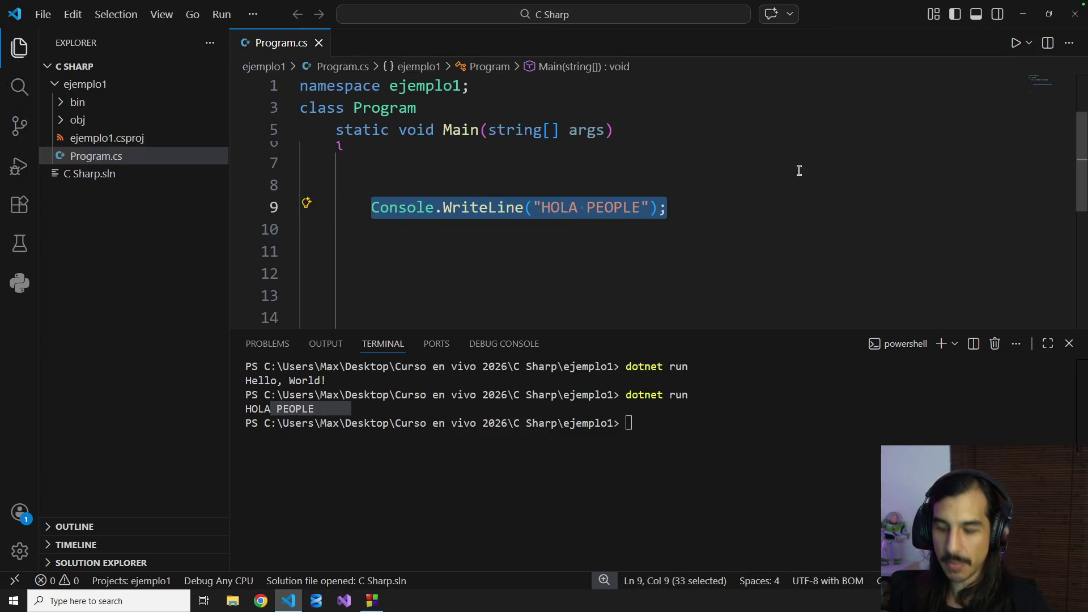
key(BackSpace)
text(int)
key(BackSpace)
key(BackSpace)
key(BackSpace)
key(BackSpace)
key(alt+Tab)
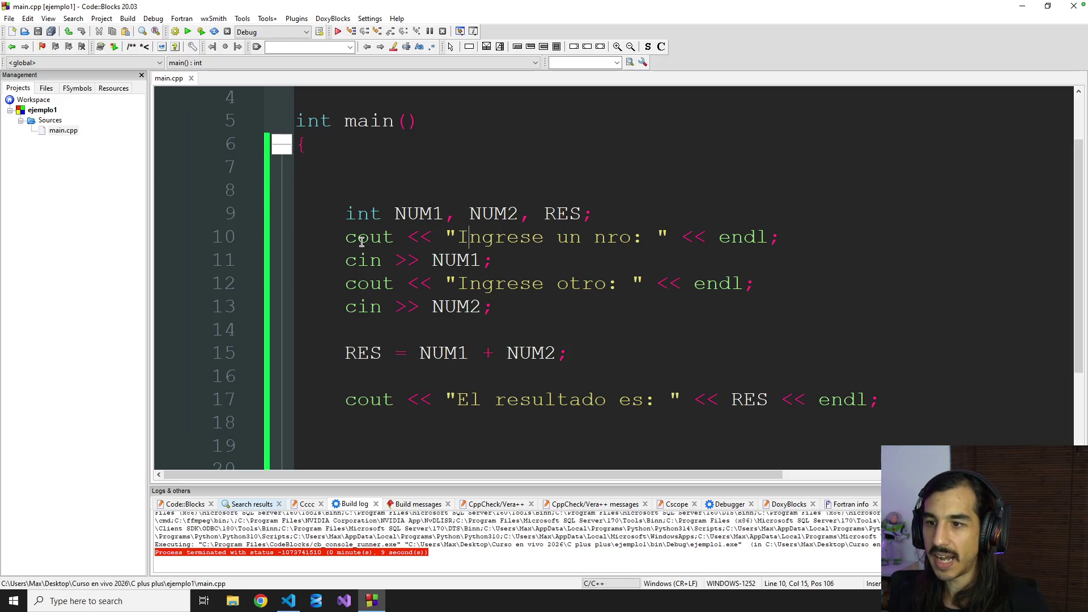
drag(346, 239, 435, 237)
drag(346, 214, 597, 214)
key(ctrl+c)
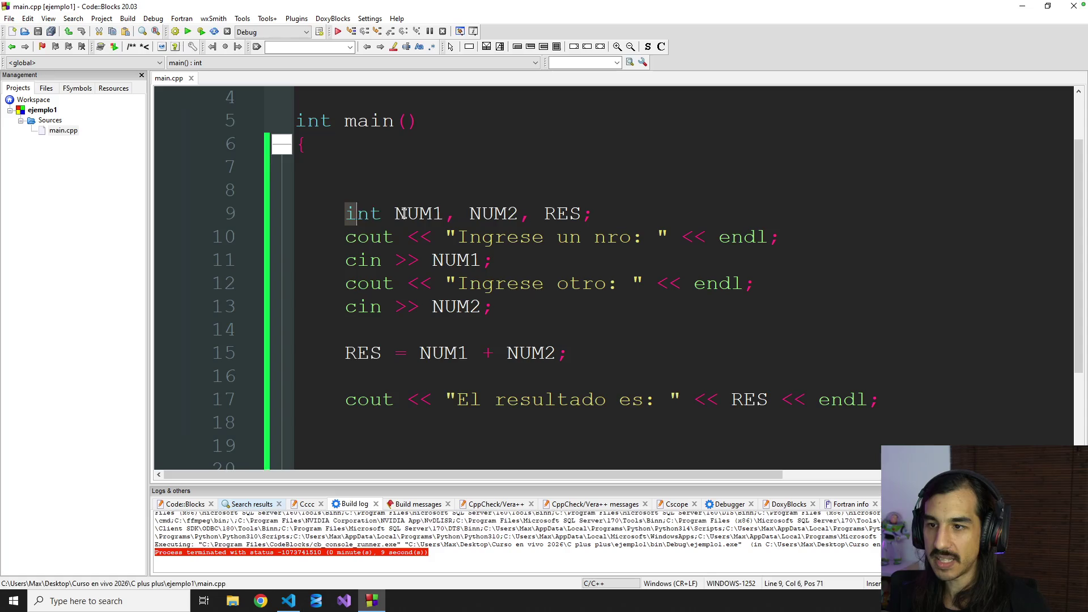
key(alt+Tab)
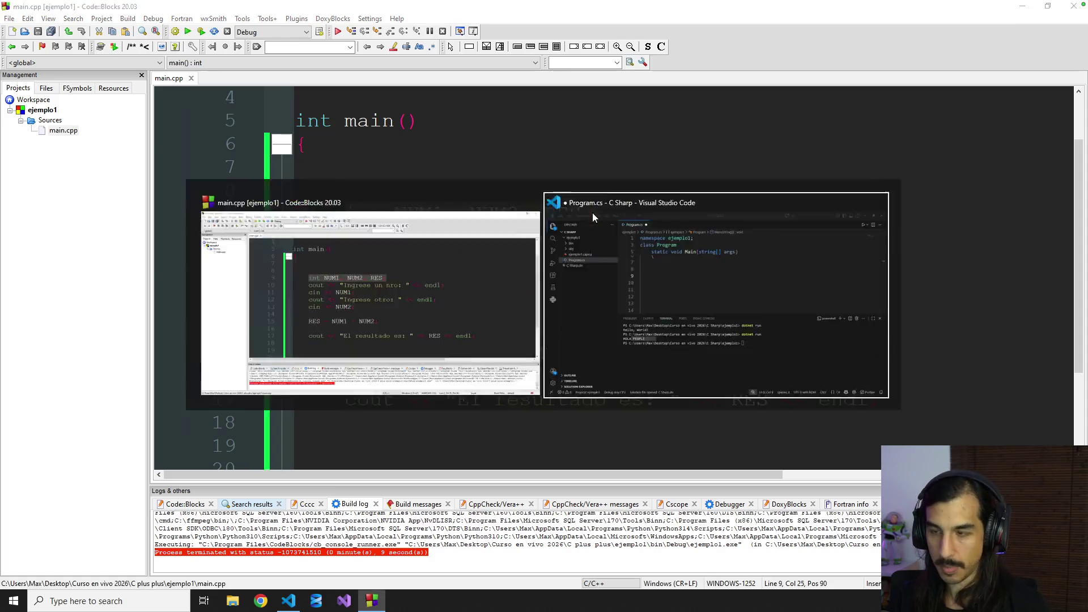
Step: Paste int NUM1, NUM2, RES; into Main, undo an attempted rename of NUM1, and start a new line
key(ctrl+v)
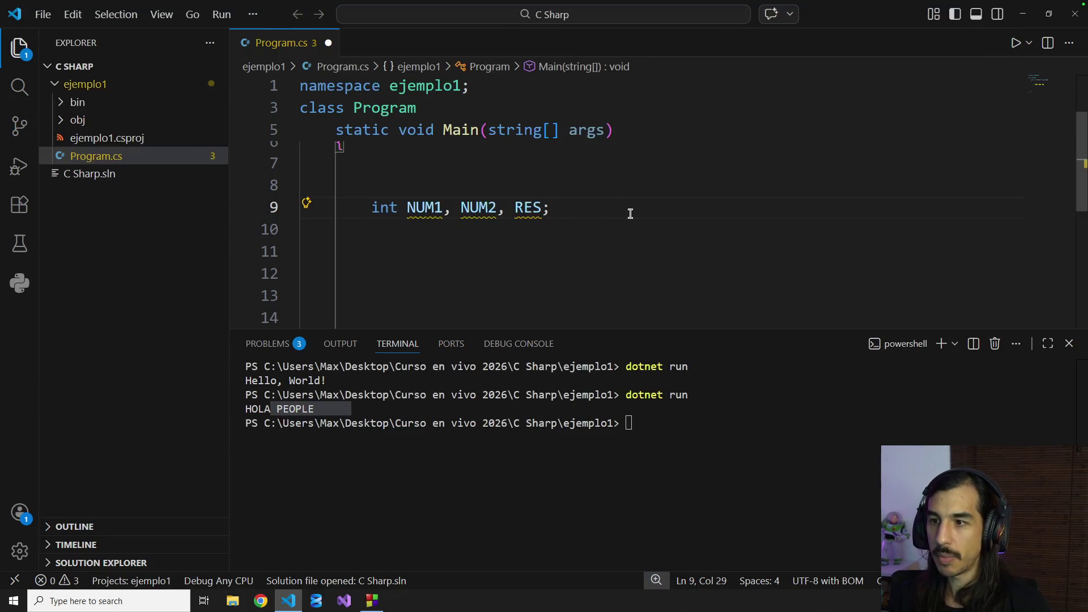
double_click(419, 207)
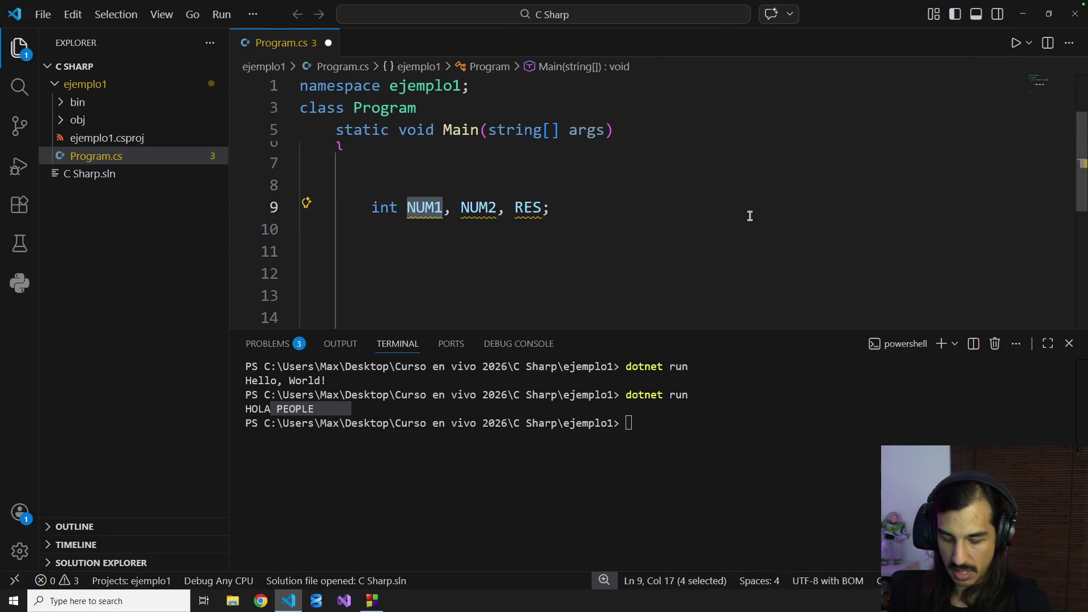
text(num1)
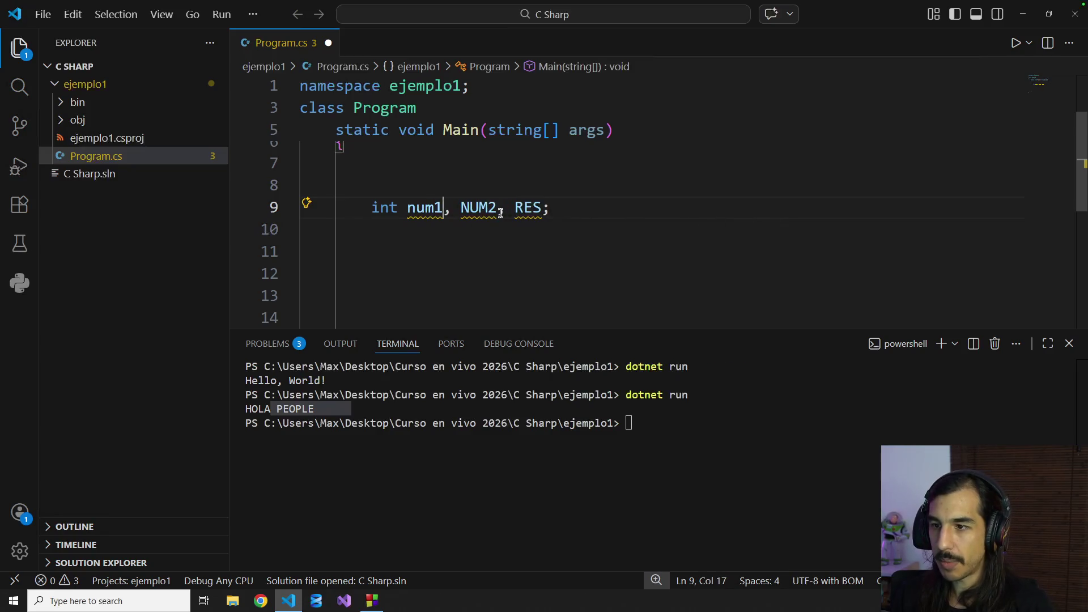
double_click(480, 209)
mouse_move(424, 209)
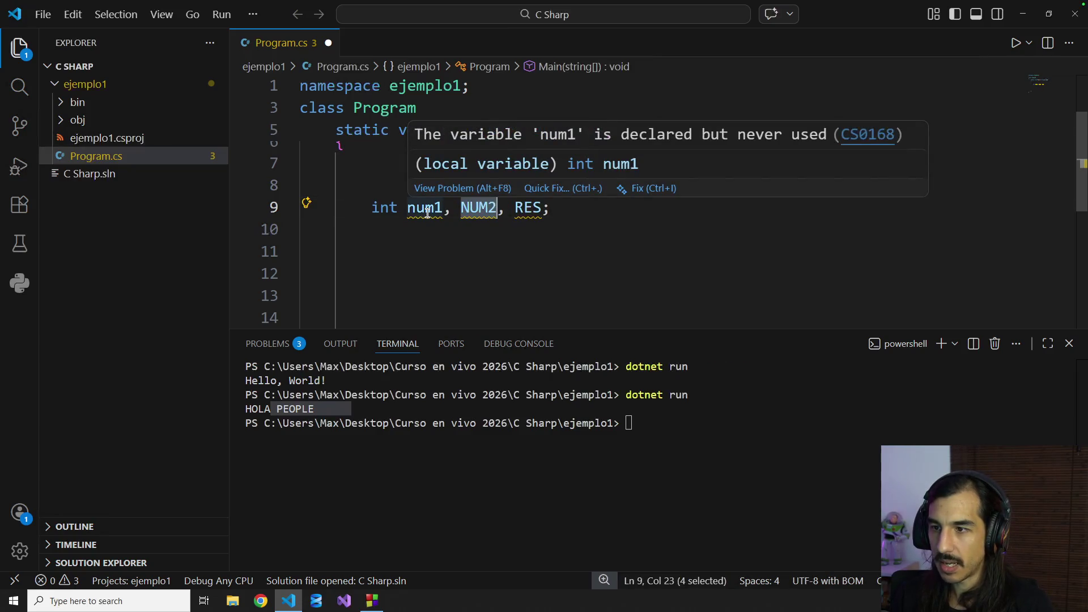
key(ctrl+z)
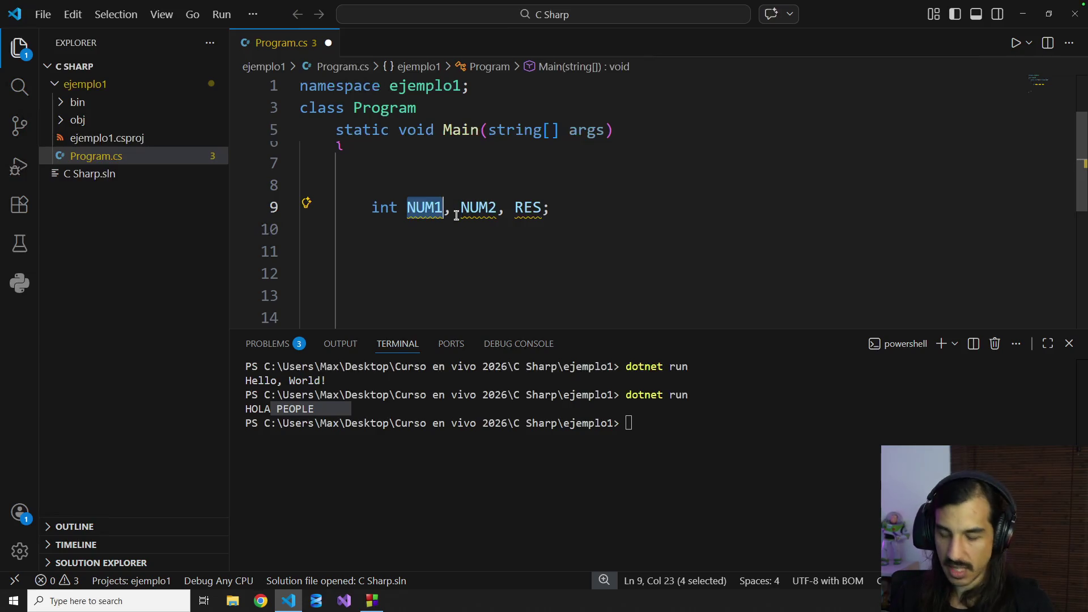
double_click(497, 213)
click(626, 212)
key(Down)
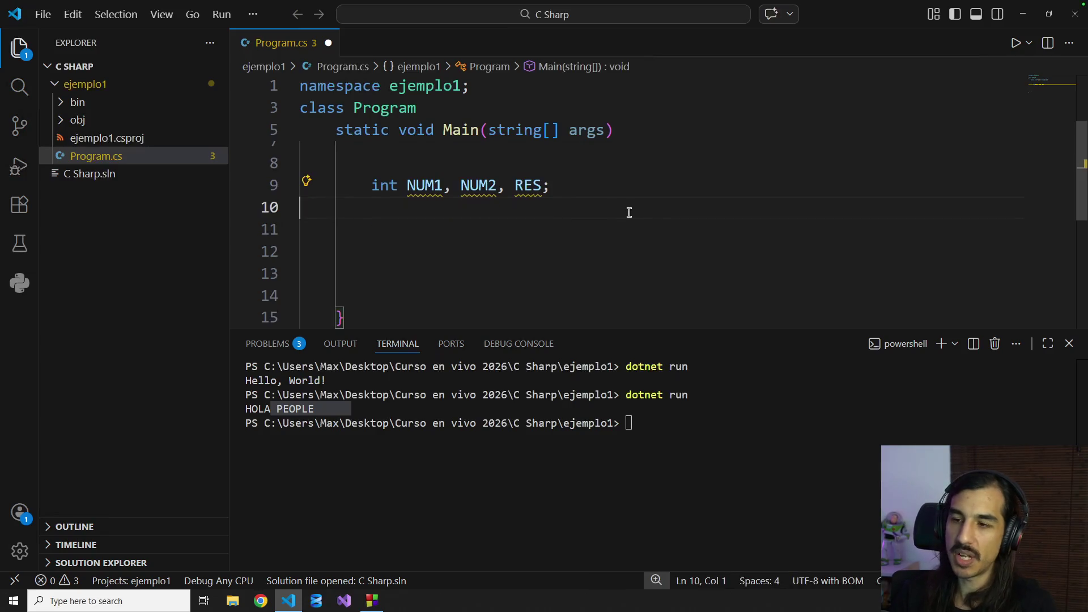
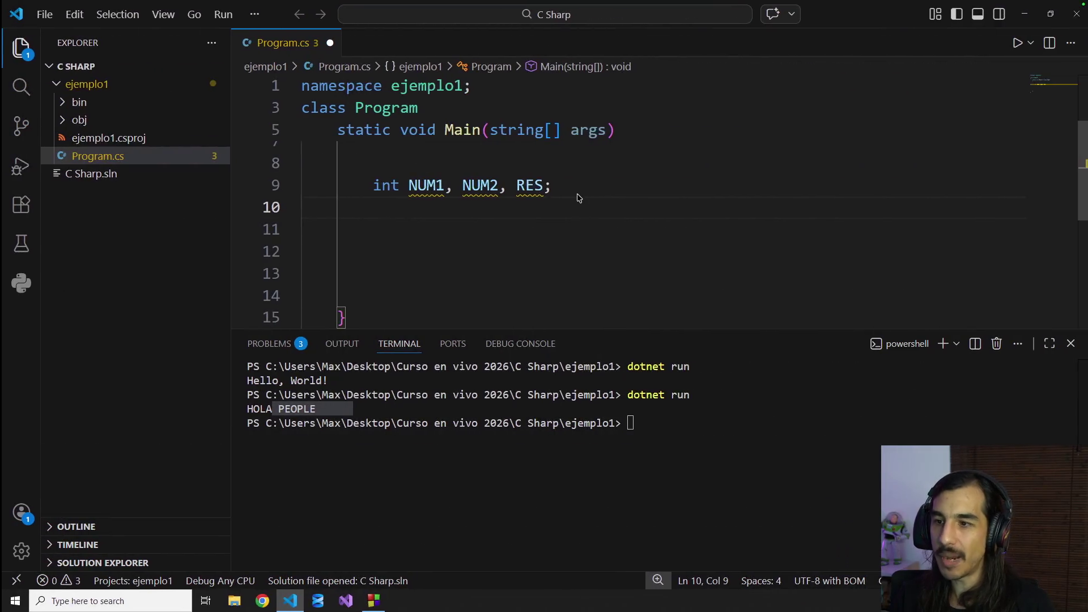
text(Console.W)
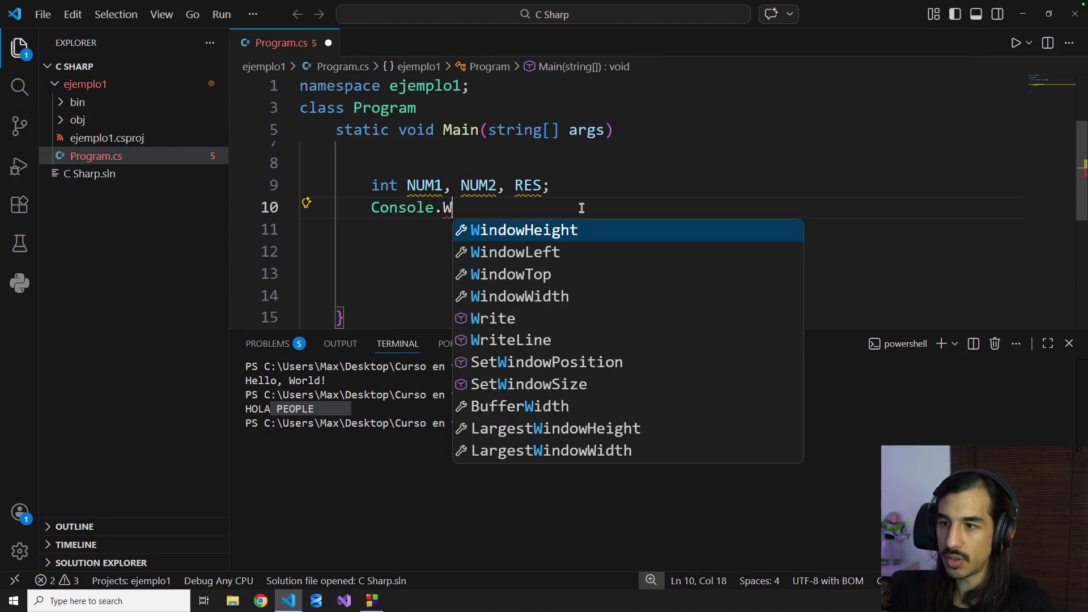
text(ri)
Step: Write Console.WriteLine("Ingrese un nro: "); on line 10 to prompt for a number
key(Down)
key(Tab)
text(")
key(BackSpace)
text(("Ingrese unn)
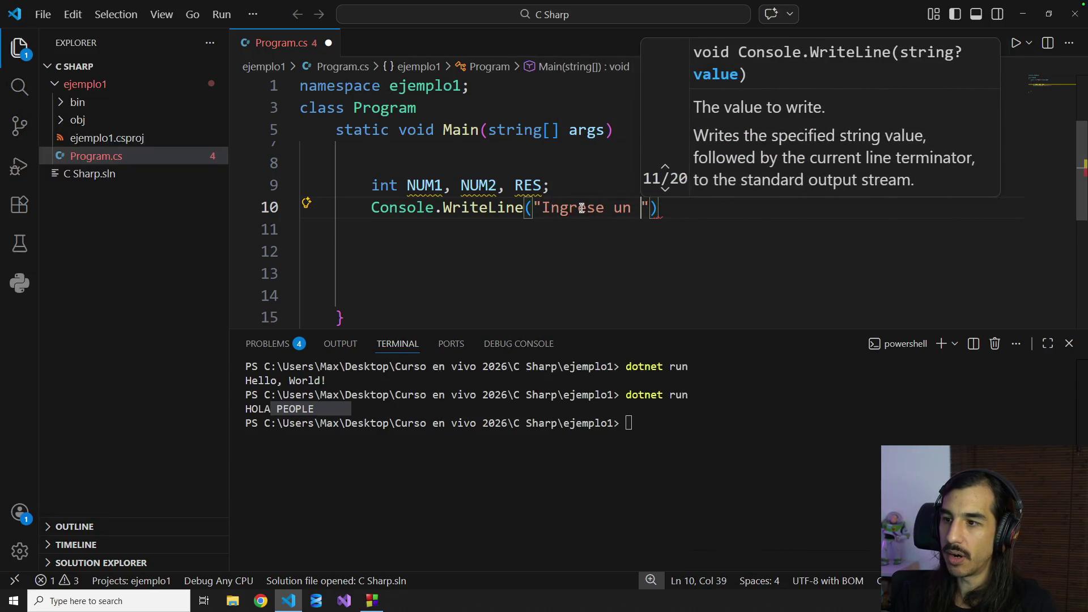
text(nro: ");)
key(Return)
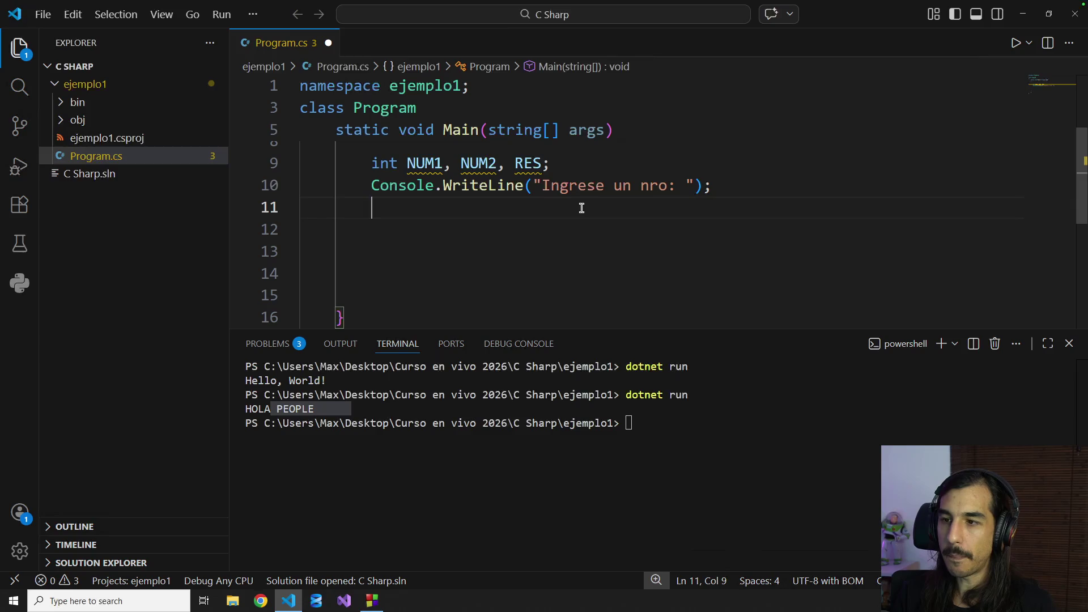
text(NUM1 = )
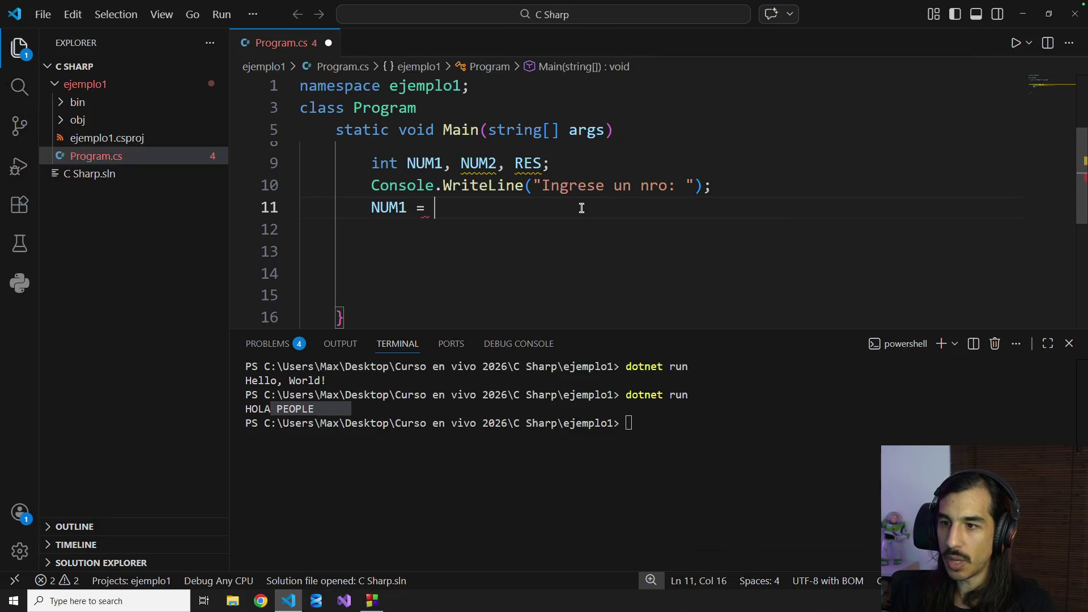
text(int.par)
Step: Write NUM1 = int.Parse(Console.ReadLine()); on line 11 and highlight it against the flowchart
key(Tab)
text(()
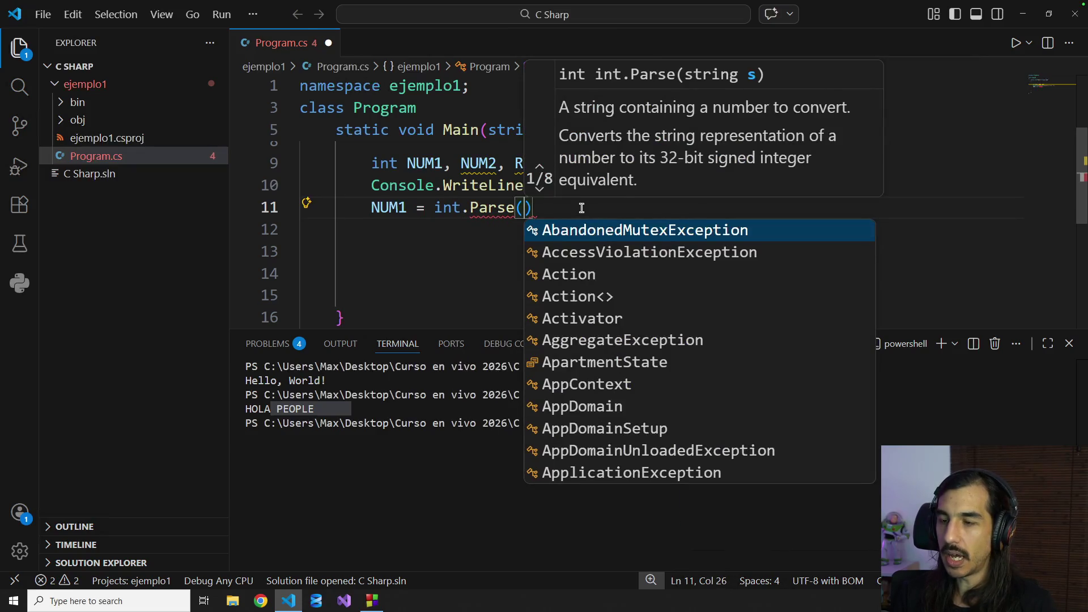
text(Console.ReadLi)
key(Tab)
text(());)
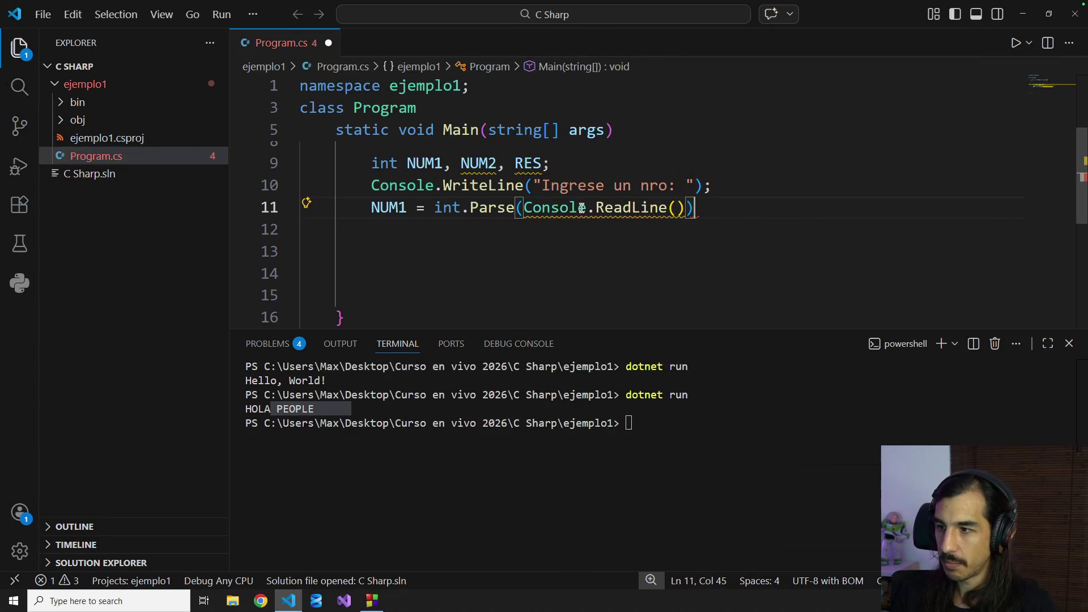
key(Return)
scroll(582, 208, up, 1)
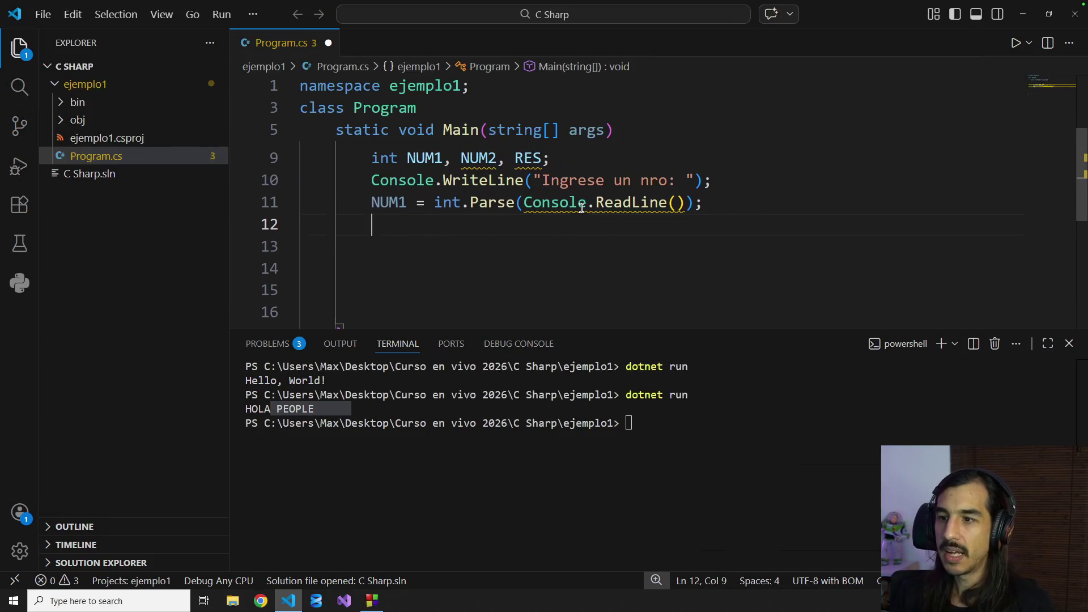
drag(435, 227, 554, 226)
click(640, 227)
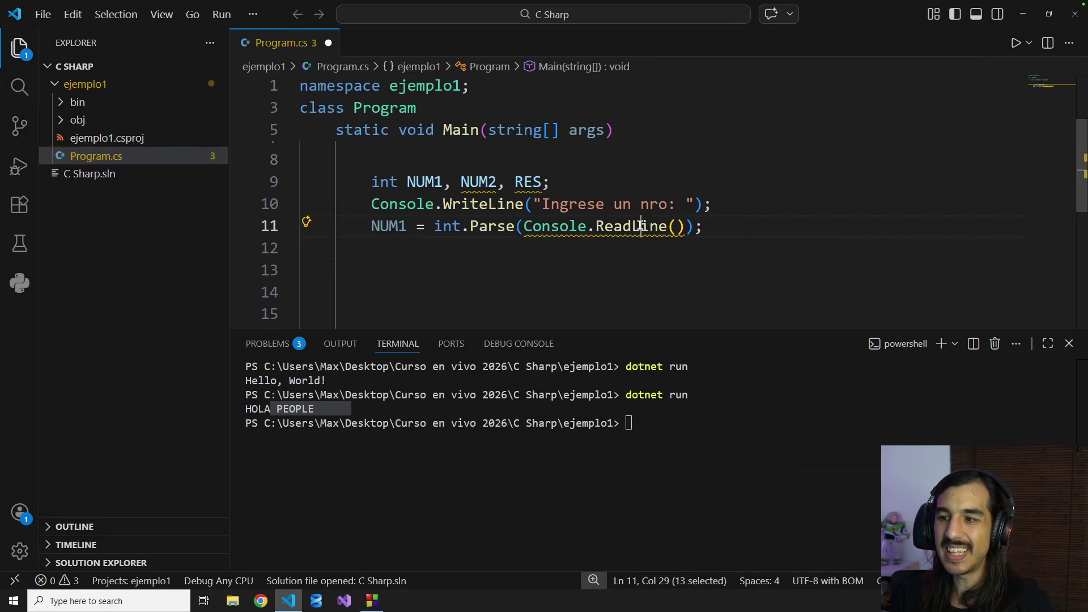
drag(435, 226, 713, 229)
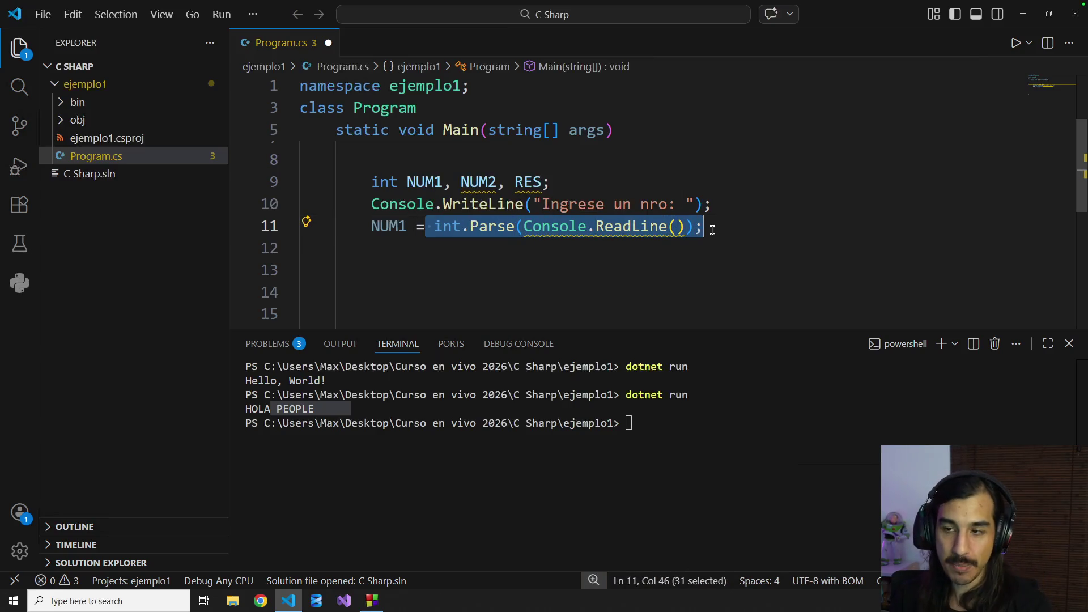
drag(374, 226, 638, 226)
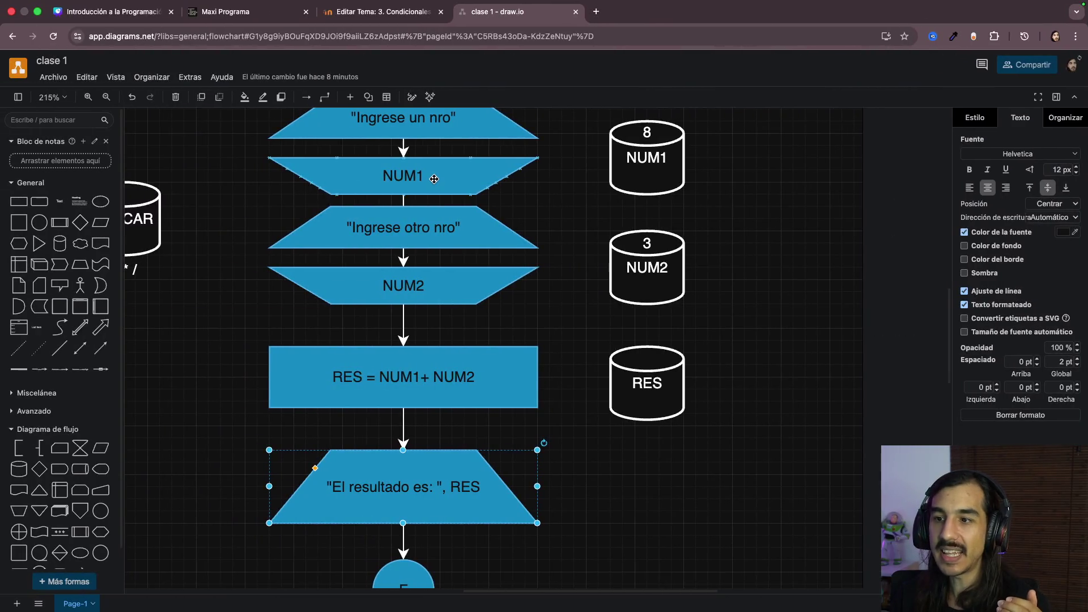
click(433, 179)
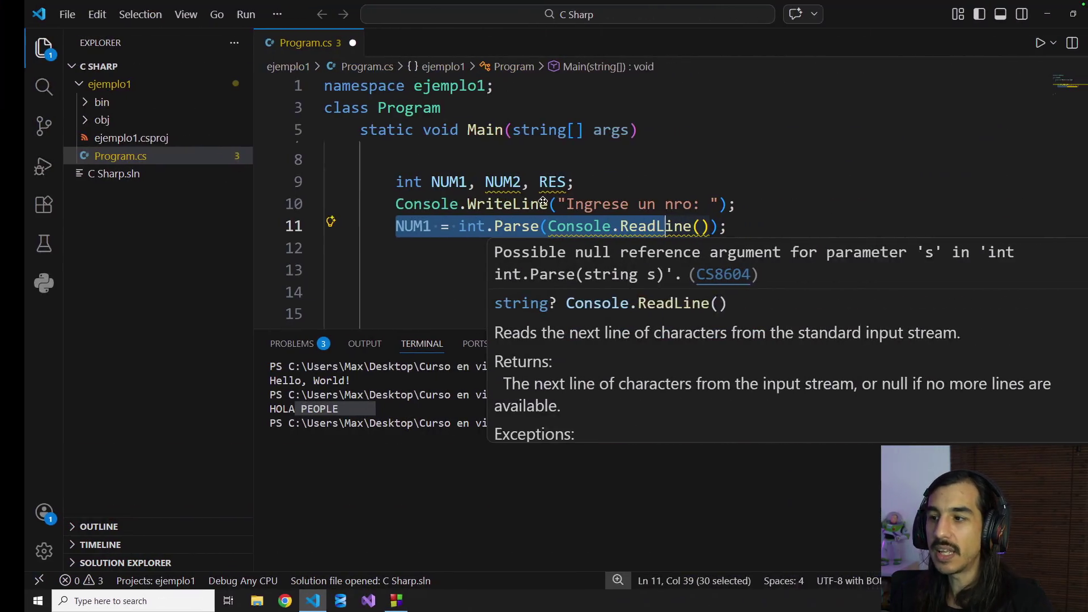
drag(714, 227, 360, 223)
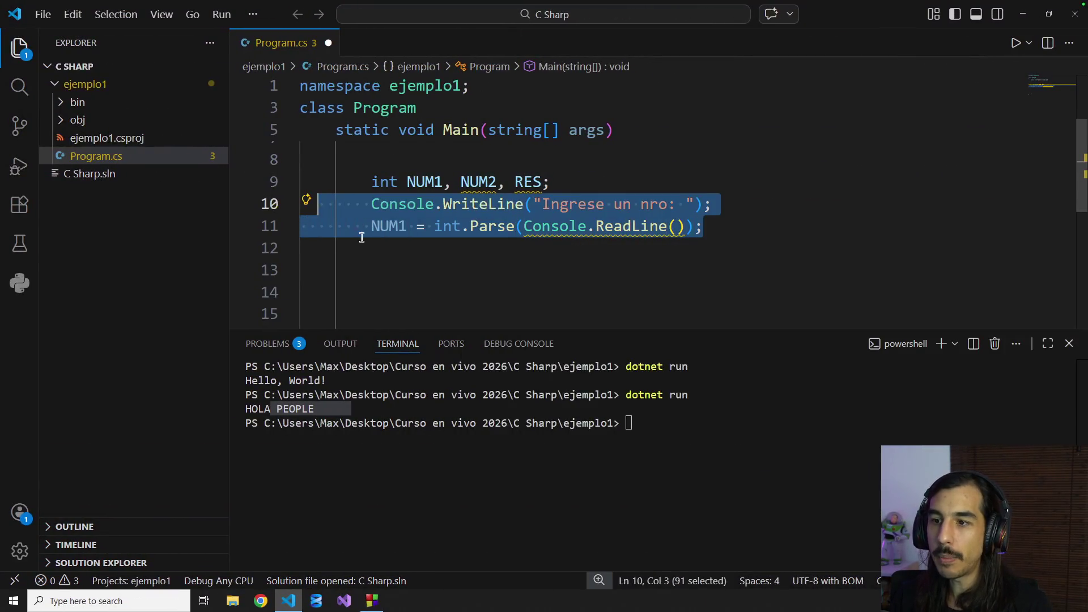
click(516, 260)
scroll(542, 256, down, 1)
text(C)
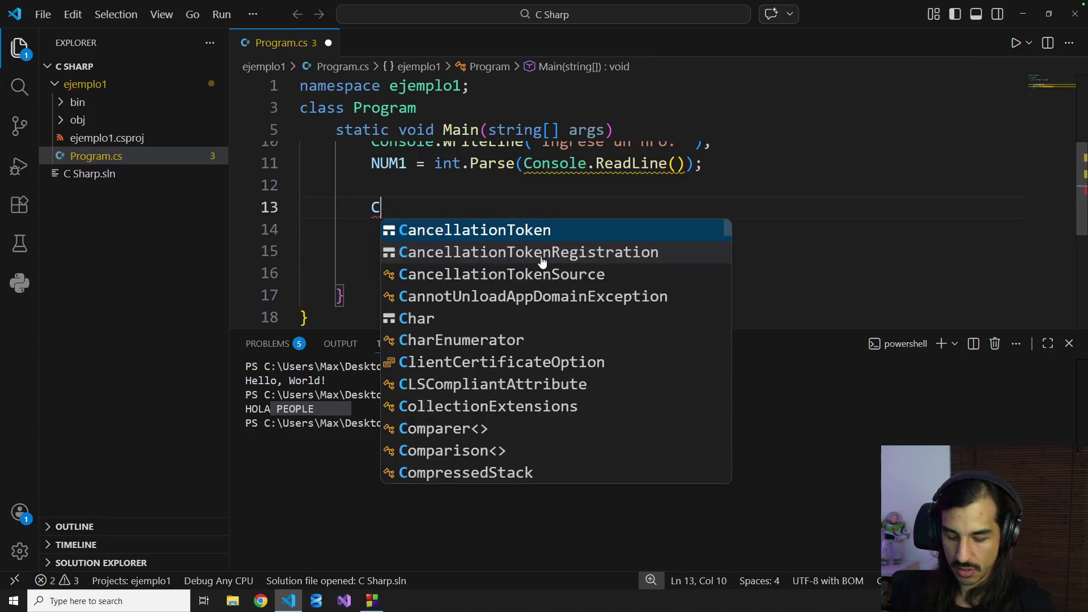
text(onsole.W)
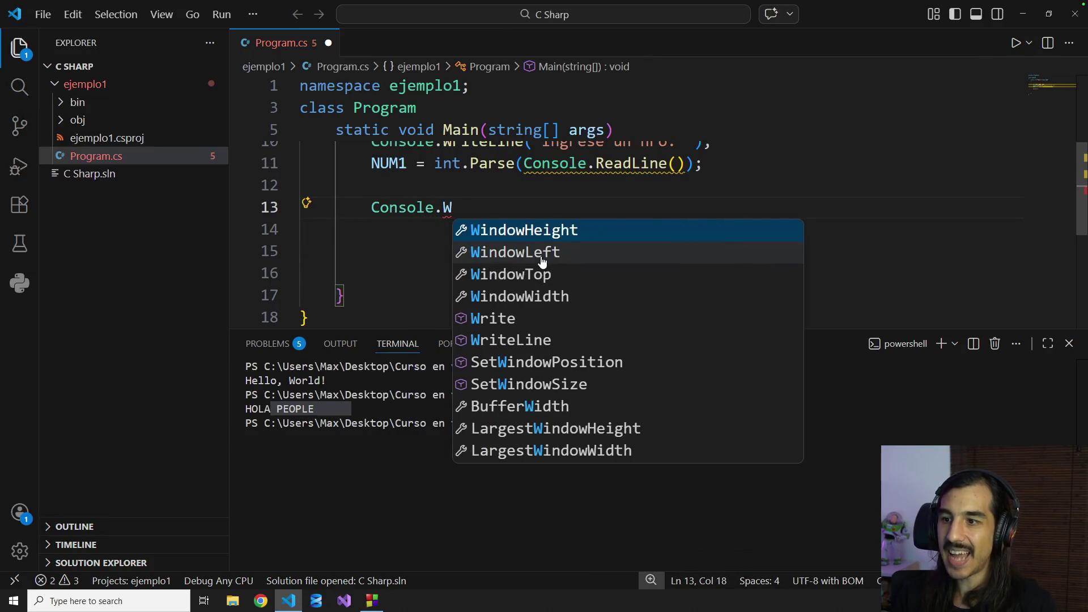
text(ri)
Step: Add a second prompt and NUM2 = int.Parse(Console.ReadLine()); for the second number
click(542, 257)
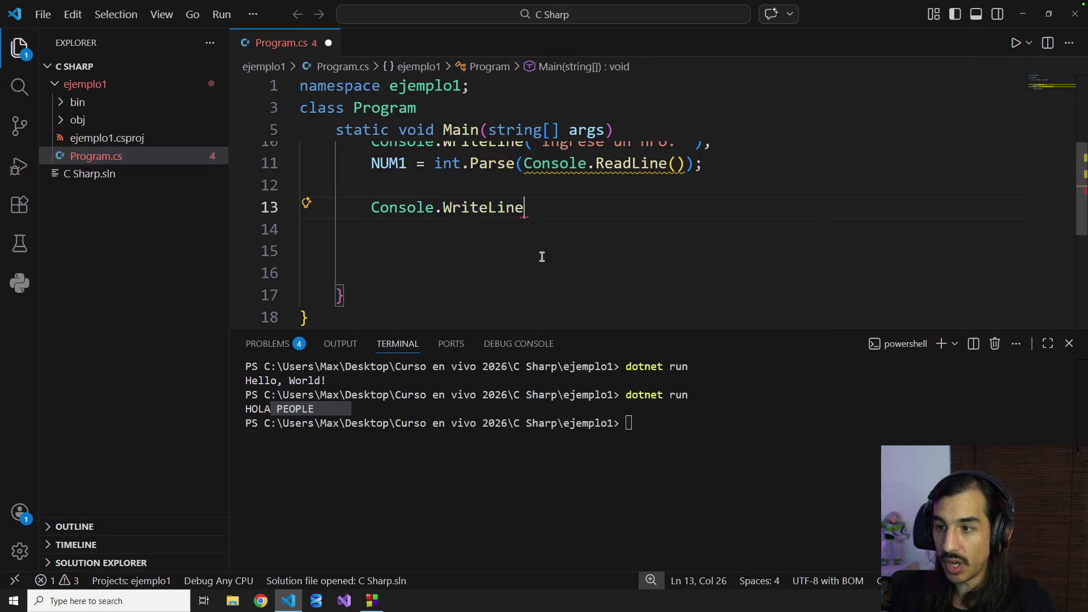
text((")
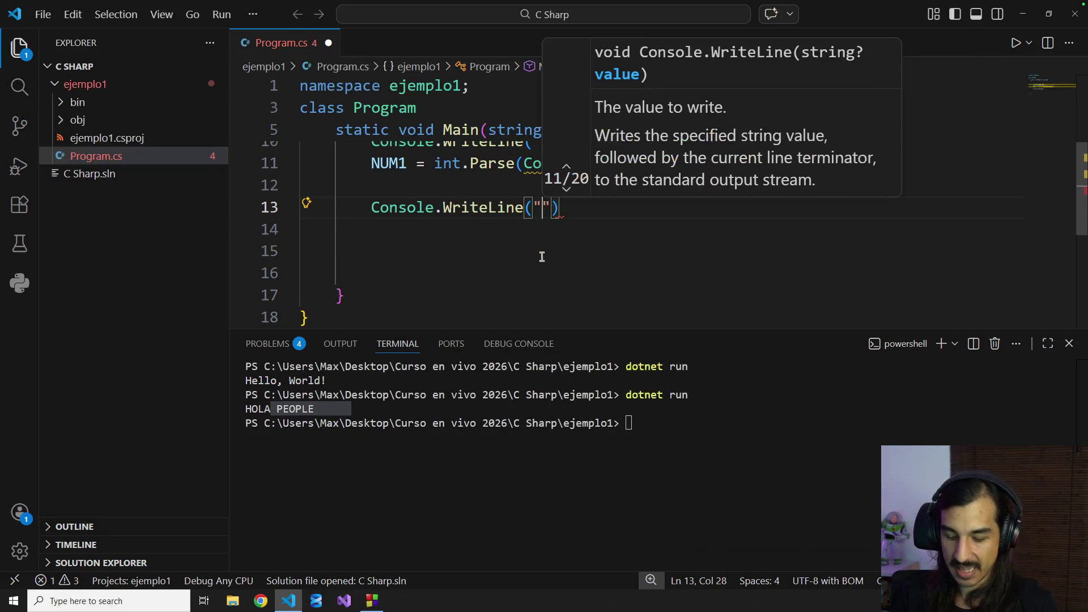
text(Ingrese otro)
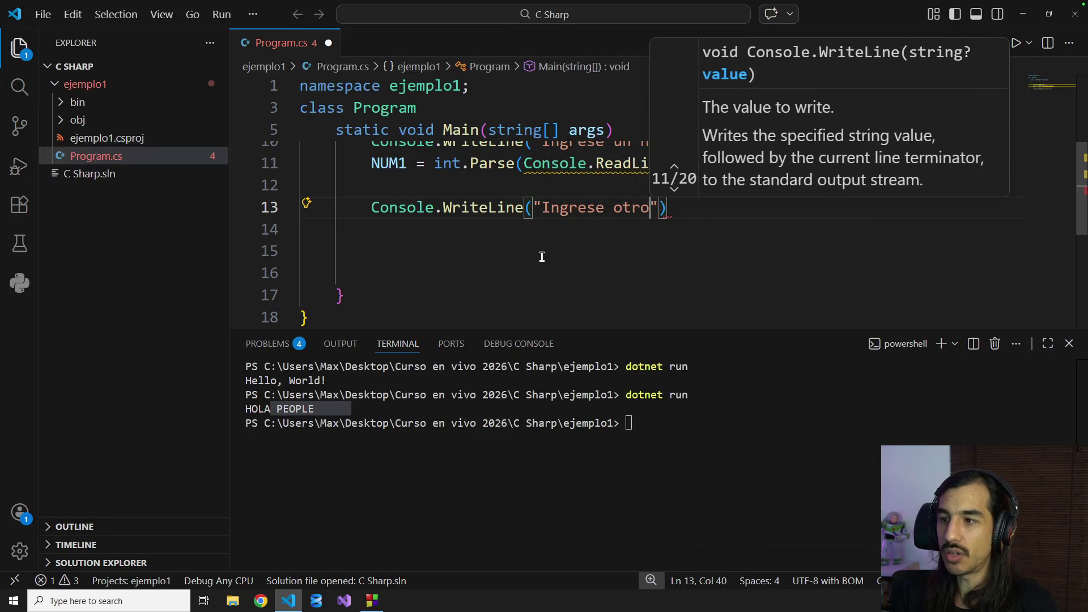
text(:)
key(Escape)
key(BackSpace)
text(;)
scroll(541, 239, up, 1)
scroll(542, 238, up, 1)
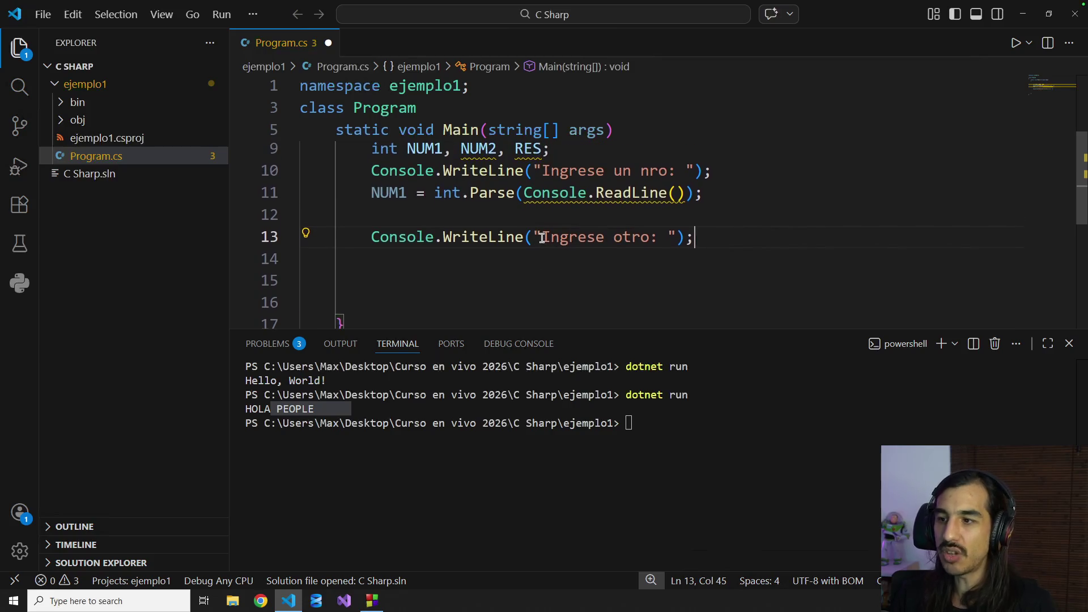
scroll(641, 233, up, 1)
click(706, 274)
scroll(706, 274, down, 1)
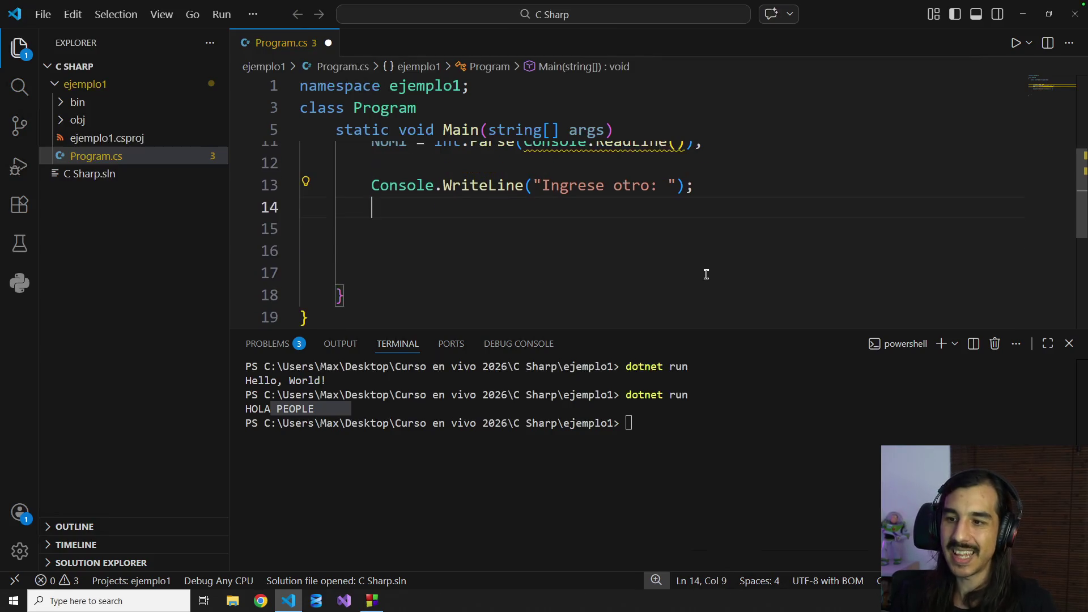
text(NUM2 = )
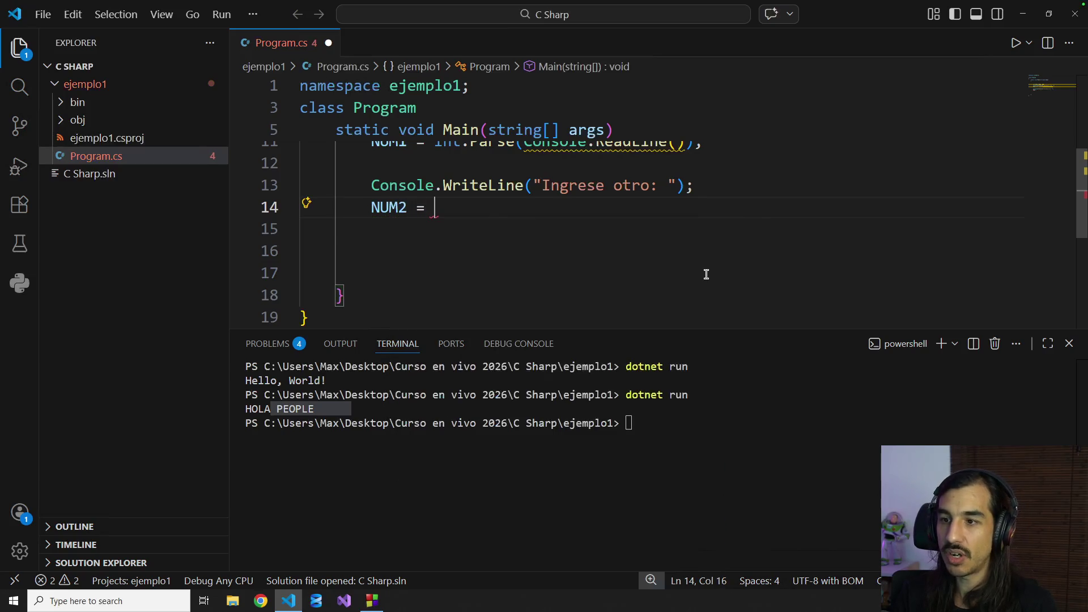
text(int.Par)
key(Tab)
text(()
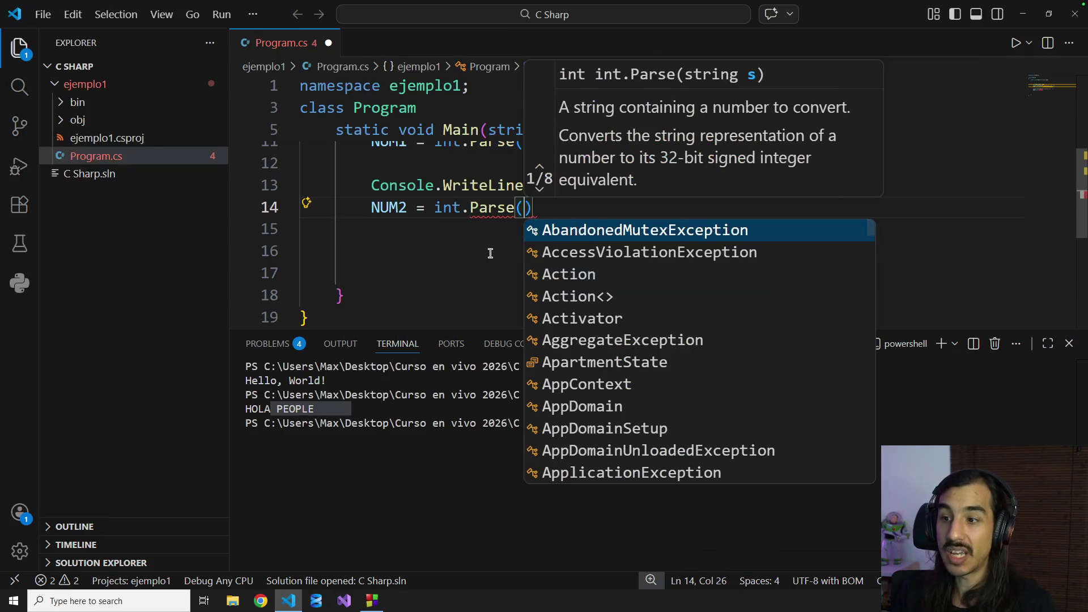
text(Cons)
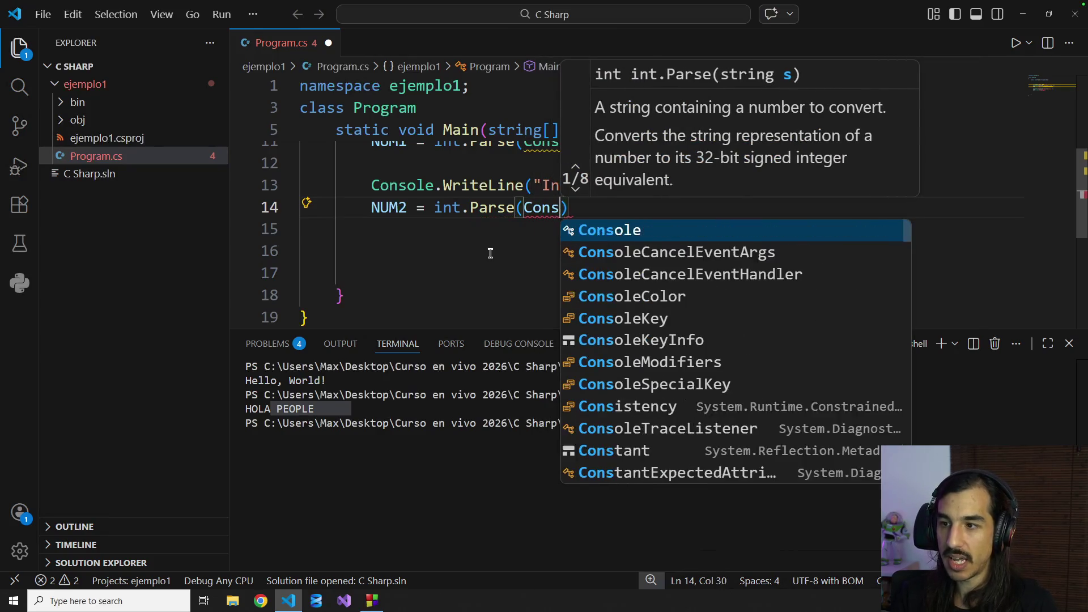
text(ole.ReadLin)
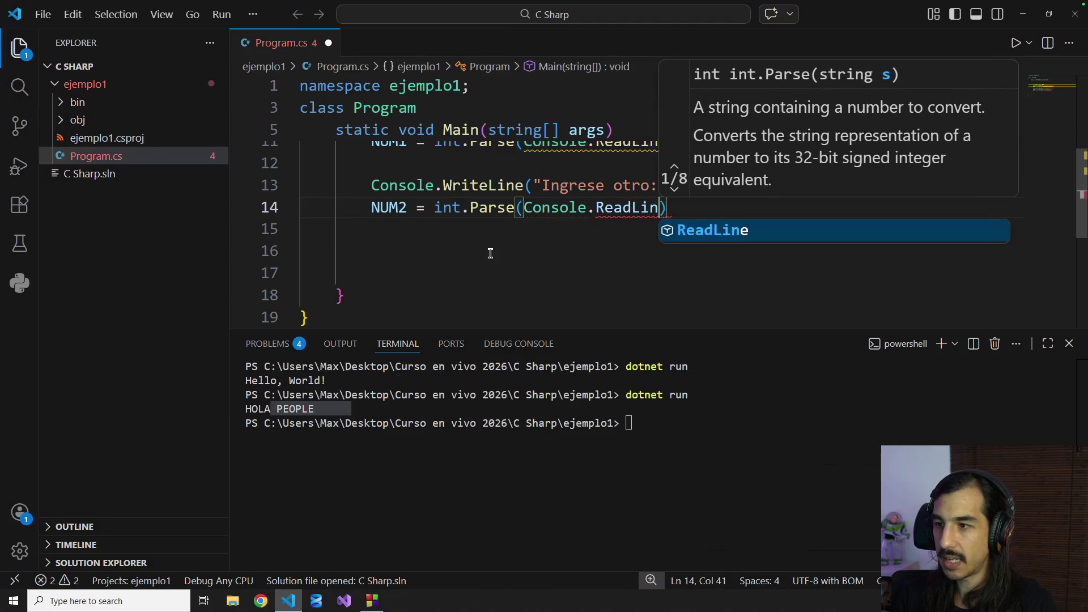
text(e())
key(Escape)
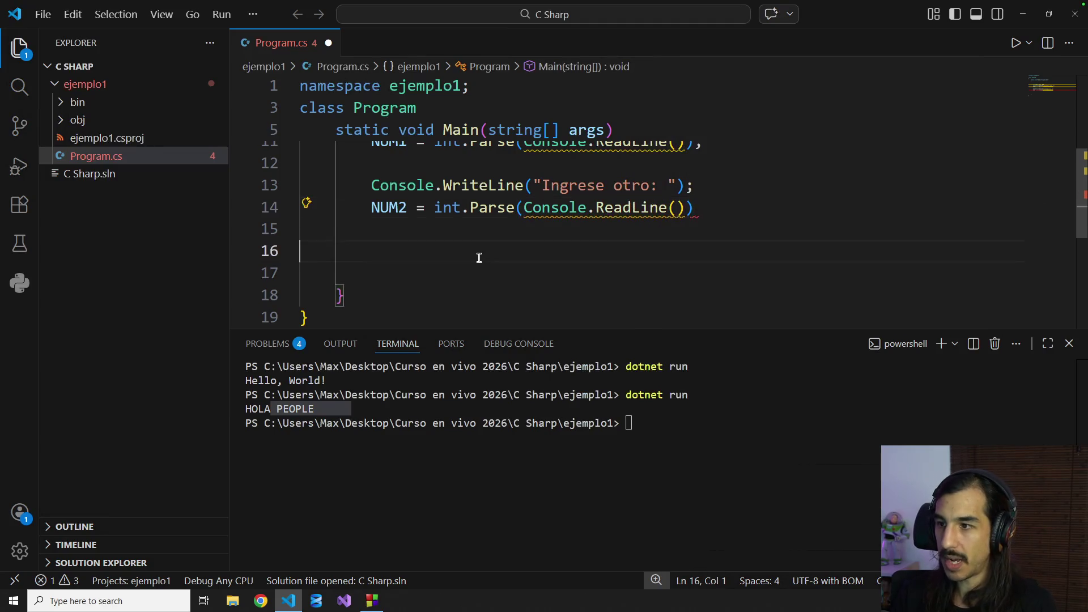
scroll(481, 257, up, 1)
click(749, 249)
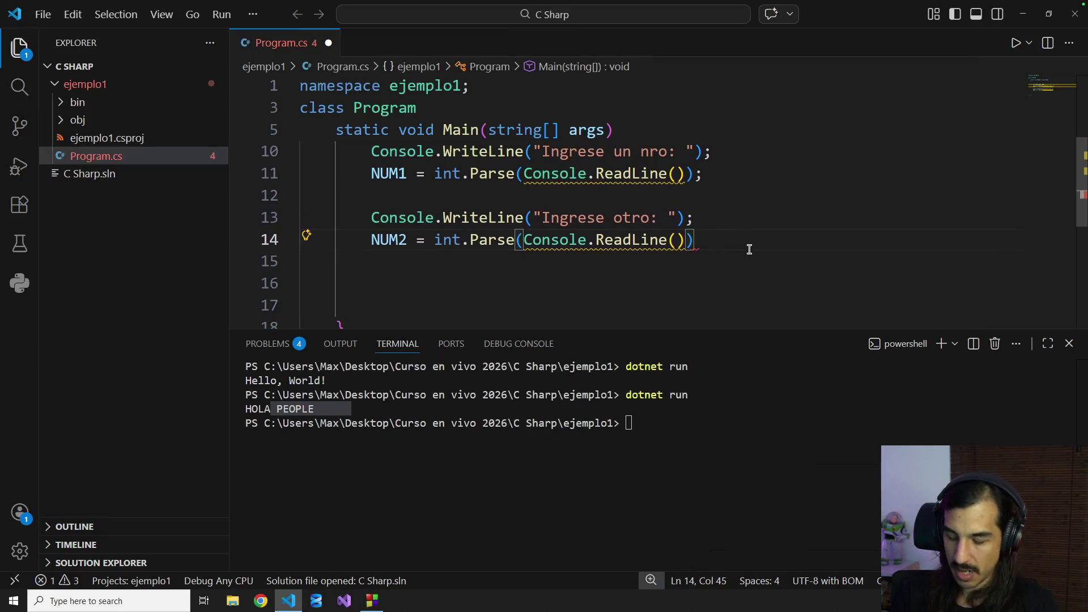
text(;)
scroll(749, 249, down, 1)
key(Down)
key(Down)
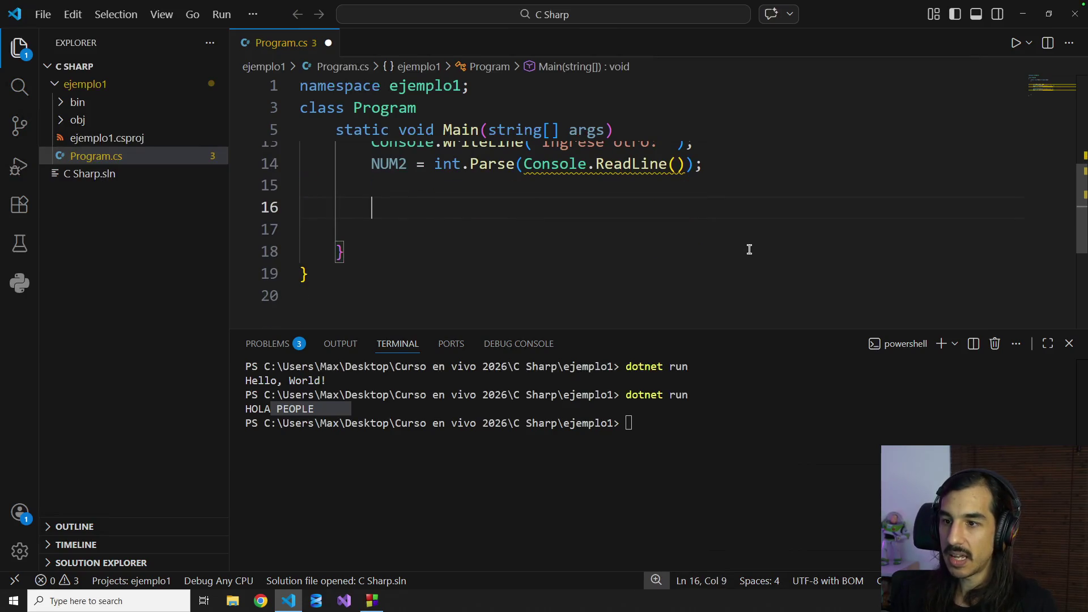
Step: Copy RES = NUM1 + NUM2; from the Code::Blocks C++ code and paste it on line 16
key(alt+Tab)
scroll(601, 280, right, 3)
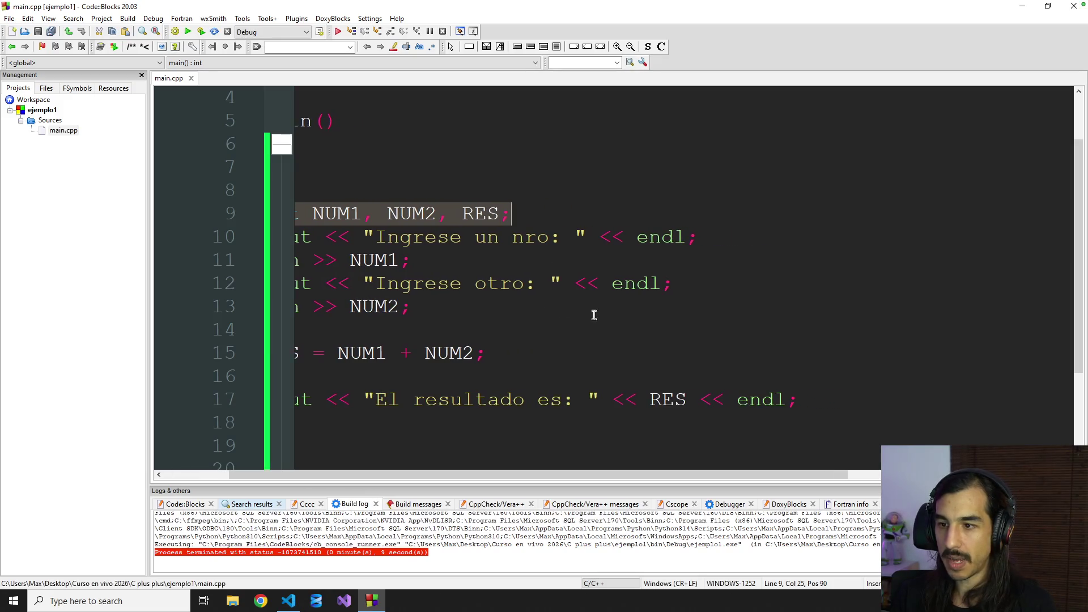
click(491, 360)
key(Home)
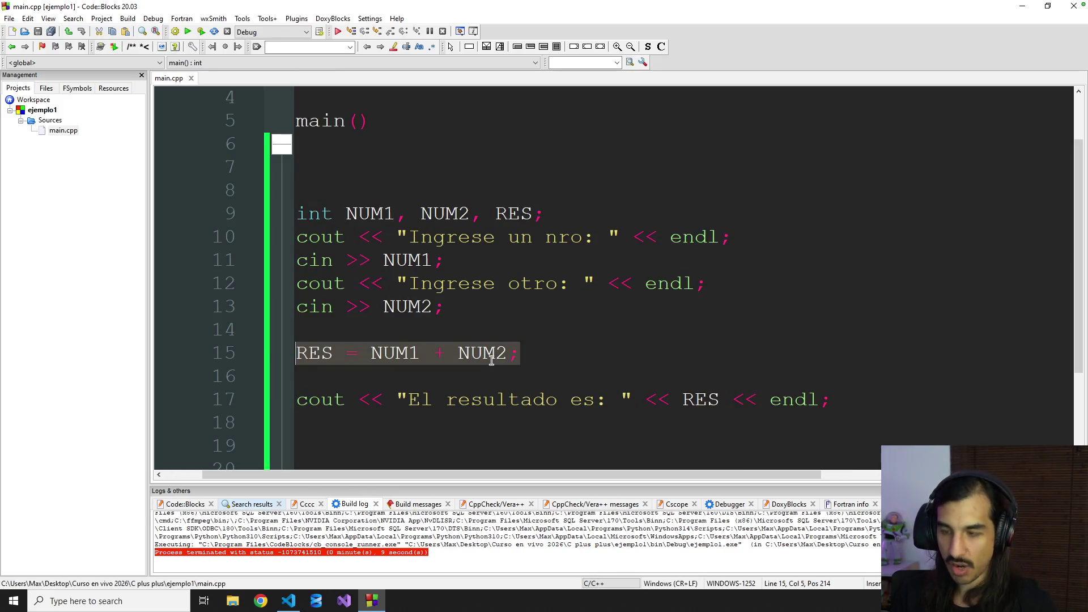
key(alt+Tab)
text(RES = NUM1 + NUM2;)
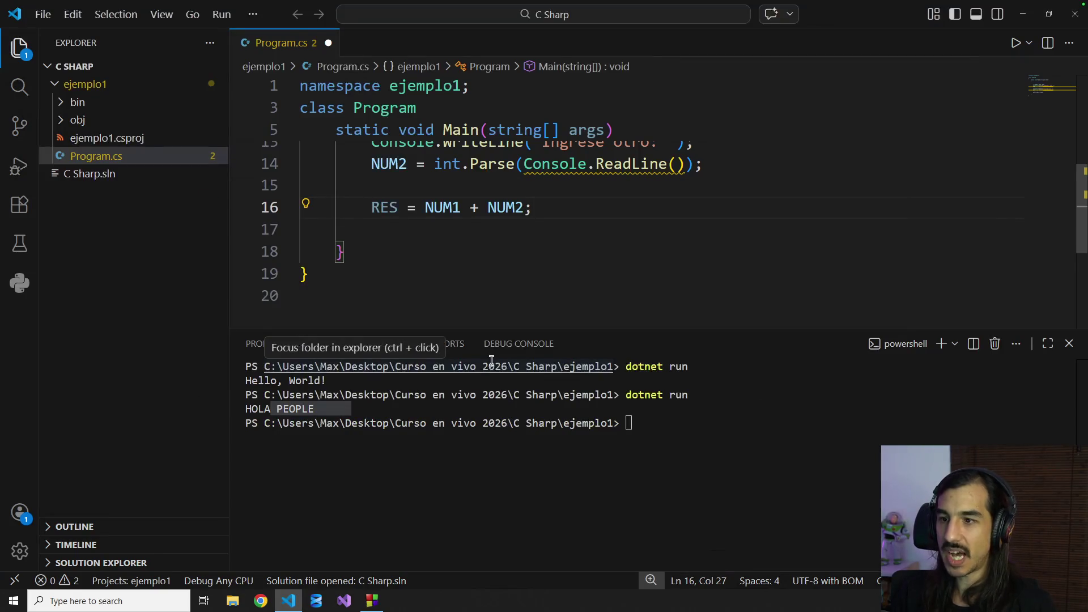
Step: Write Console.WriteLine("El resultado es: " + RES); on line 17, fixing the wrong completion, and save
key(Down)
key(BackSpace)
text(Console)
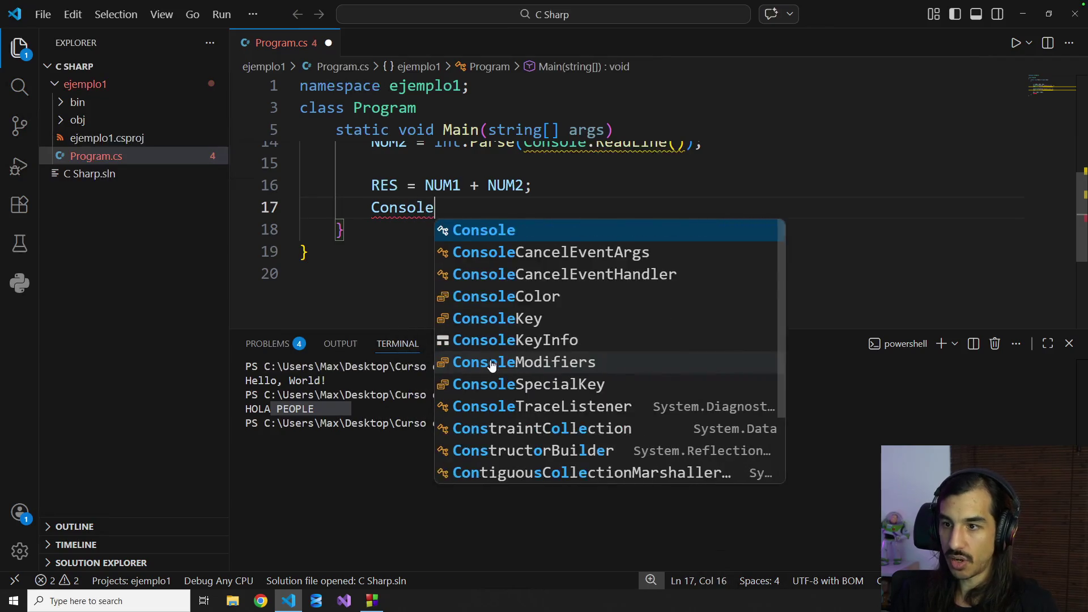
text(.Writ)
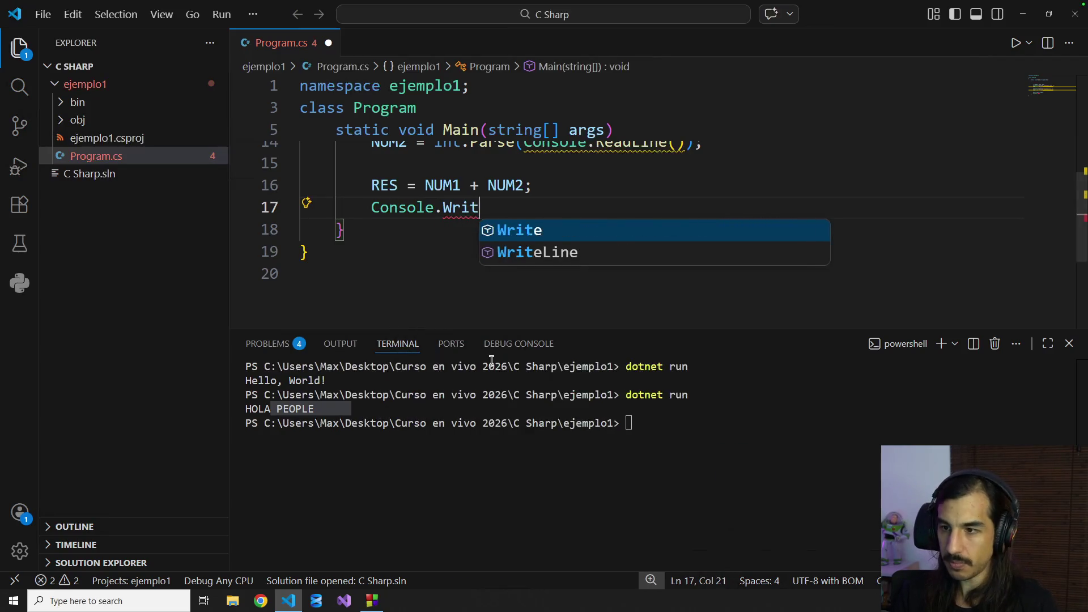
text(e)
key(Escape)
text(Line)
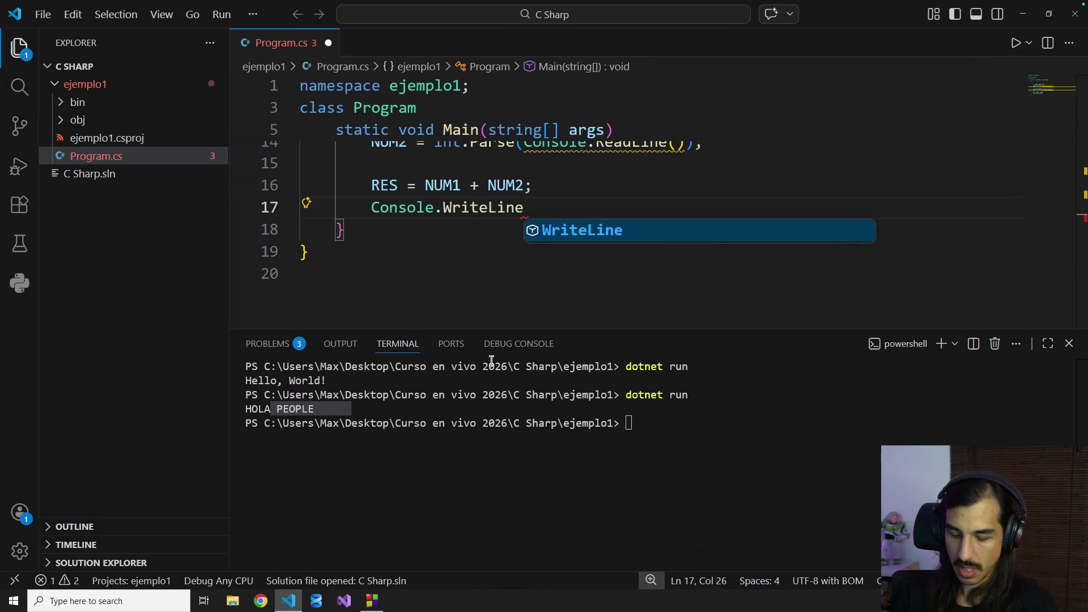
text(("El resuta)
key(BackSpace)
key(BackSpace)
text(ltado es: " )
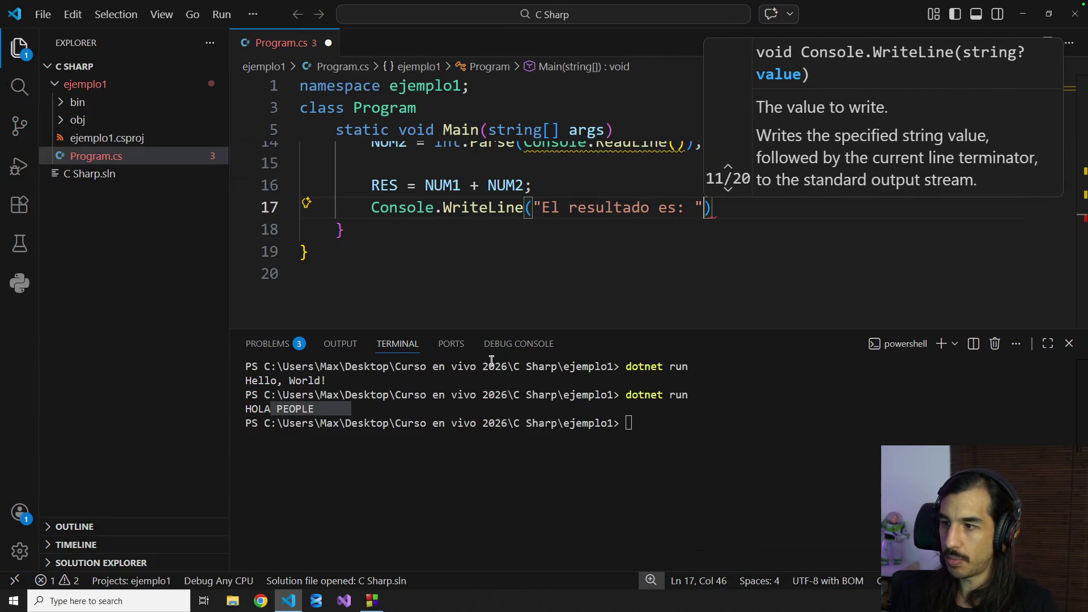
text(+ re)
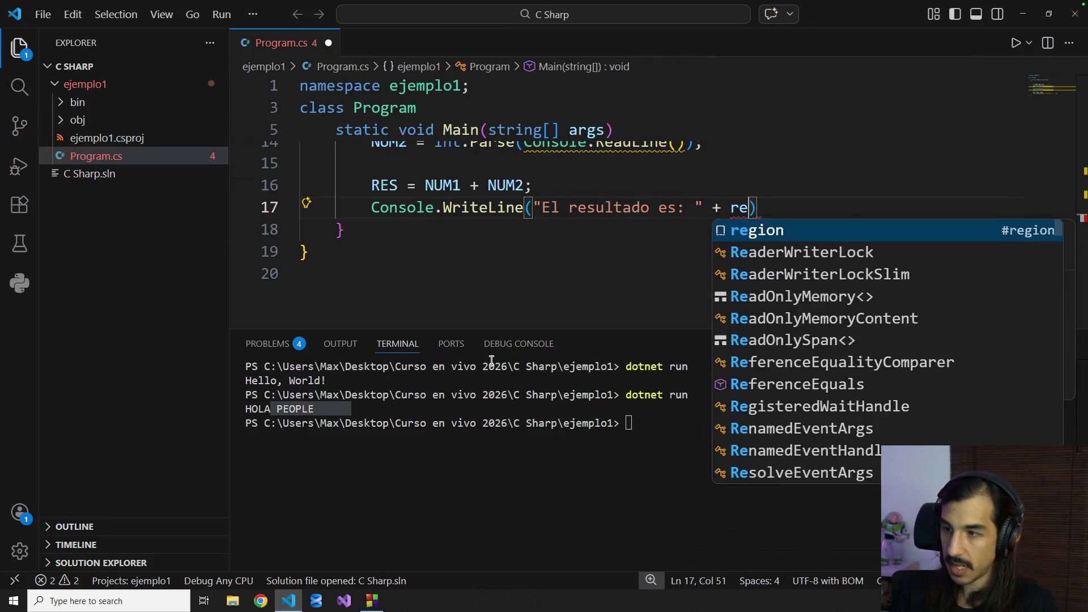
key(Return)
key(ctrl+BackSpace)
text(RES)
key(Escape)
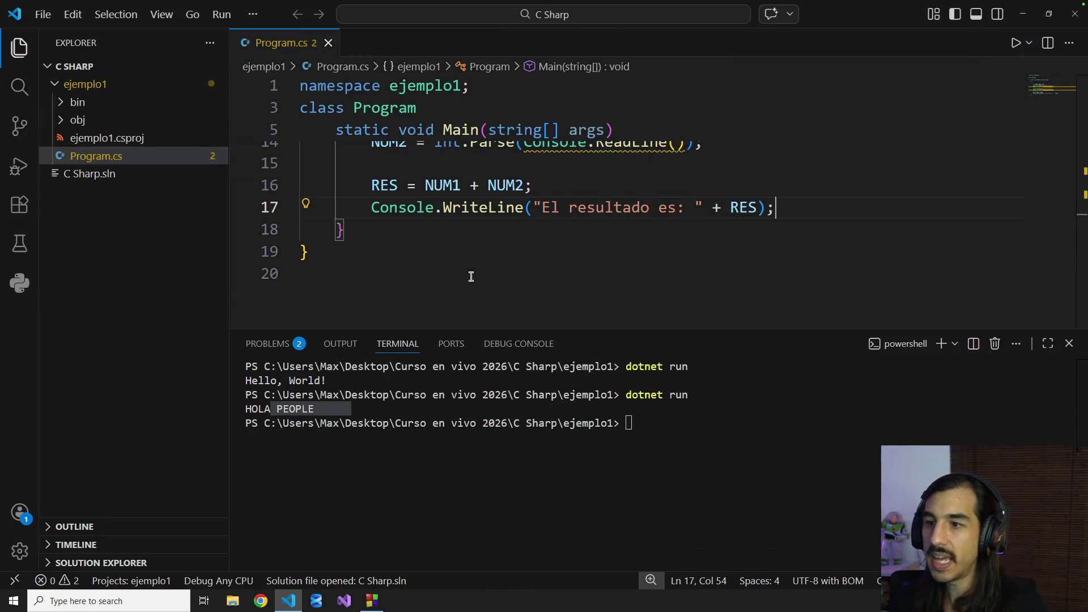
click(479, 271)
scroll(485, 269, up, 1)
click(657, 464)
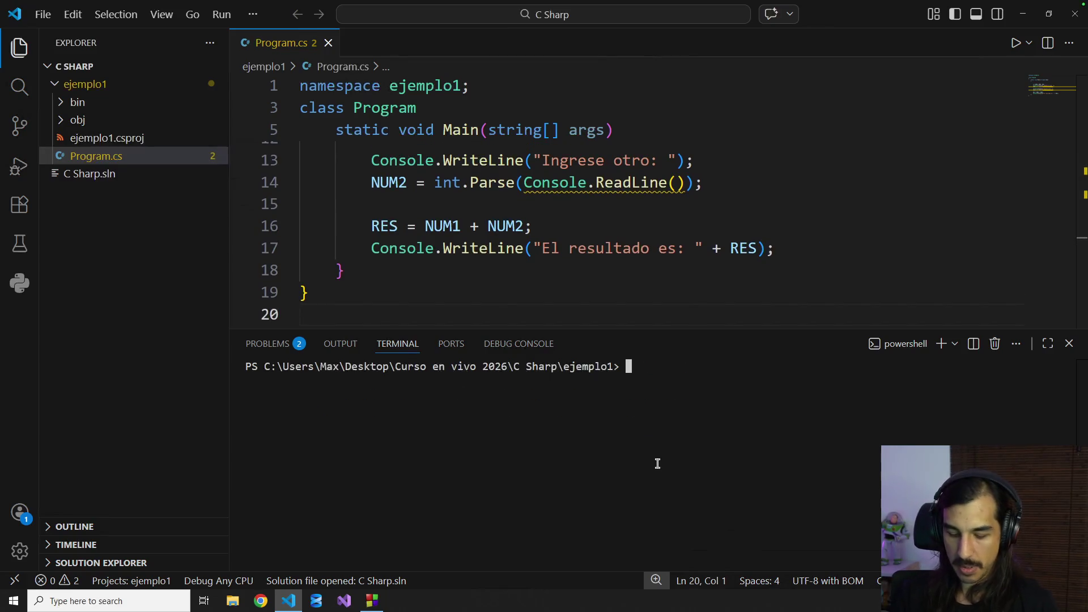
Step: Run dotnet run in the terminal and highlight the null-reference warning pointing at ReadLine on line 14
click(619, 297)
click(697, 461)
text(dotnet run)
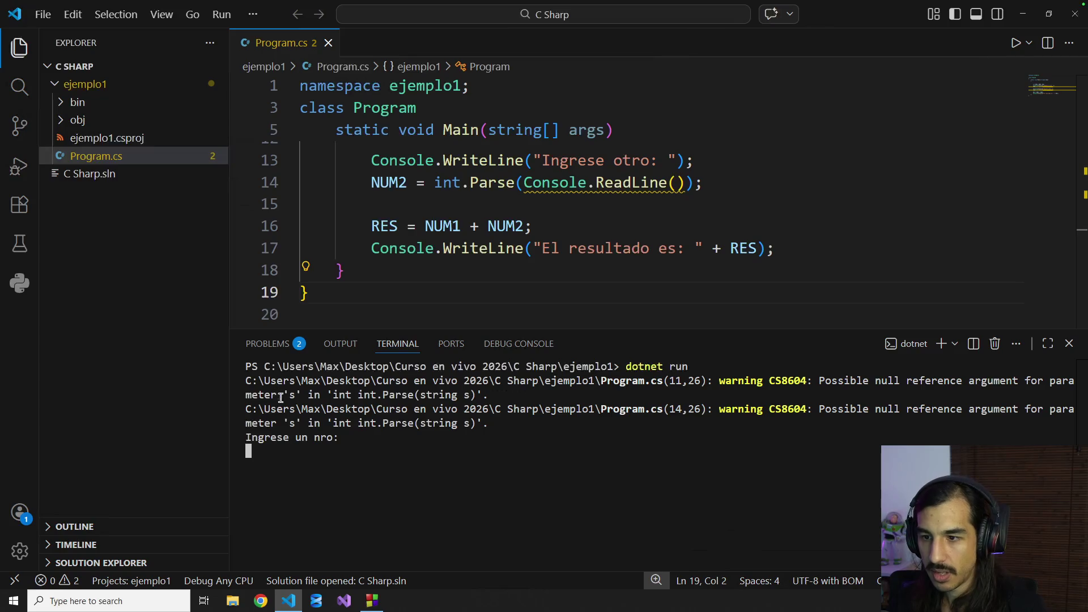
drag(280, 398, 363, 398)
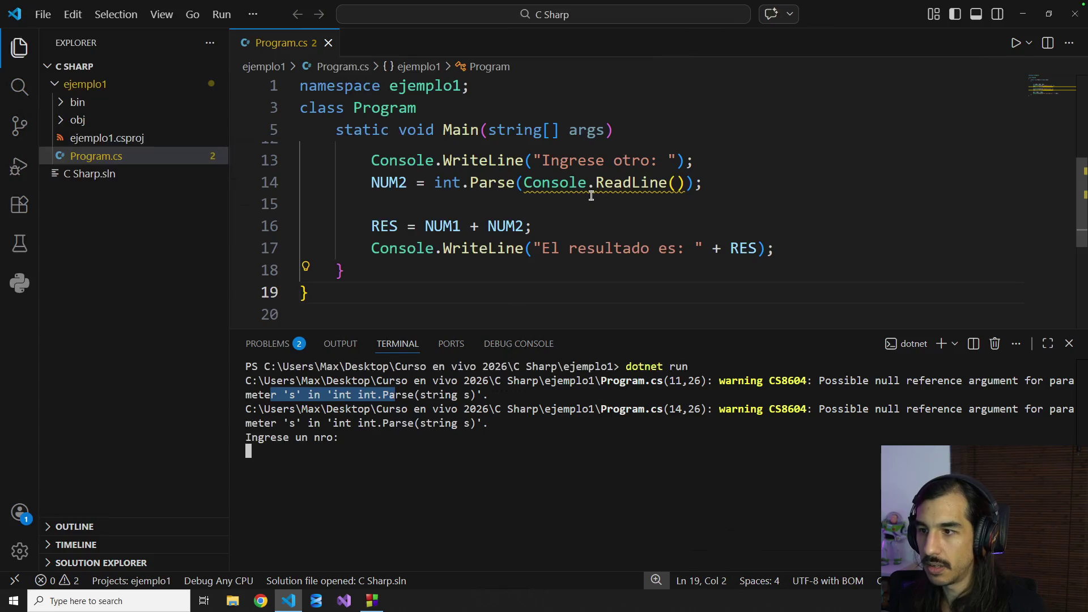
click(626, 184)
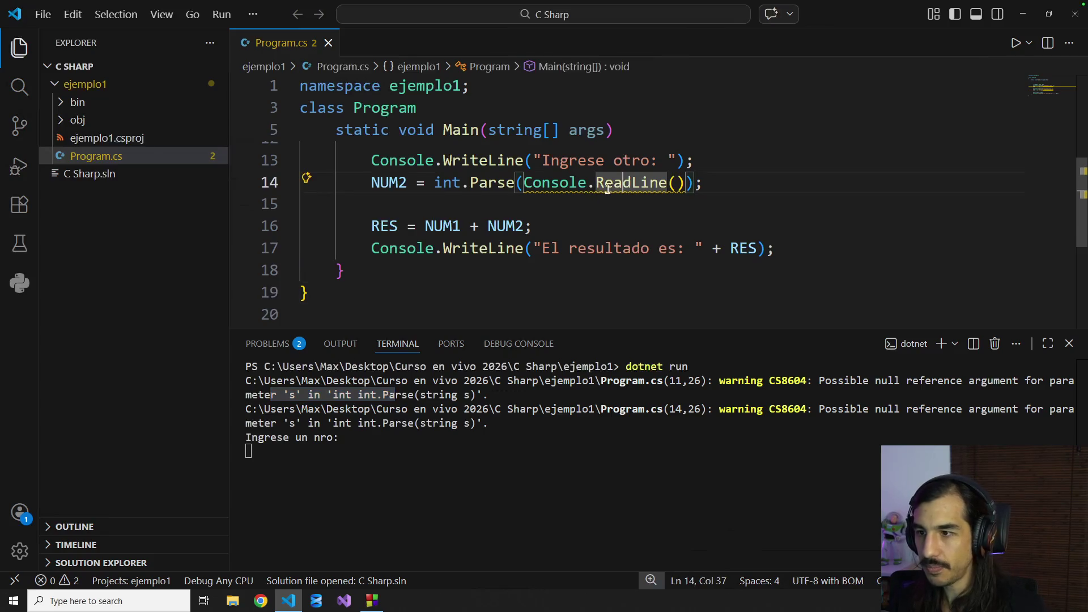
scroll(574, 206, up, 1)
scroll(573, 206, up, 1)
scroll(574, 205, up, 1)
scroll(574, 204, up, 1)
scroll(574, 205, up, 1)
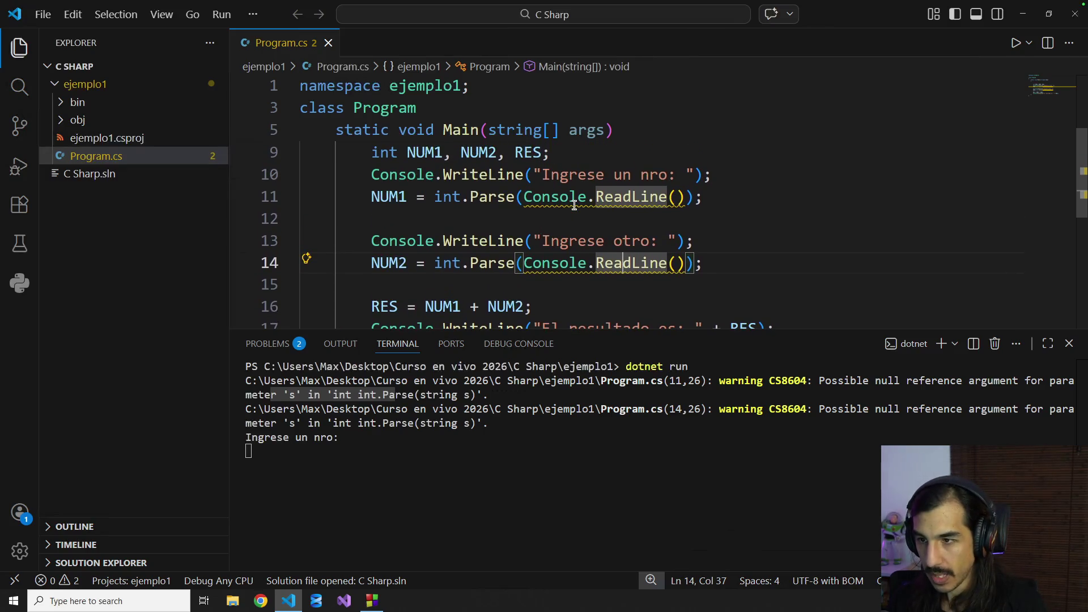
click(683, 198)
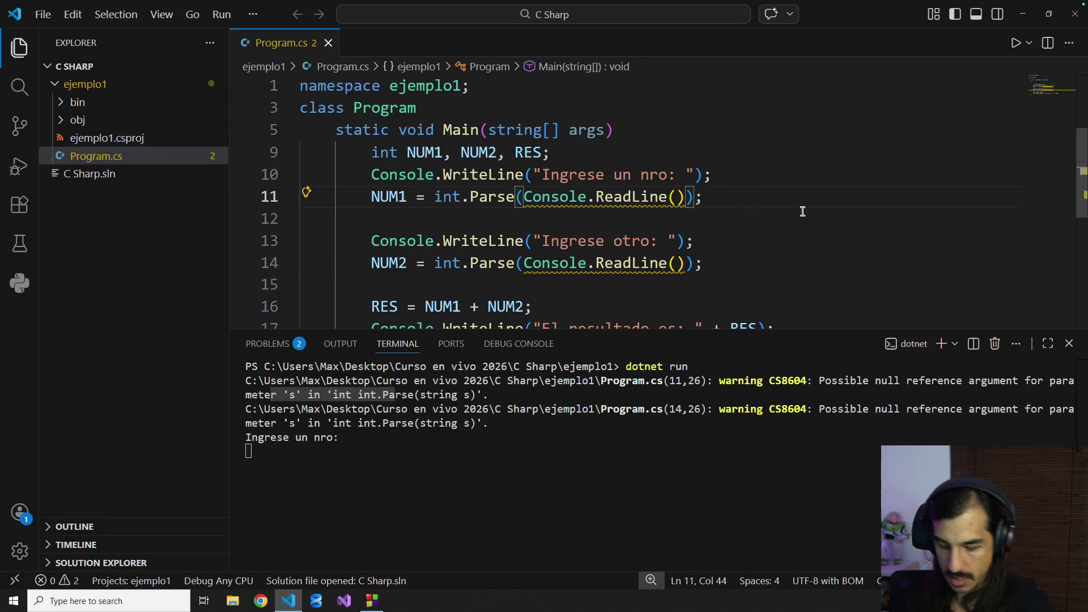
text(.To)
key(BackSpace)
key(BackSpace)
key(BackSpace)
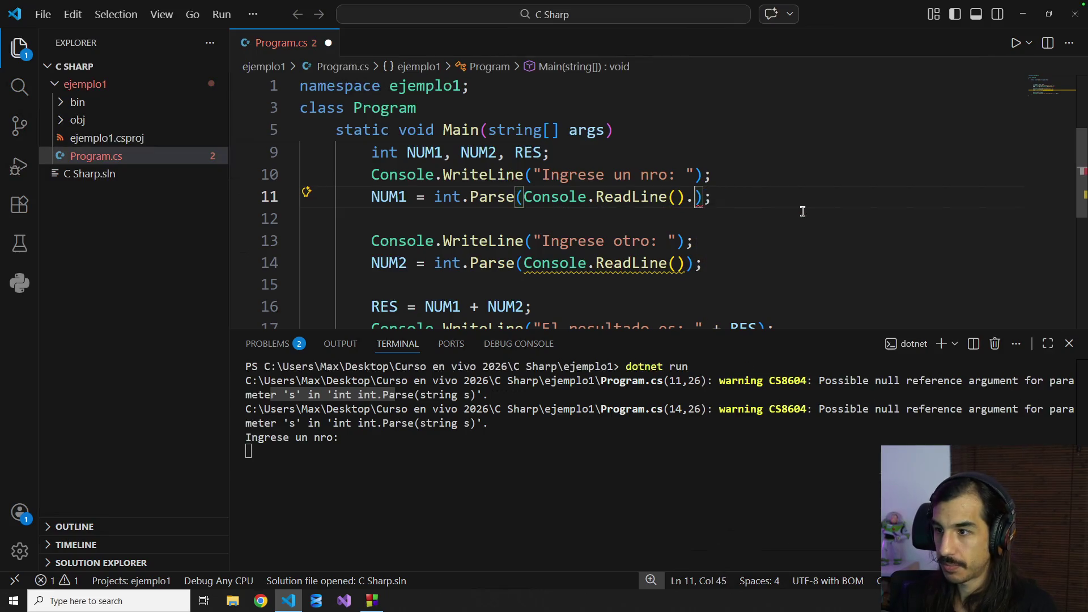
text(.To)
key(BackSpace)
text(o)
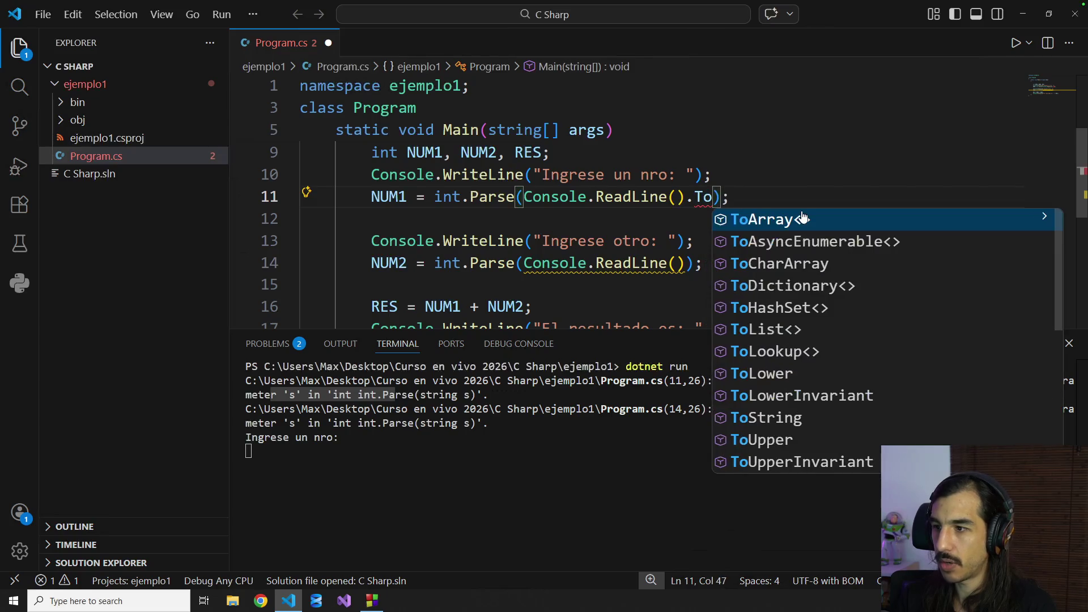
text(Str)
key(Return)
text(())
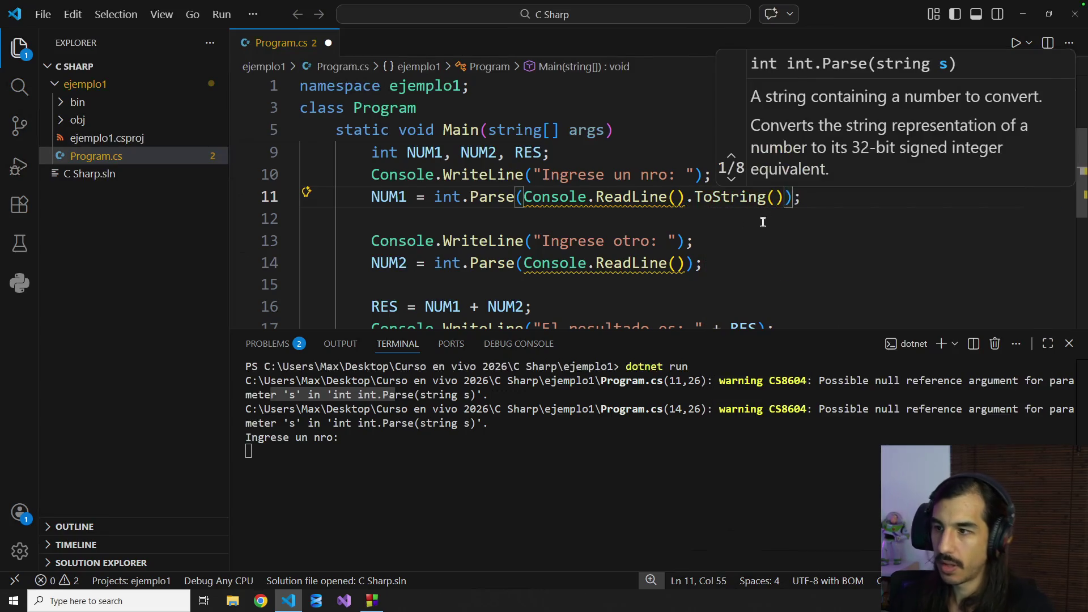
click(719, 246)
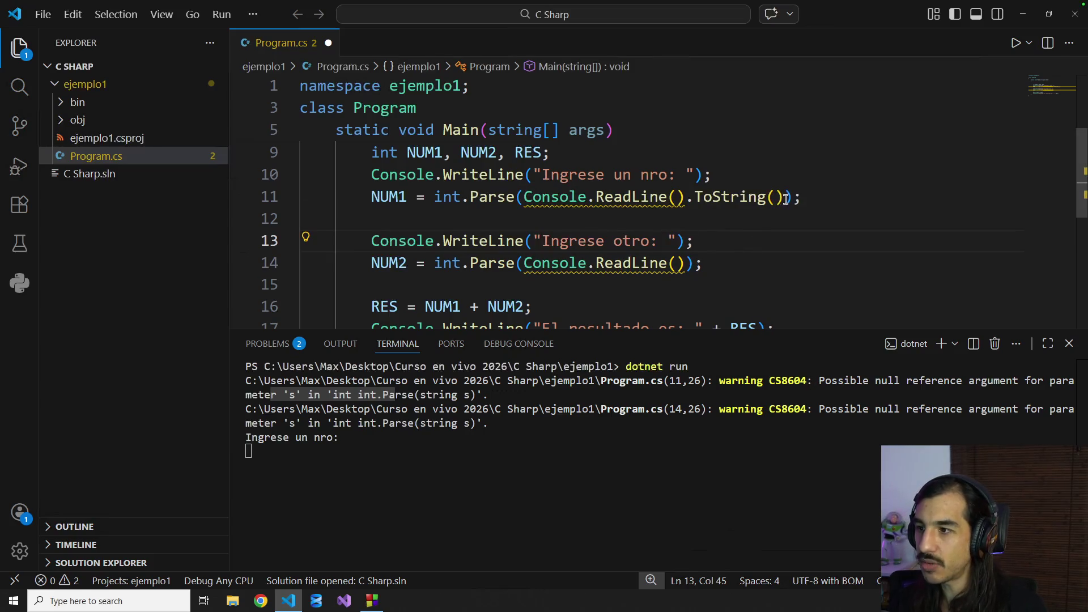
shift+click(691, 197)
key(Delete)
key(ctrl+s)
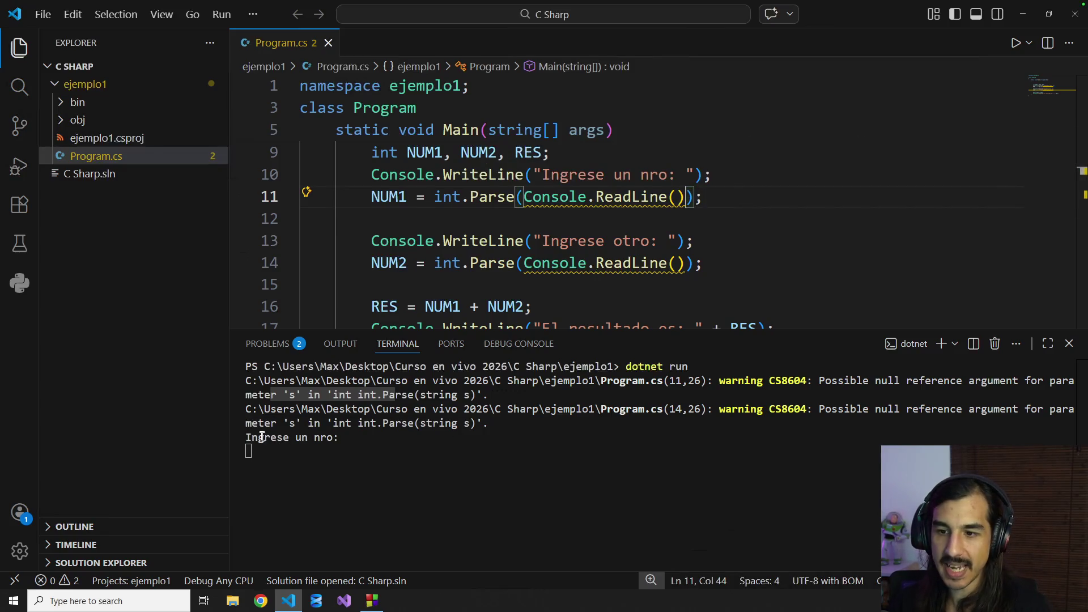
Step: Enter 5 and 6 at the prompts and highlight the printed result "El resultado es: 11"
drag(262, 437, 340, 439)
text(5)
key(Return)
text(6)
key(Return)
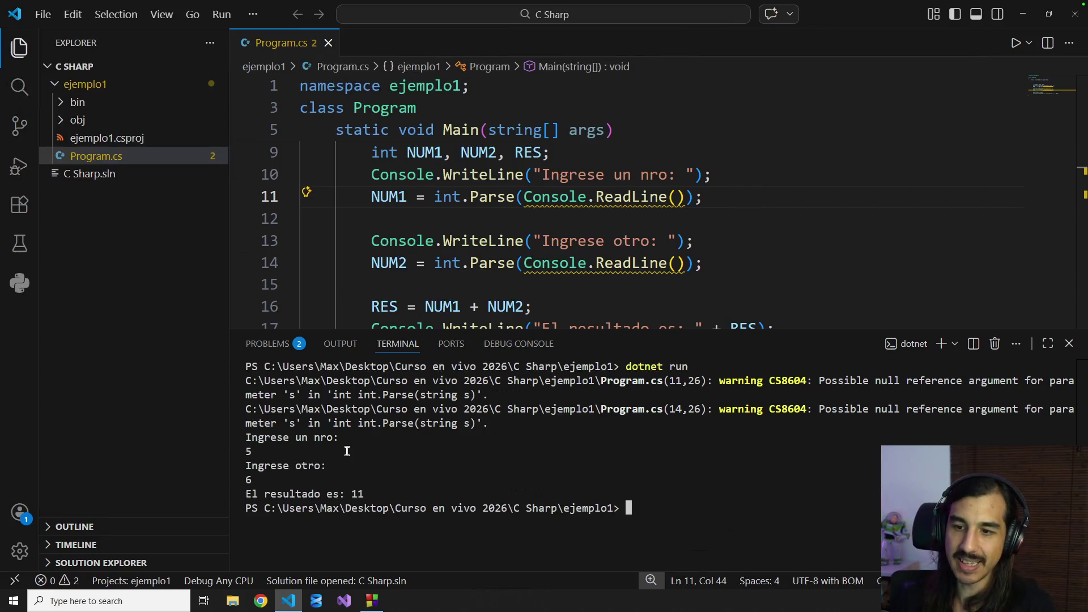
mouse_move(265, 494)
mouse_down()
mouse_move(415, 496)
mouse_move(241, 380)
mouse_up()
click(475, 495)
click(441, 460)
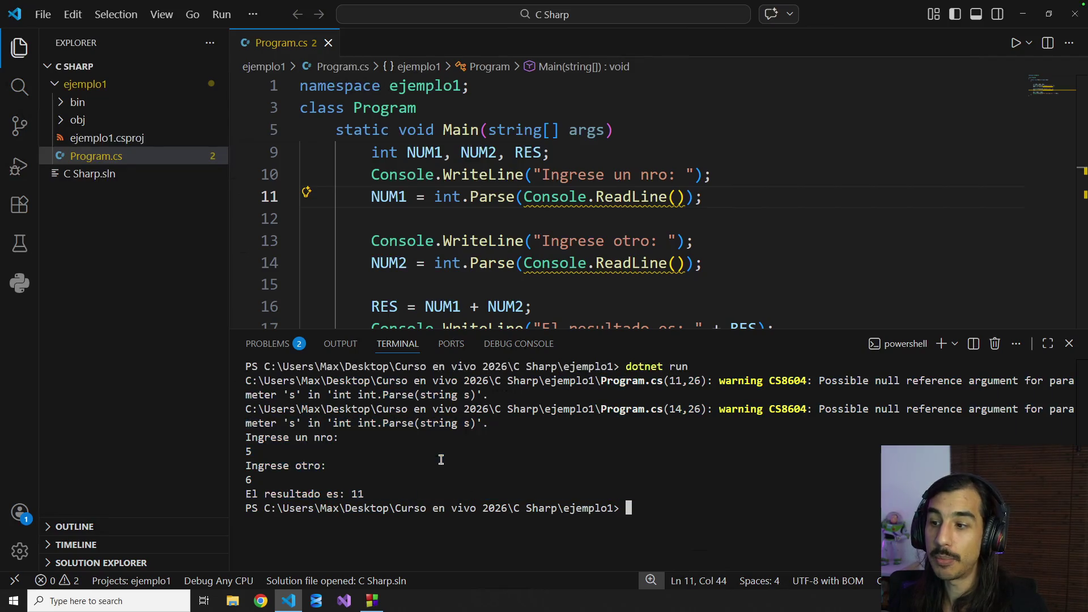
drag(621, 368, 805, 423)
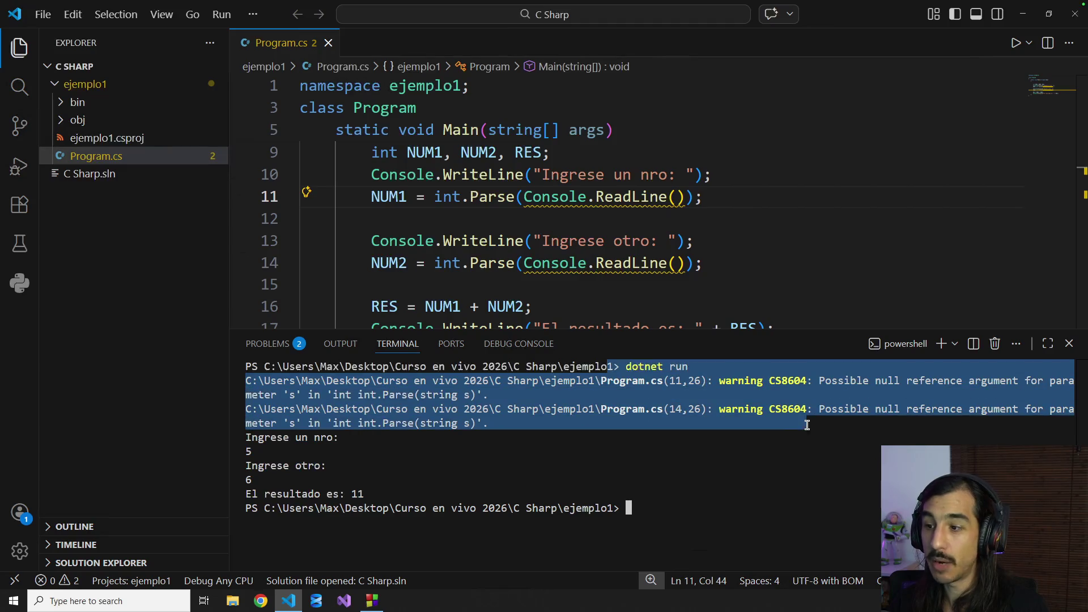
Step: Review the number-reading code alongside the terminal prompts, inputs and result
click(470, 196)
drag(307, 219, 590, 263)
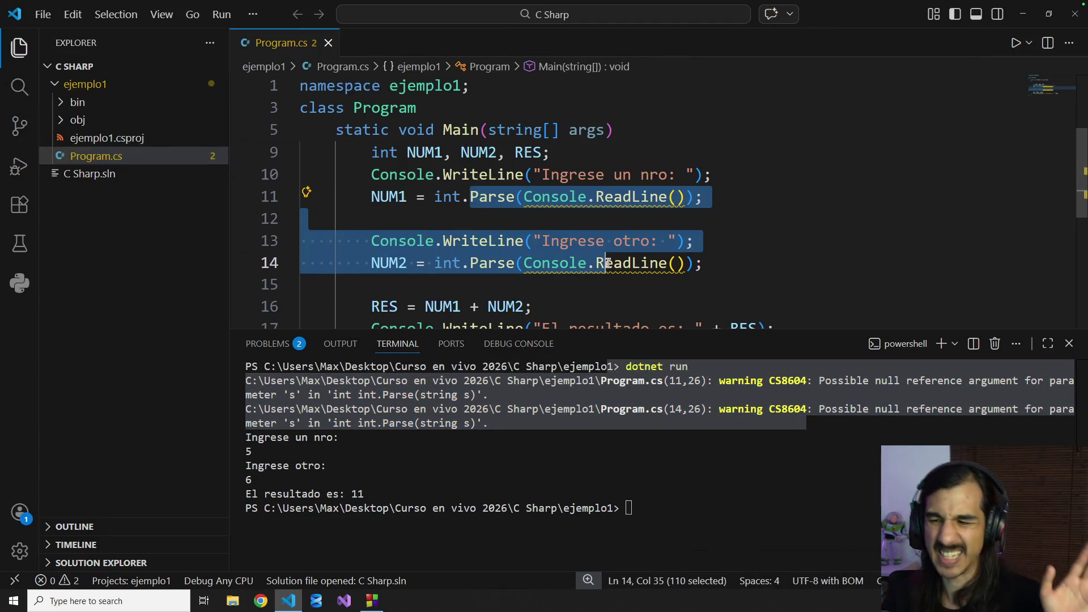
click(636, 287)
drag(255, 433, 435, 489)
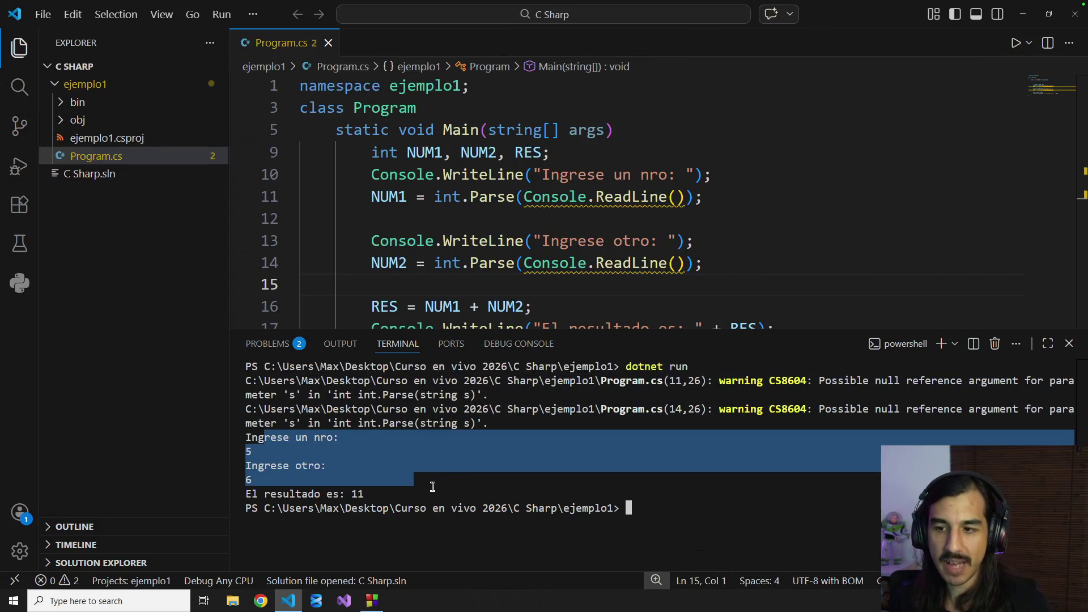
click(559, 242)
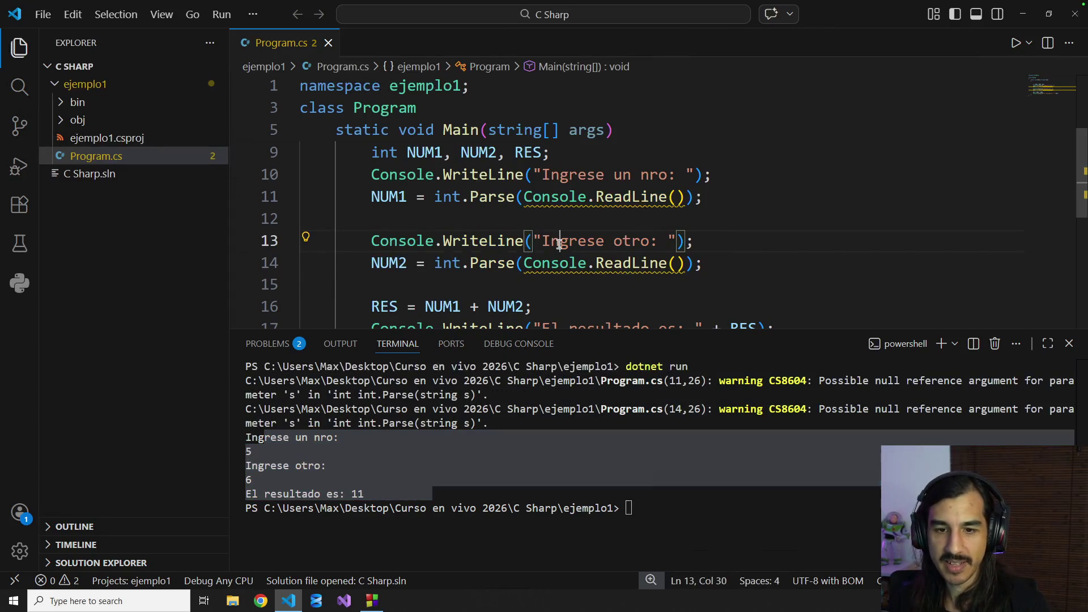
click(312, 454)
drag(272, 438, 402, 495)
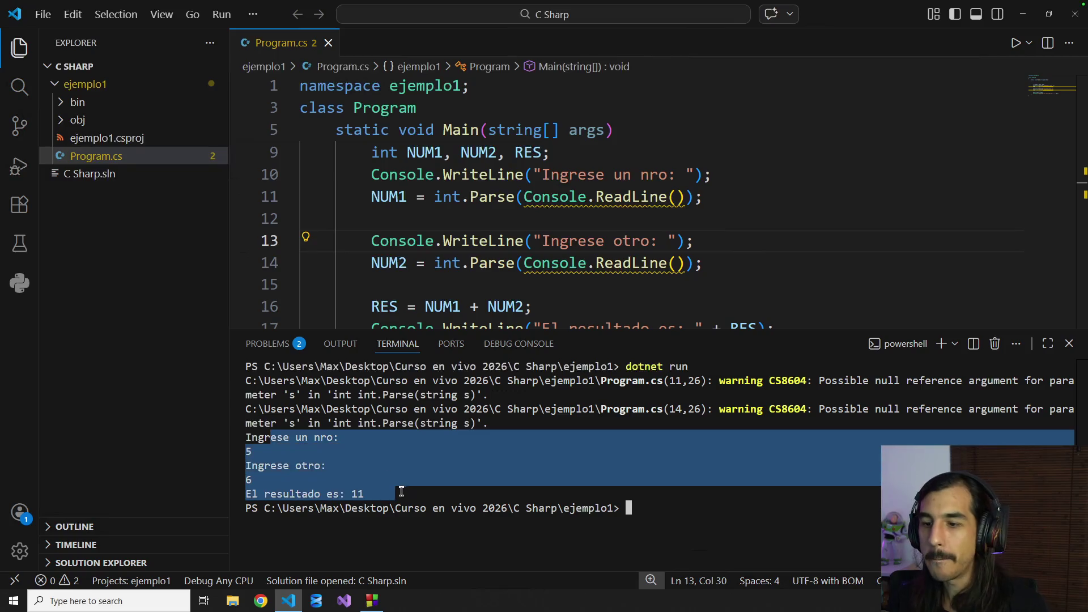
click(546, 197)
scroll(433, 228, down, 2)
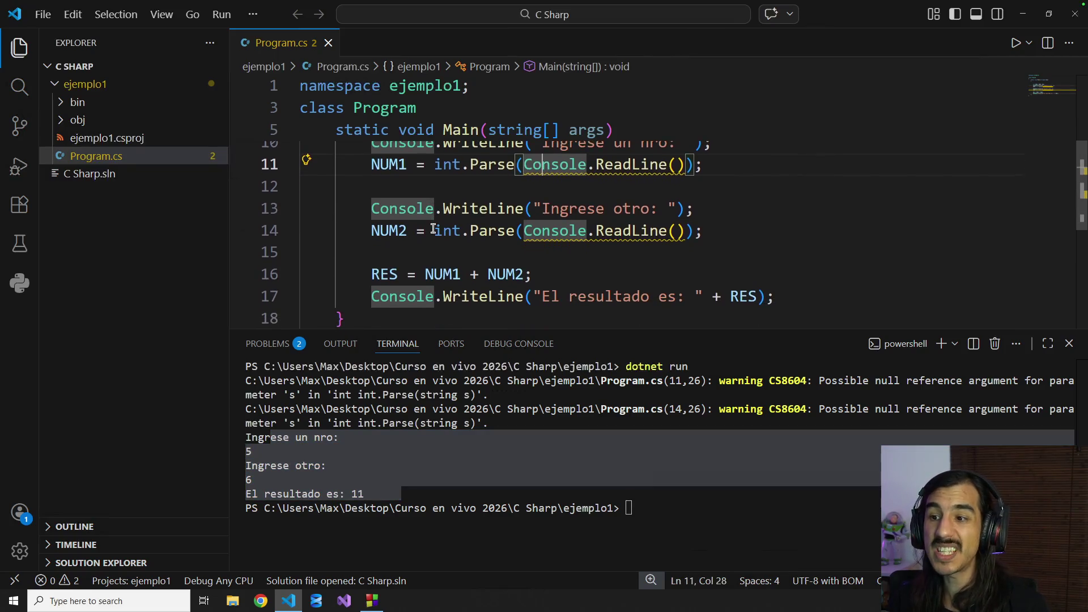
scroll(433, 228, up, 1)
Step: Compare with the C++ version in Code::Blocks, then select the first prompt and read statements
key(alt+Tab)
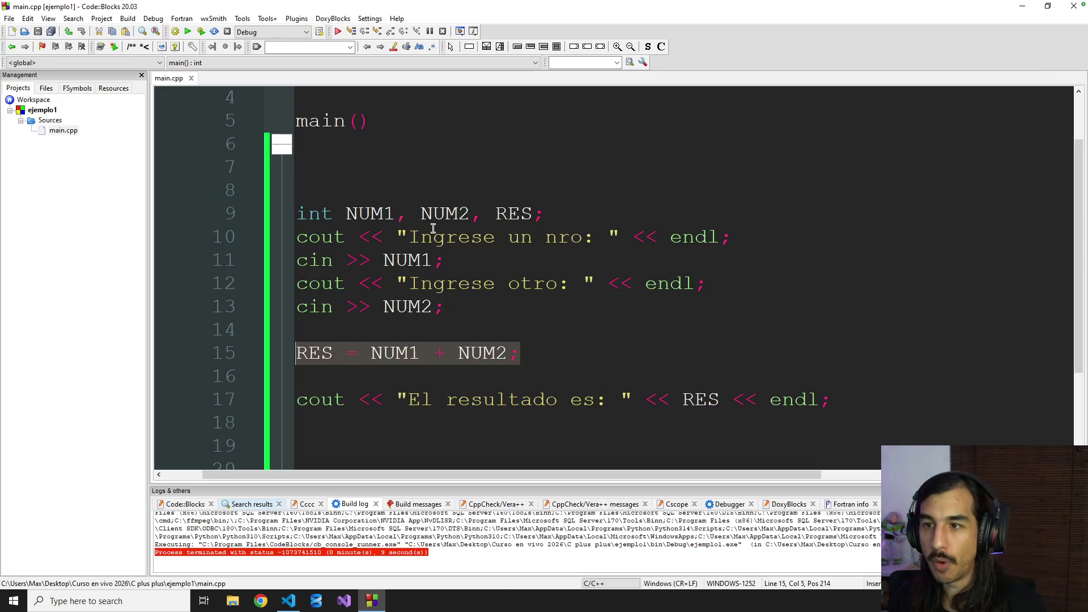
click(499, 281)
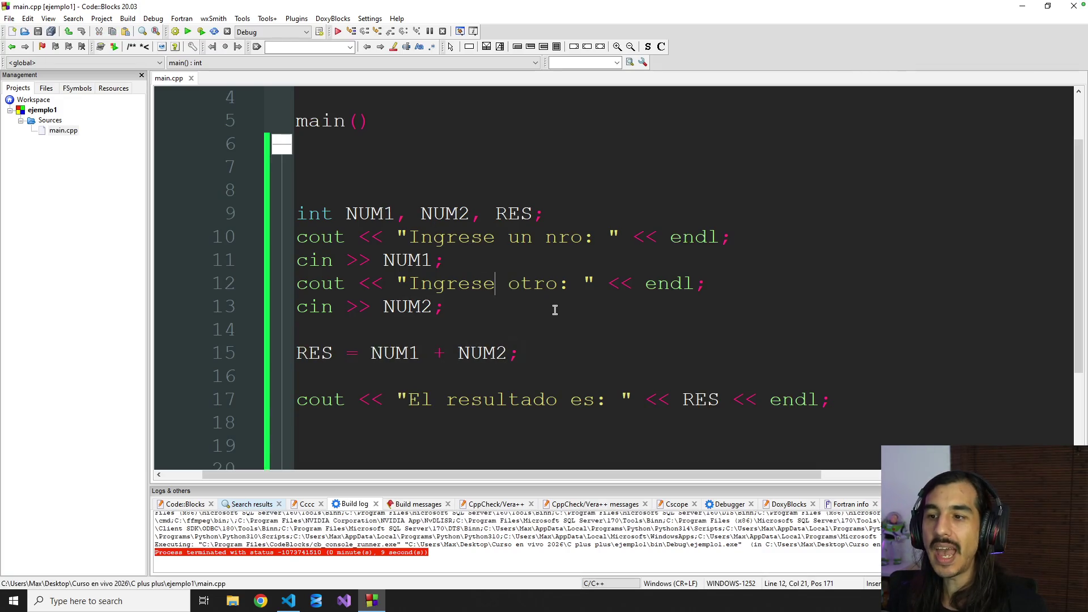
key(alt+Tab)
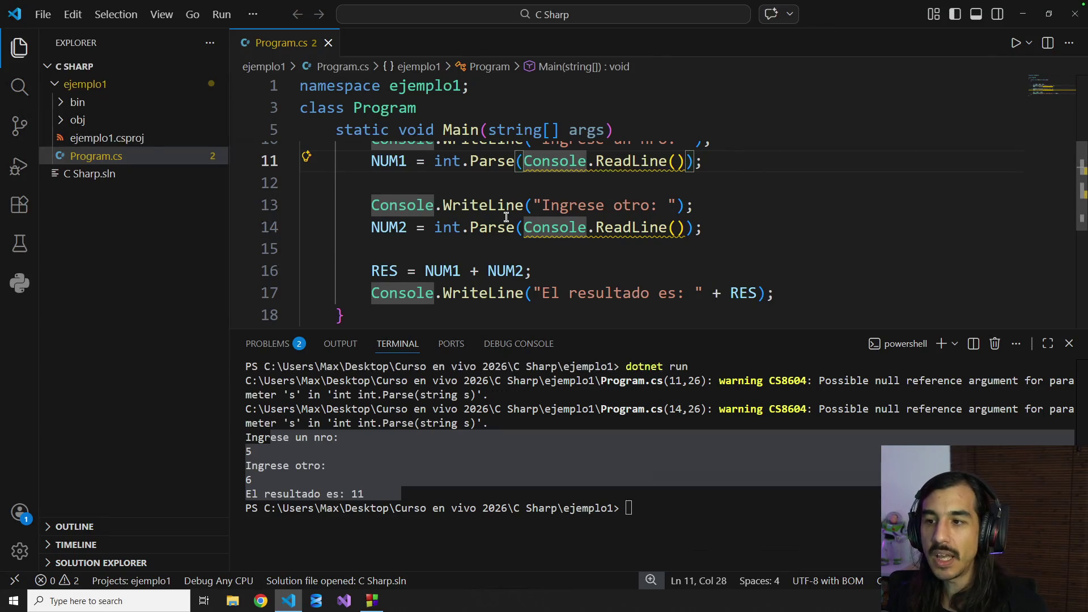
scroll(506, 217, up, 2)
scroll(506, 216, up, 1)
scroll(506, 216, down, 1)
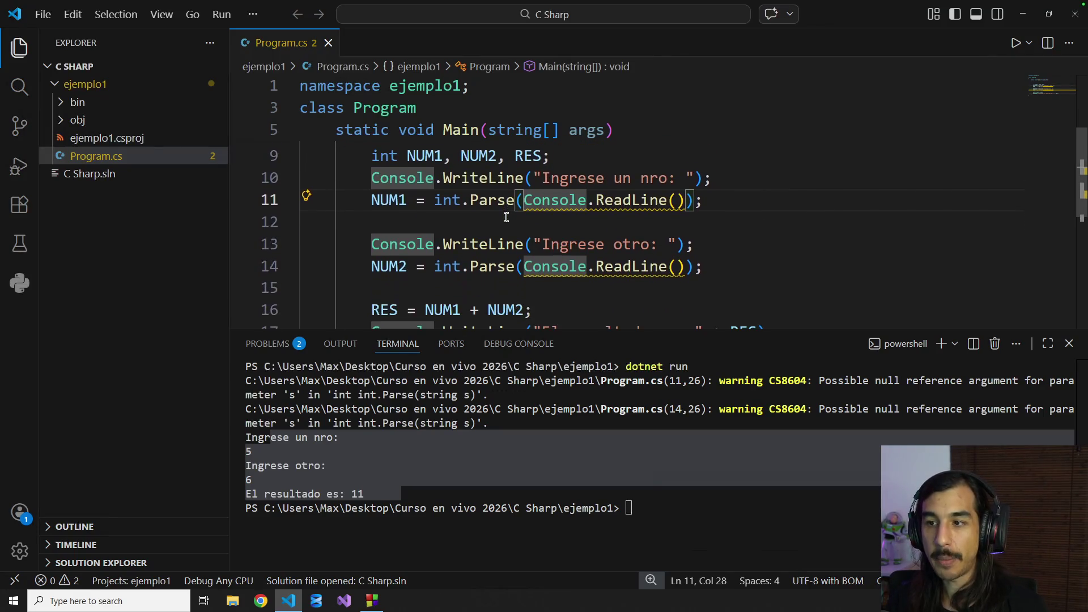
drag(478, 178, 616, 202)
scroll(595, 205, down, 2)
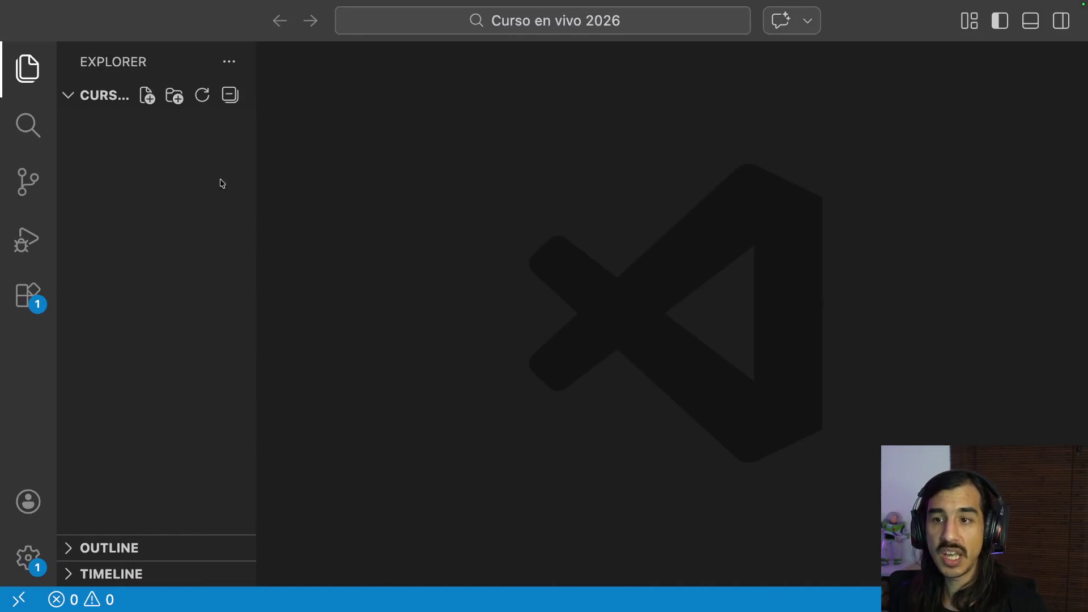
Step: Create ejemplo.py in the Curso en vivo 2026 folder and start it with blank lines
click(146, 97)
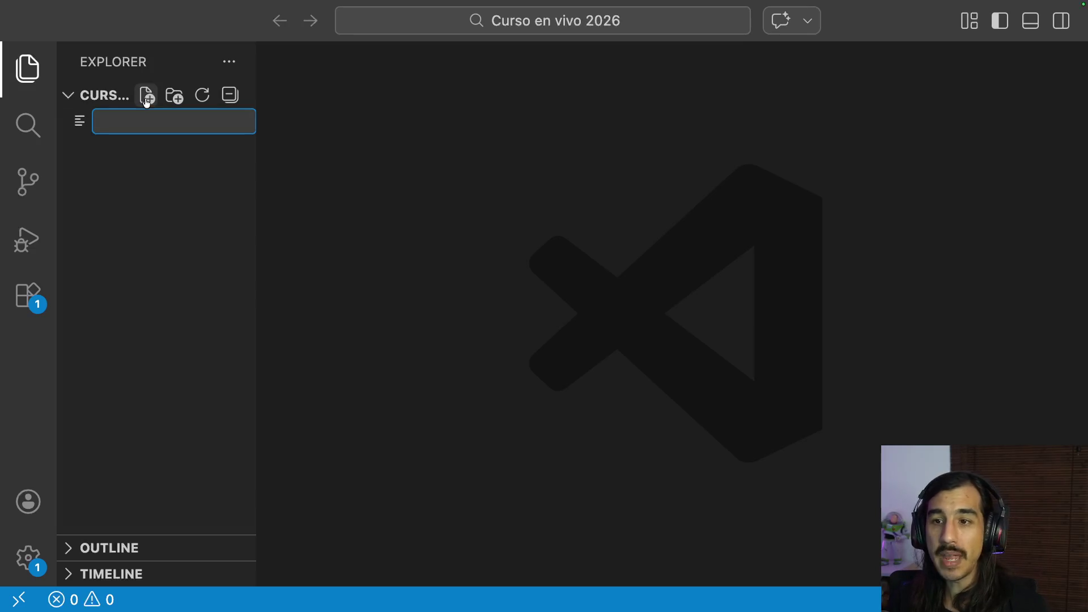
text(ejem)
key(BackSpace)
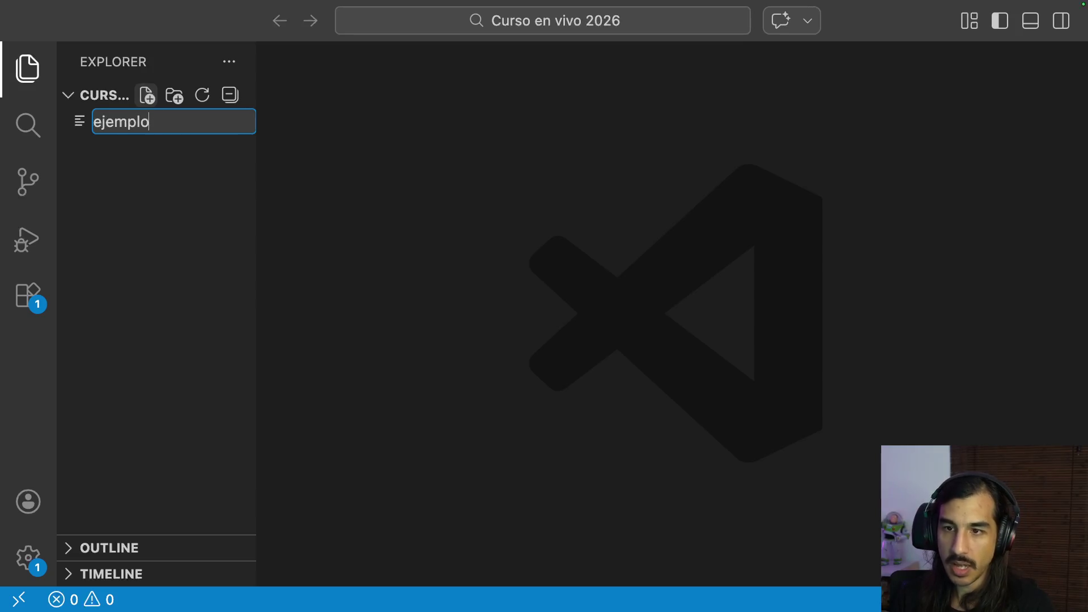
text(.py)
key(Return)
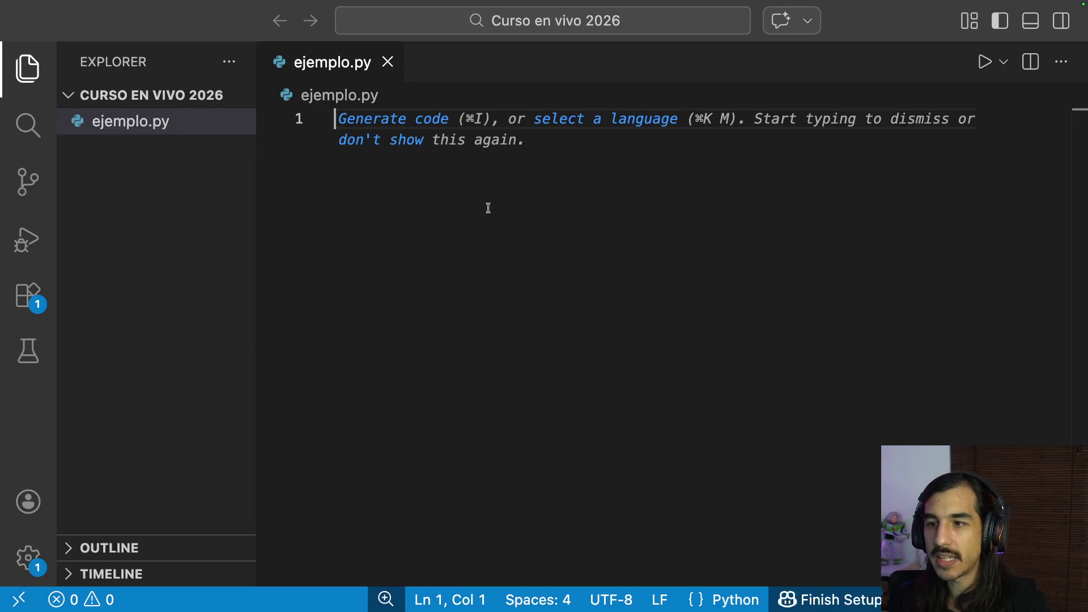
key(Return)
key(Return)
text(num1 )
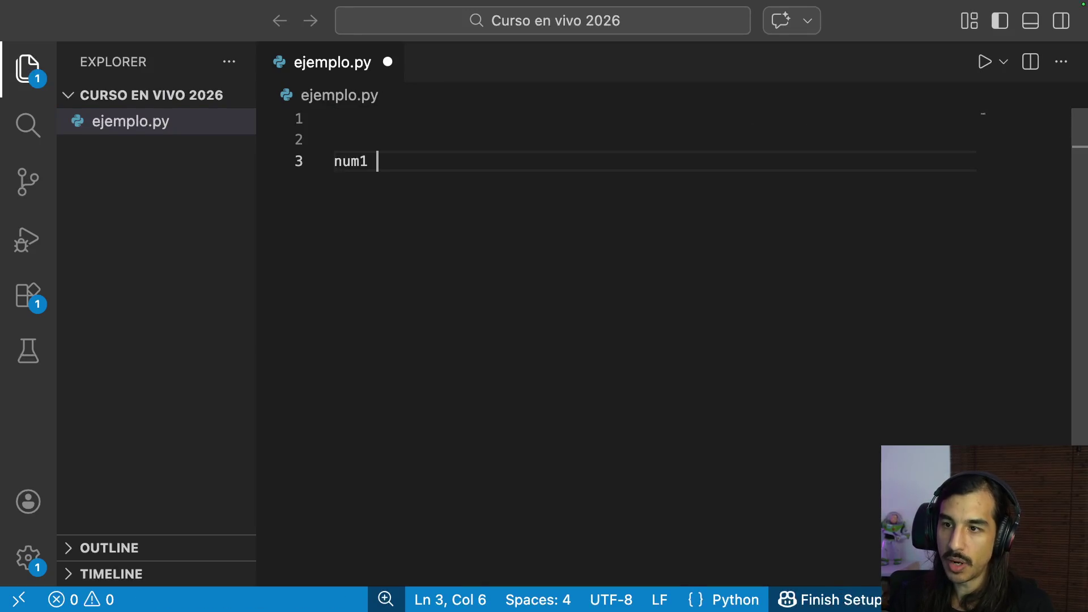
text(= i)
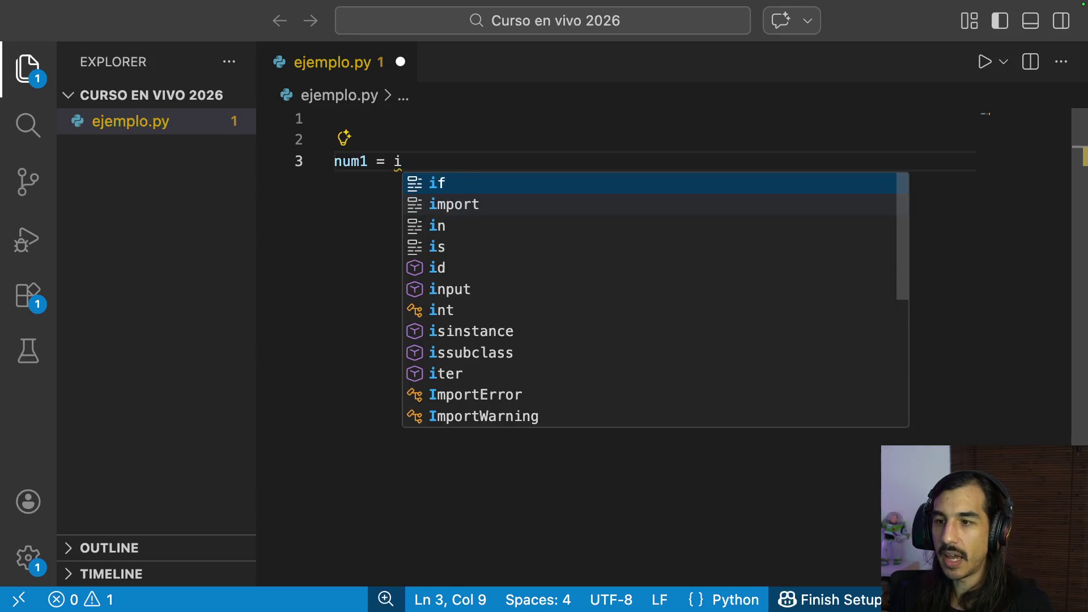
text(nt(input("Ingrese un nro: ")
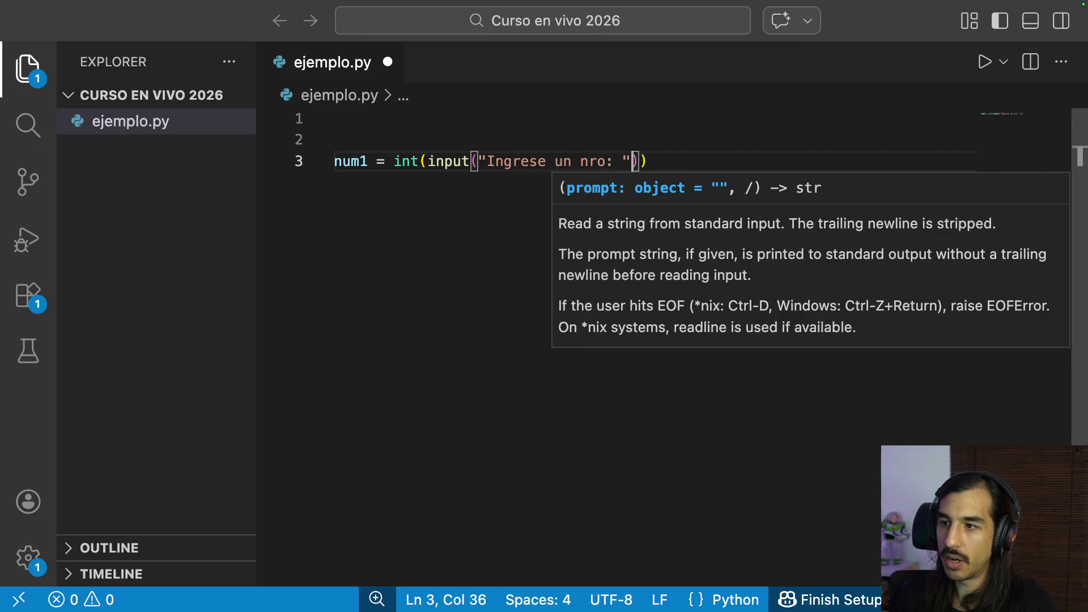
text()))
Step: Write num1 and num2 assignments using int(input(...)) with their prompts
key(Return)
text(nume)
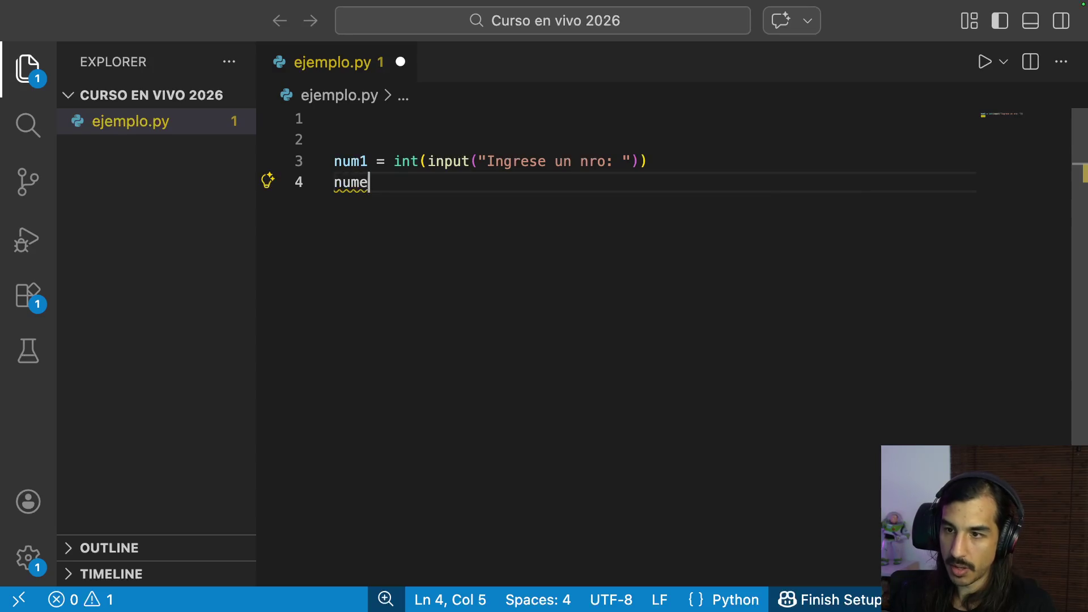
text(int/i)
key(BackSpace)
key(BackSpace)
text((input("ingres)
key(BackSpace)
key(BackSpace)
key(BackSpace)
key(BackSpace)
key(BackSpace)
text(Ingrese otro")))
key(Return)
key(Return)
text(res = num1 )
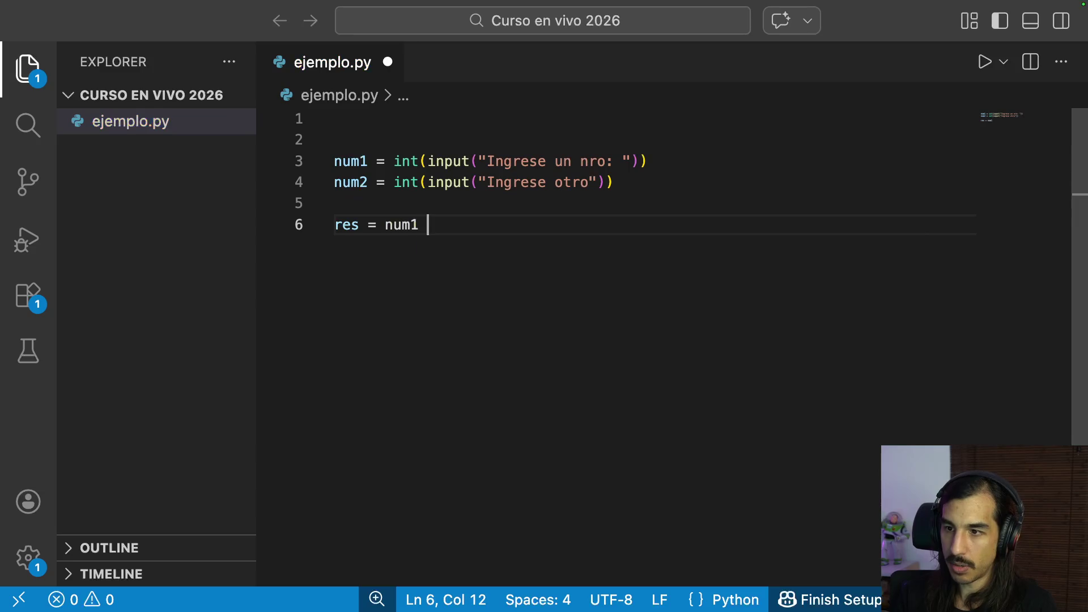
text(+ num2)
Step: Add res = num1 + num2 and print("El resultado es: ", res), then review the lines
key(Return)
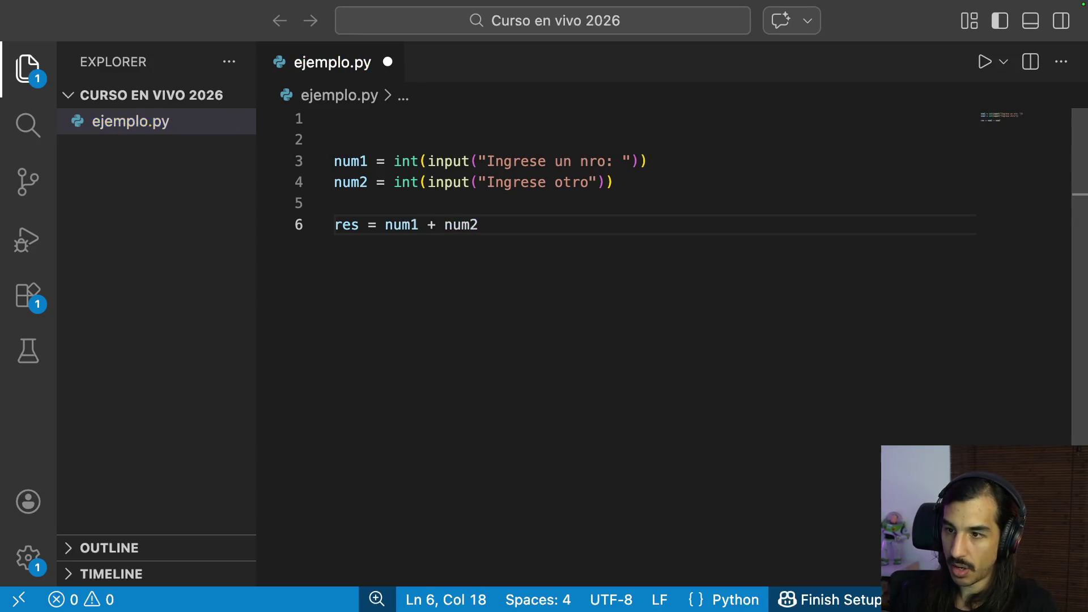
key(Return)
key(Return)
text(print()
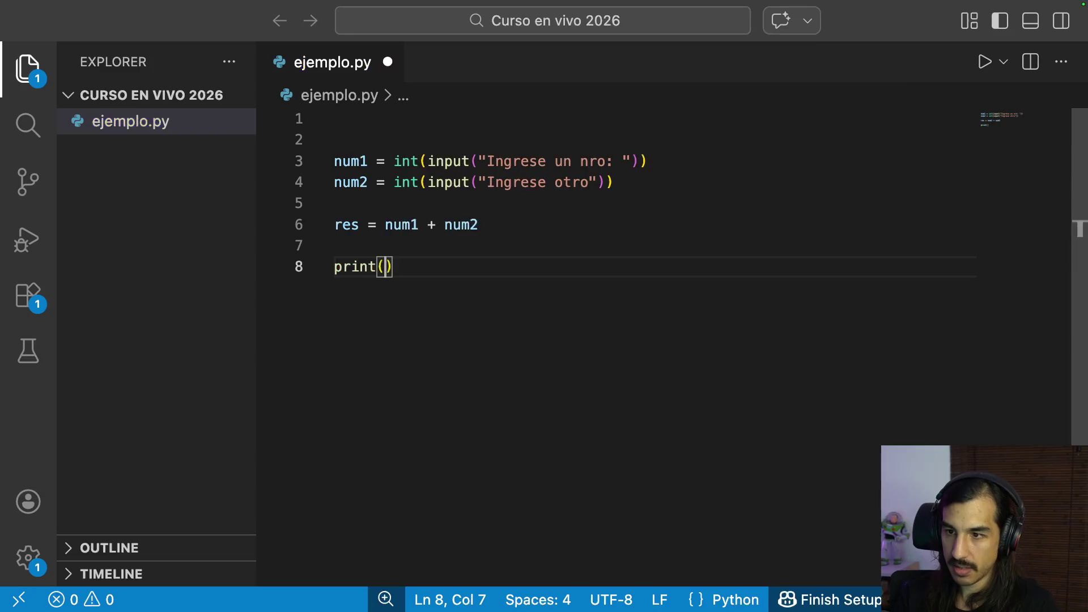
text("El resul)
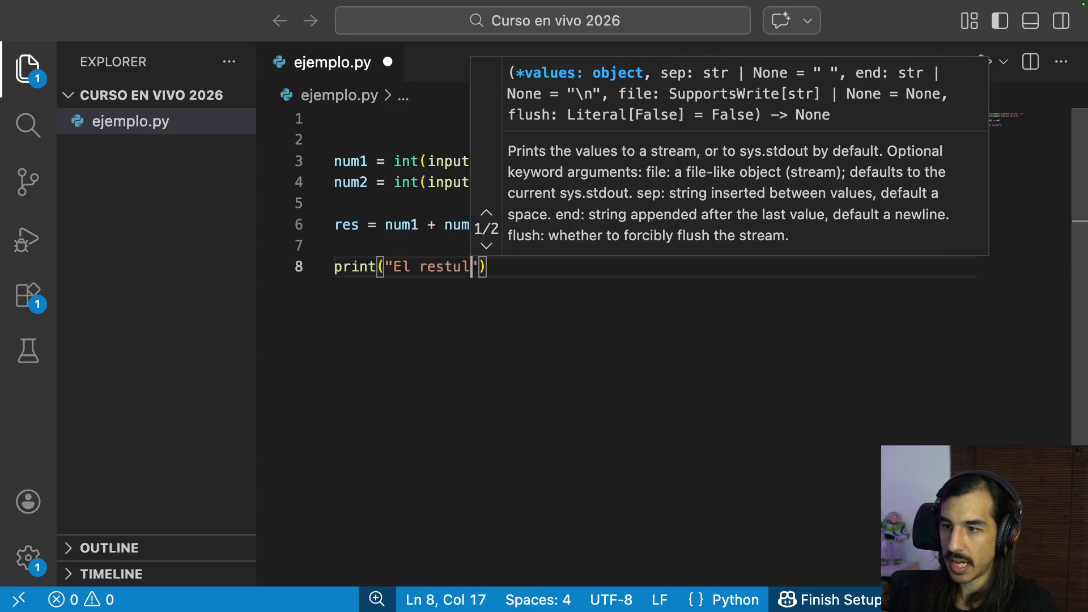
key(BackSpace)
key(BackSpace)
text(ultado es: ", )
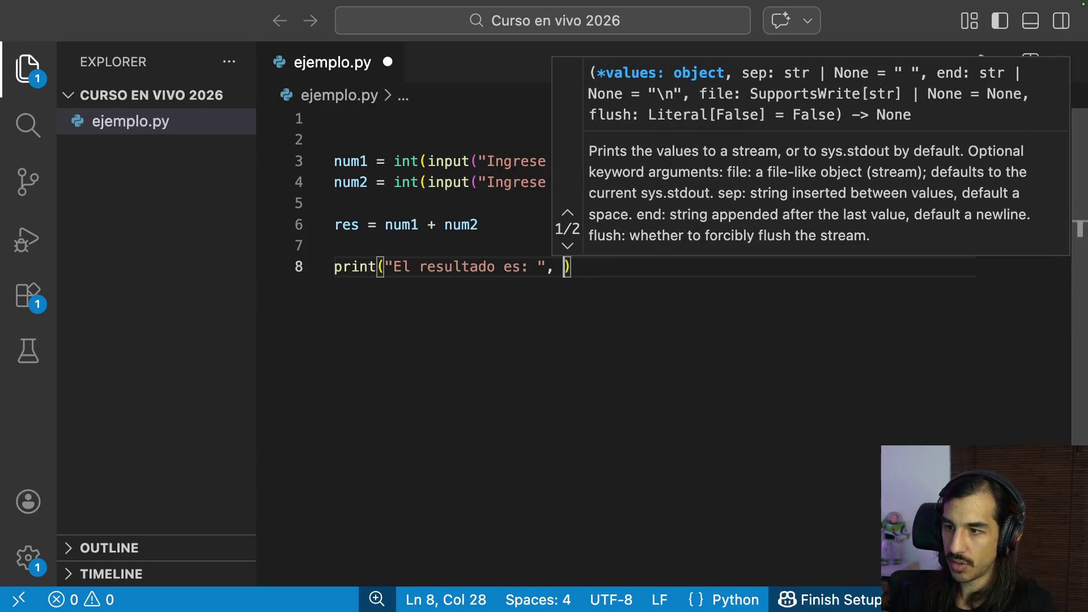
text(res))
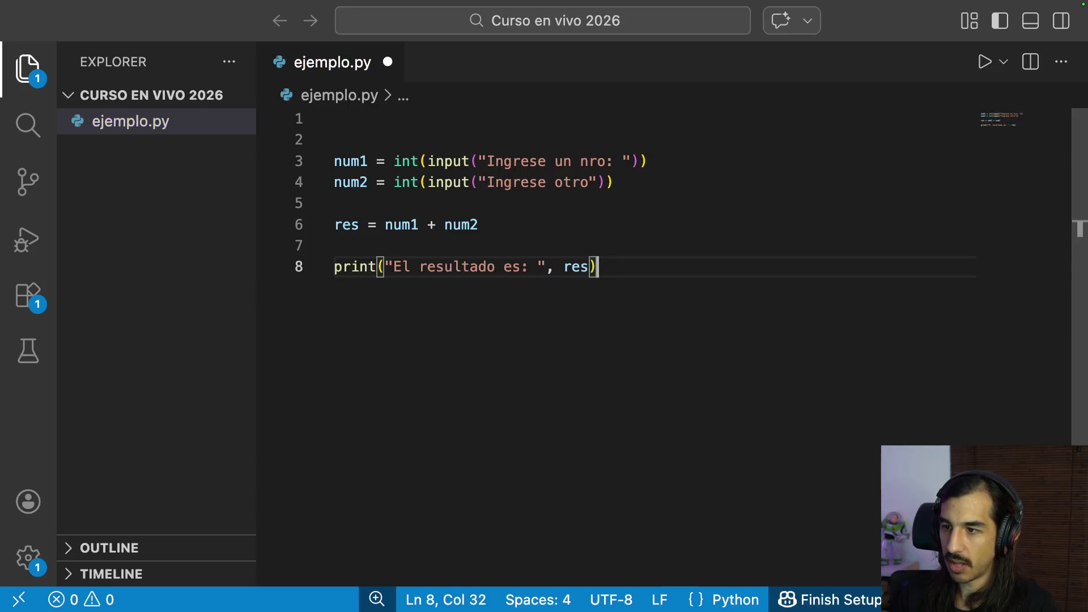
key(Return)
drag(383, 129, 499, 244)
click(636, 241)
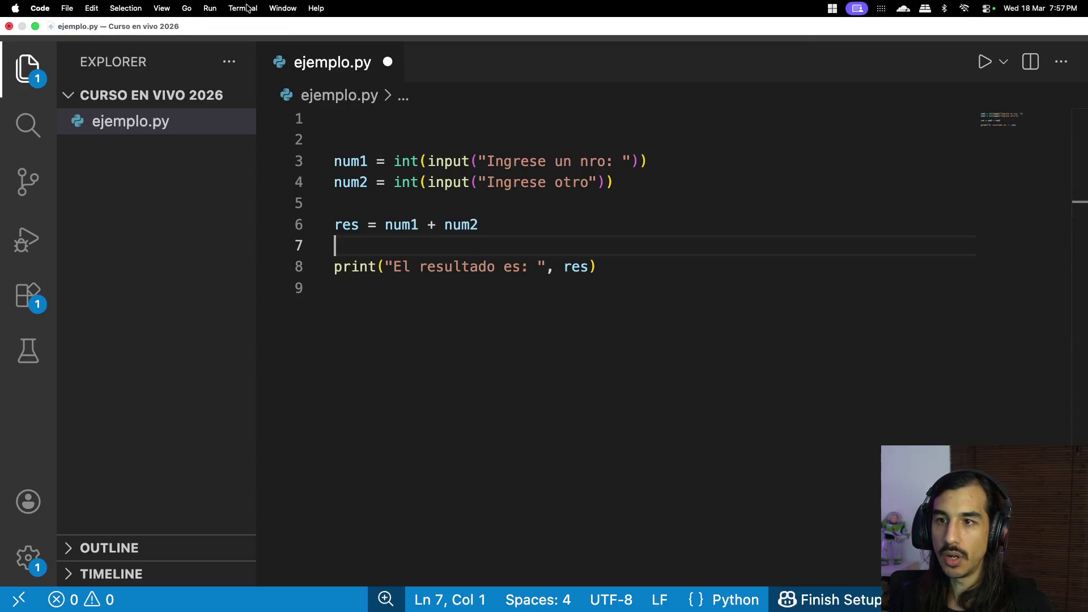
Step: Run python3 ejemplo.py in a new terminal
click(248, 9)
click(248, 28)
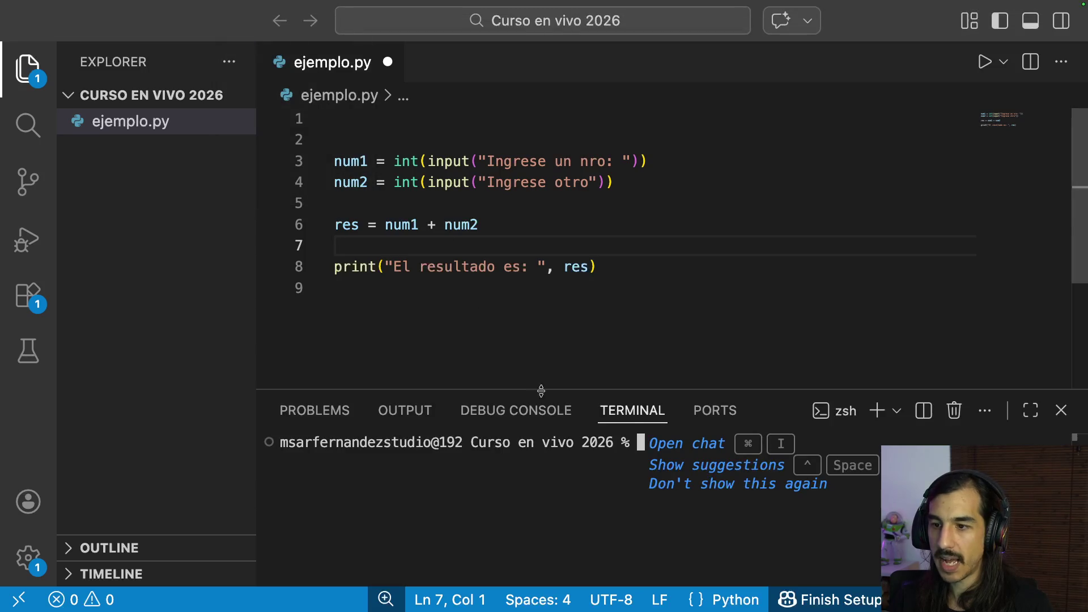
text(python3 ejemplo.py)
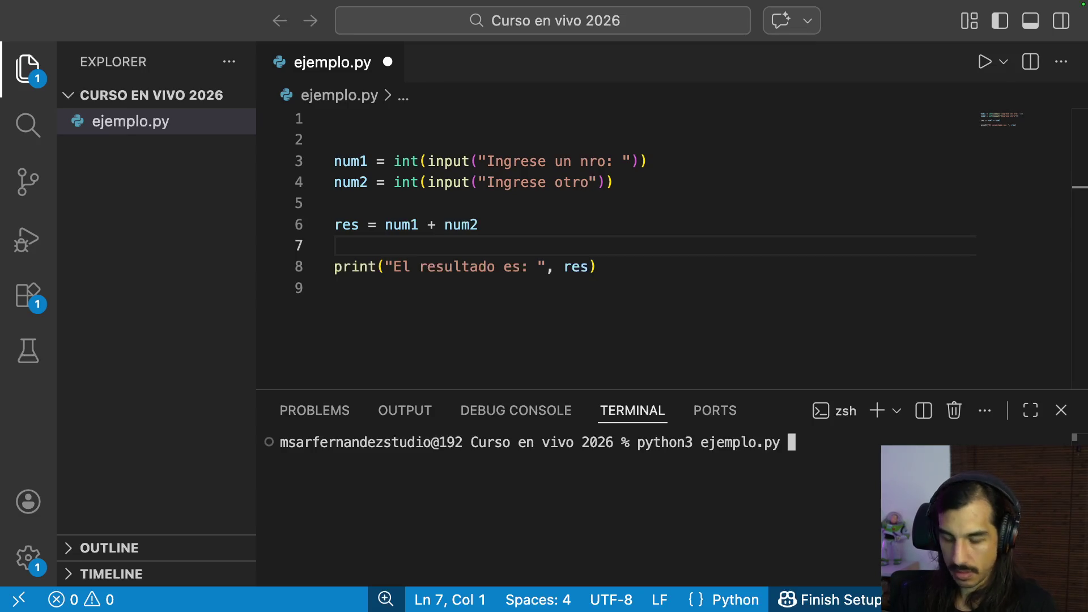
key(Return)
Step: Enter 3 and 4 at the prompts and highlight the printed "El resultado es: 7"
click(610, 265)
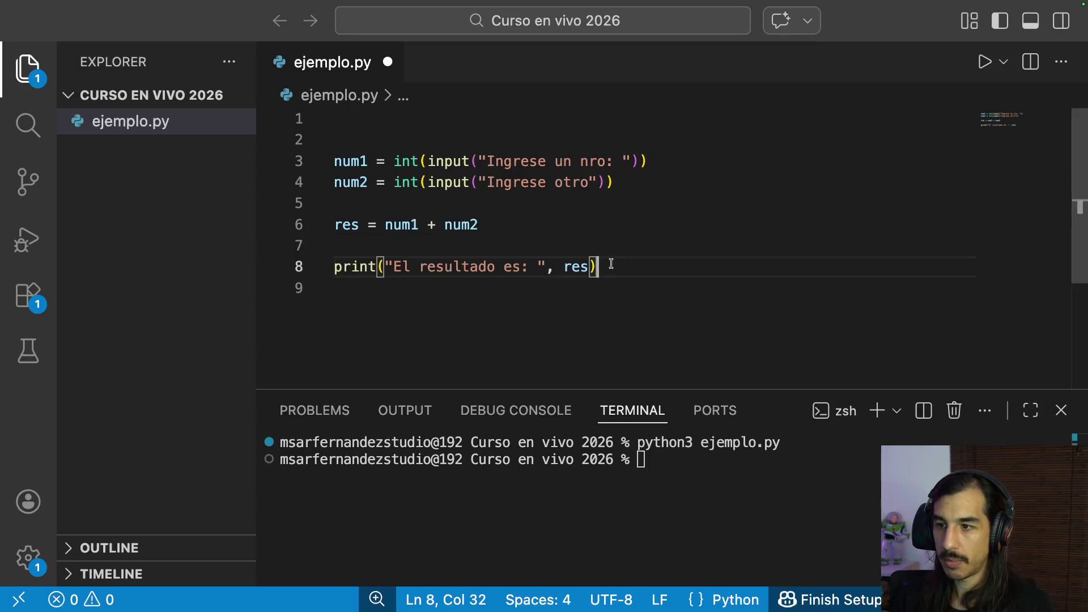
click(784, 523)
text(python3 ejemplo.py)
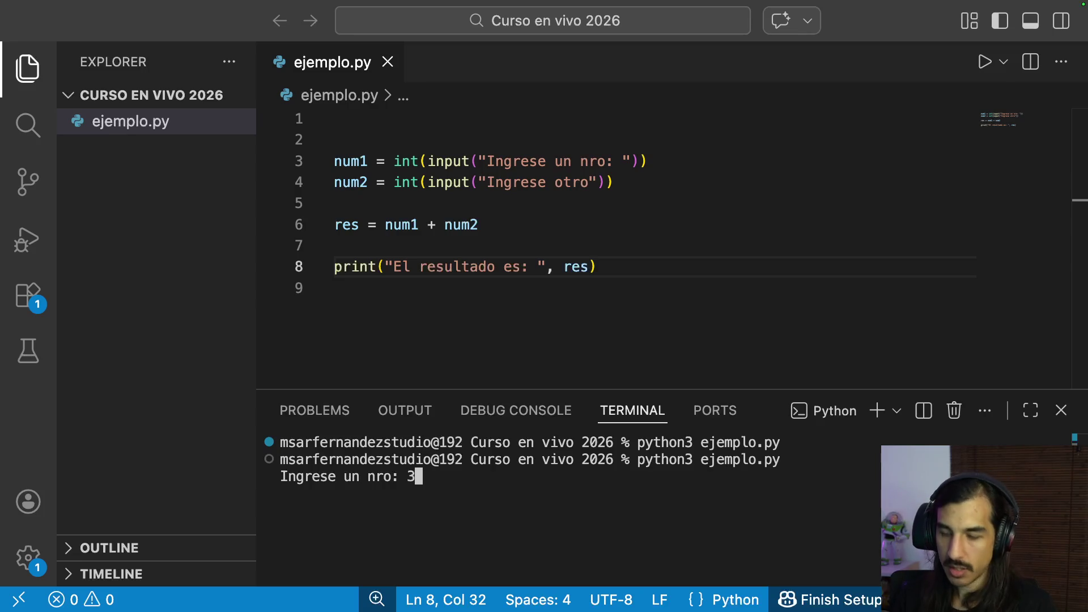
text(4)
key(Return)
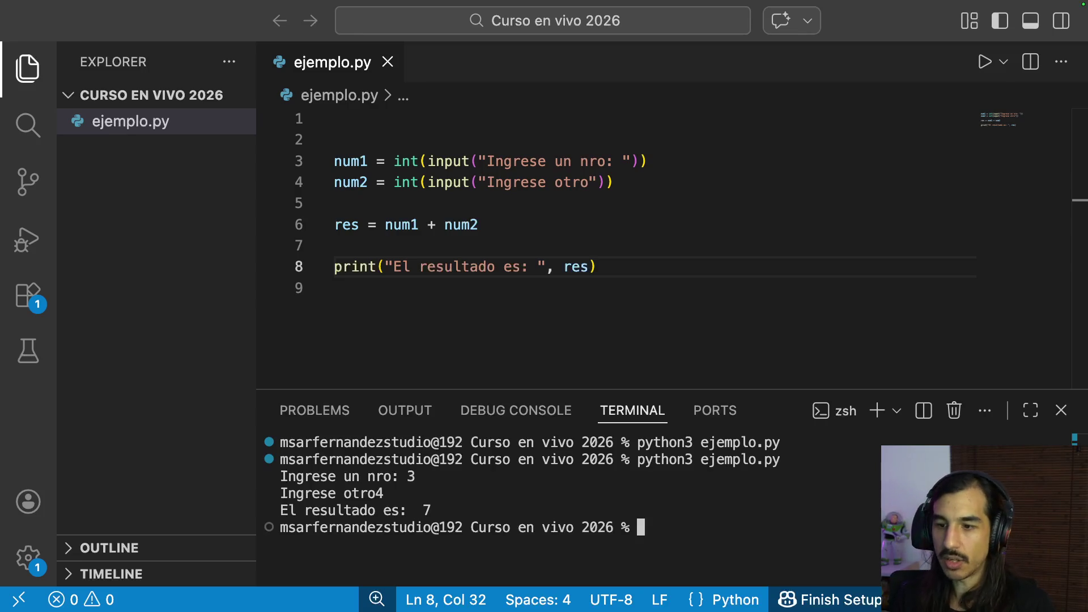
drag(499, 512, 651, 494)
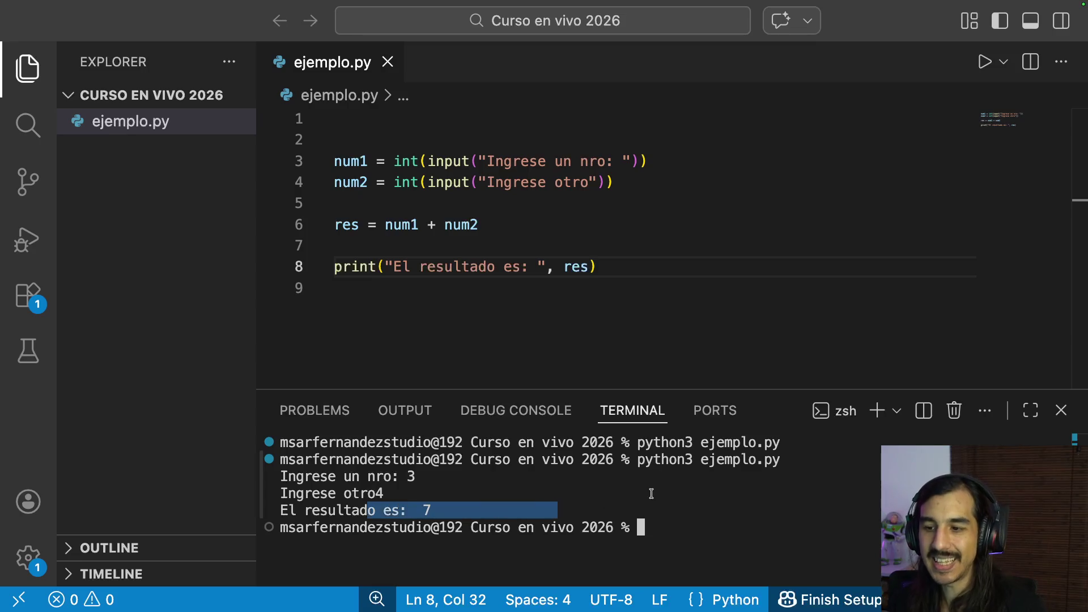